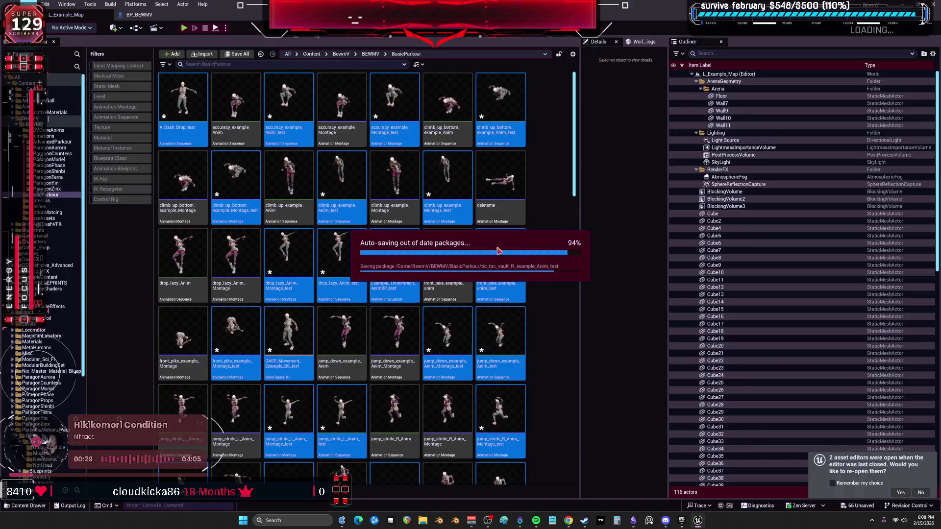
Step: Go up from BasicParkour to the BEWMV folder and open the BP_BEWMV character Blueprint
click(28, 4)
click(51, 110)
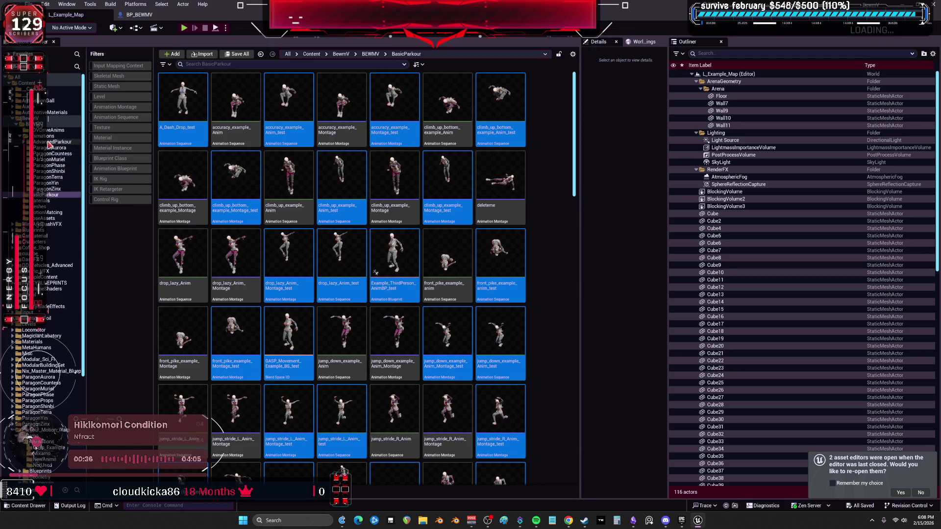
click(538, 194)
scroll(539, 205, down, 3)
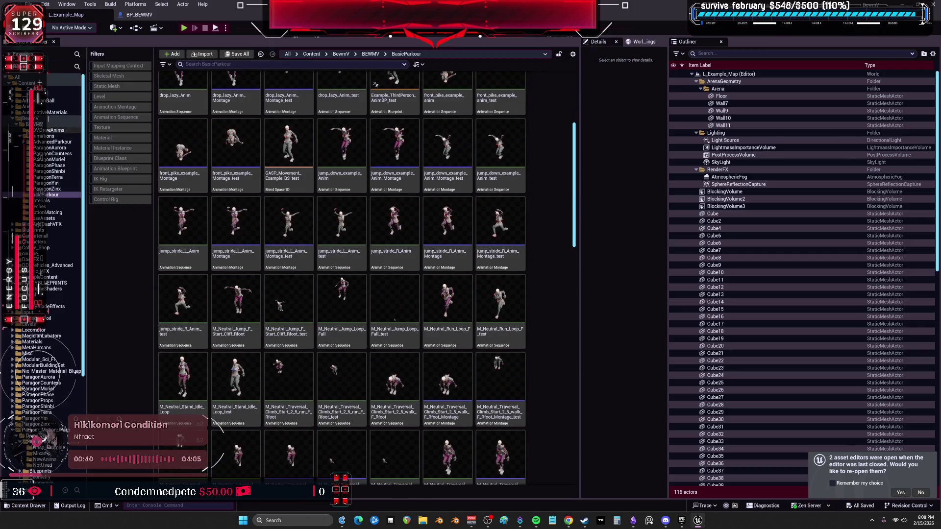
click(74, 124)
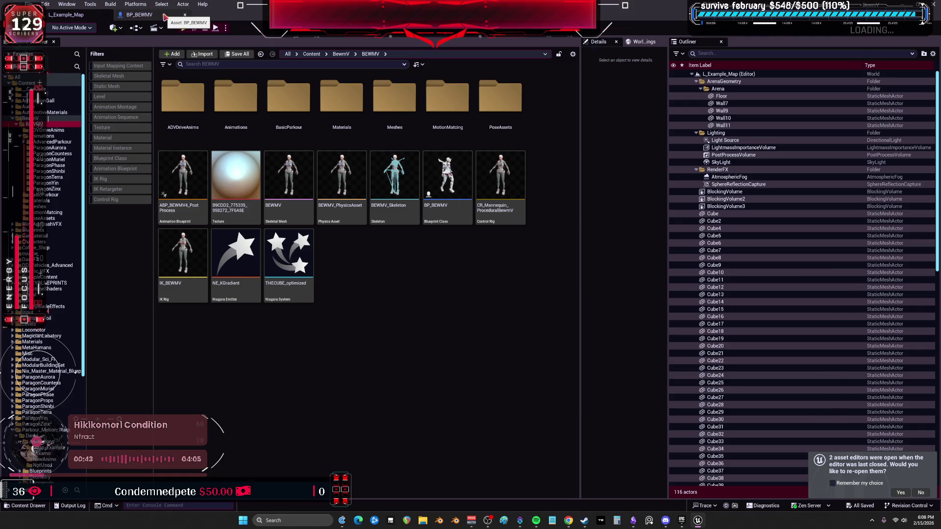
click(165, 18)
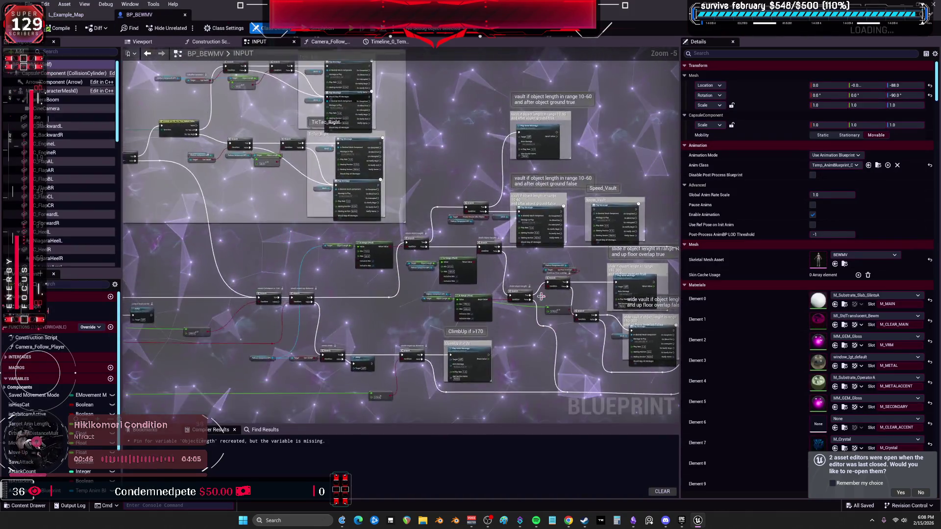
Step: Set the upper TicTac_Left Play Montage node to tic_tac_vault_L_example_Montage
scroll(550, 324, down, 3)
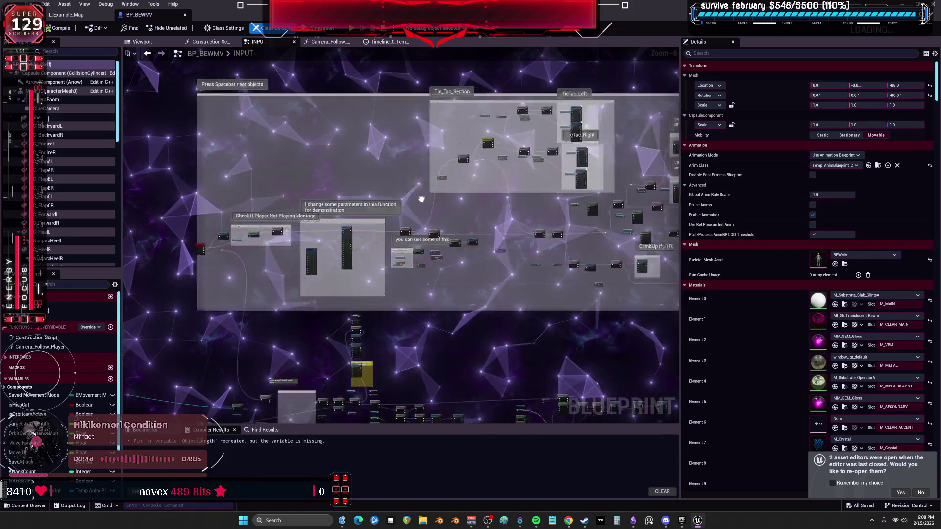
scroll(338, 308, up, 3)
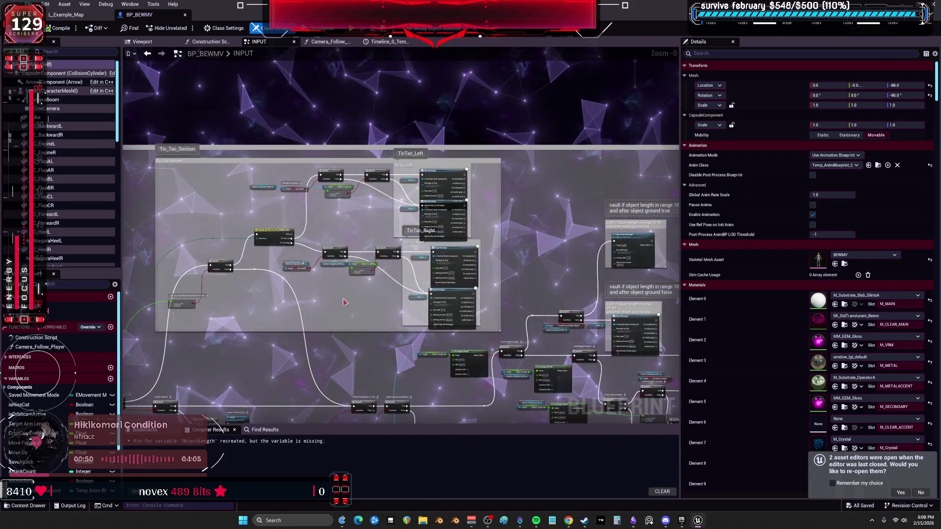
scroll(484, 202, up, 5)
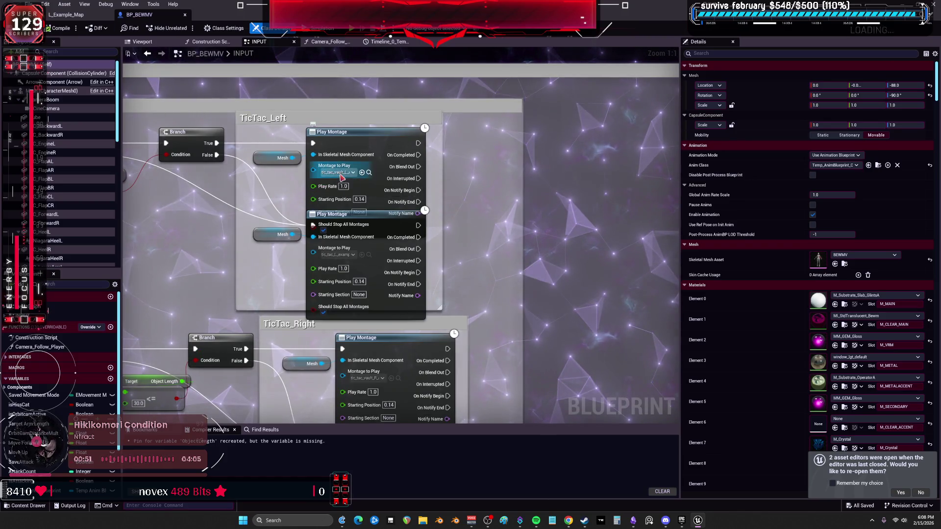
click(369, 172)
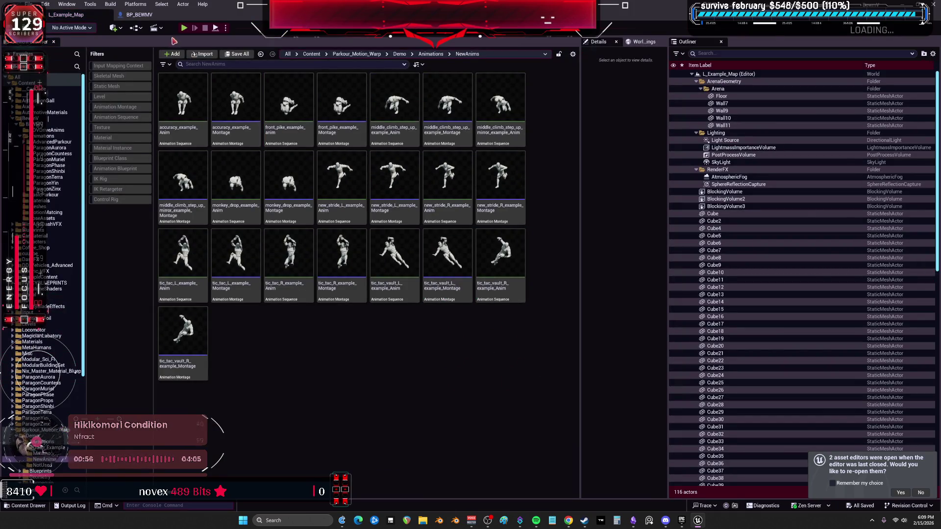
click(147, 15)
click(353, 172)
text(tic_tac_vault_L_example_Montage)
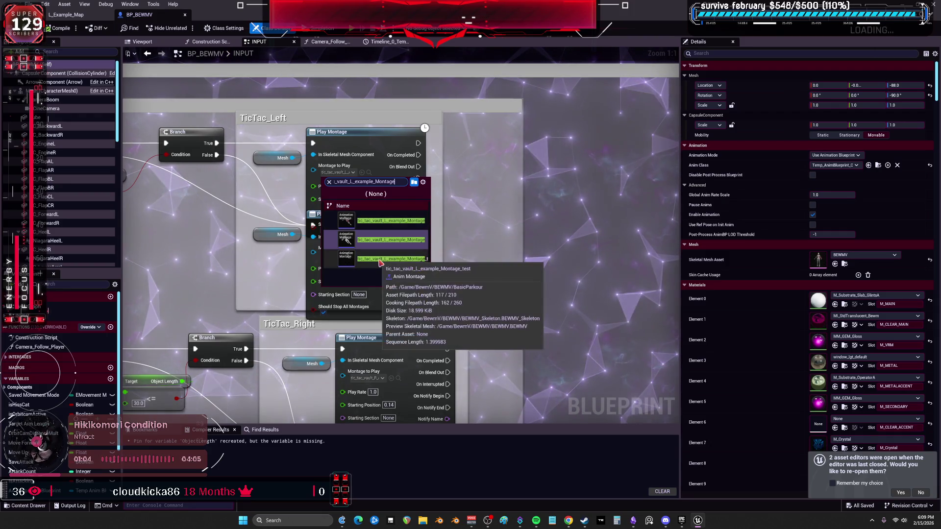
click(380, 262)
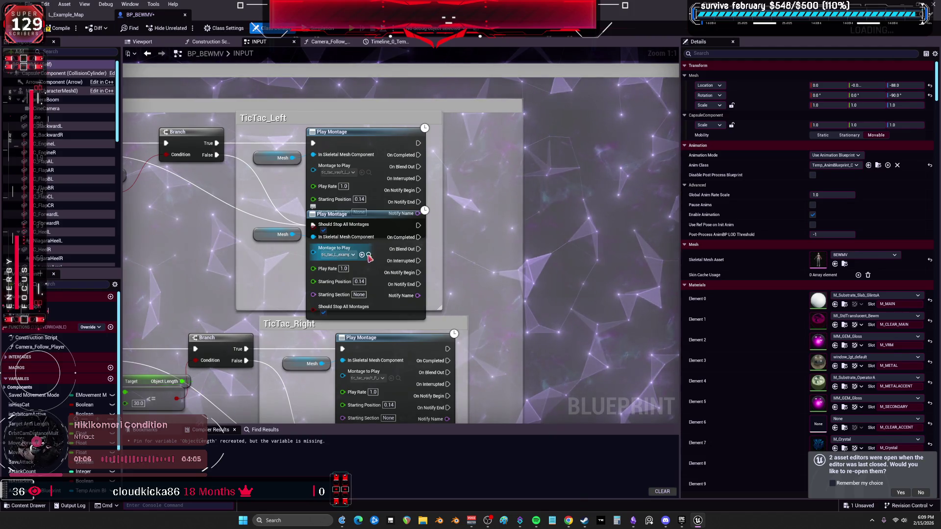
Step: Assign the BEWMV tic_tac_L montage to the second TicTac_Left node
click(369, 255)
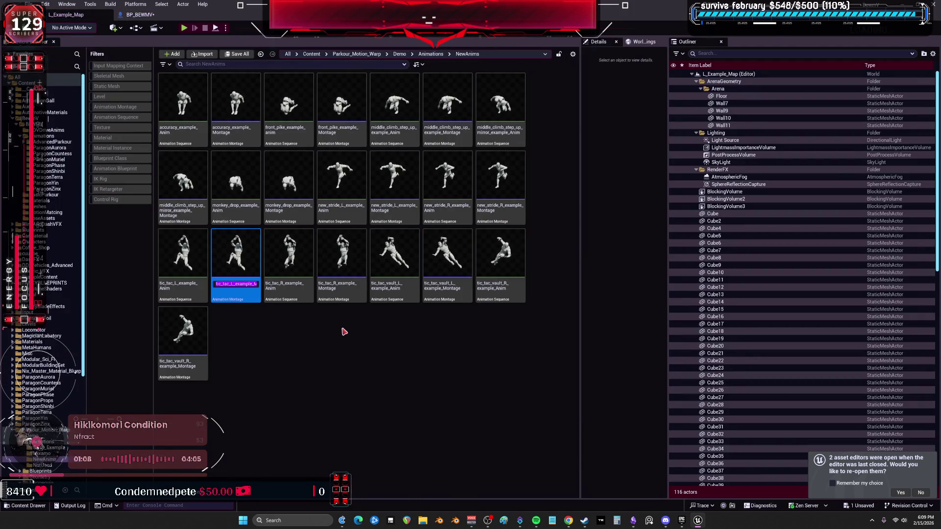
click(156, 16)
click(343, 255)
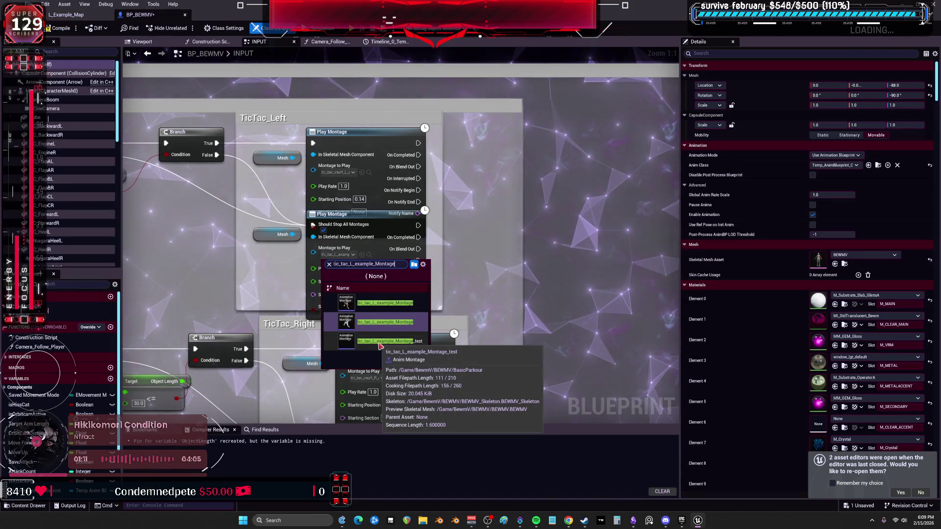
click(379, 342)
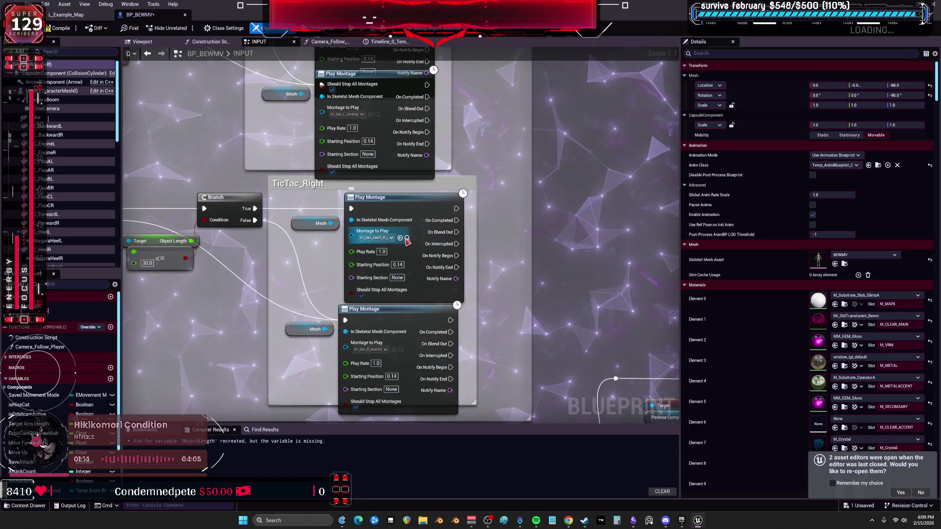
Step: Set the upper TicTac_Right node to the BEWMV tic_tac_vault_R montage
click(403, 244)
click(385, 361)
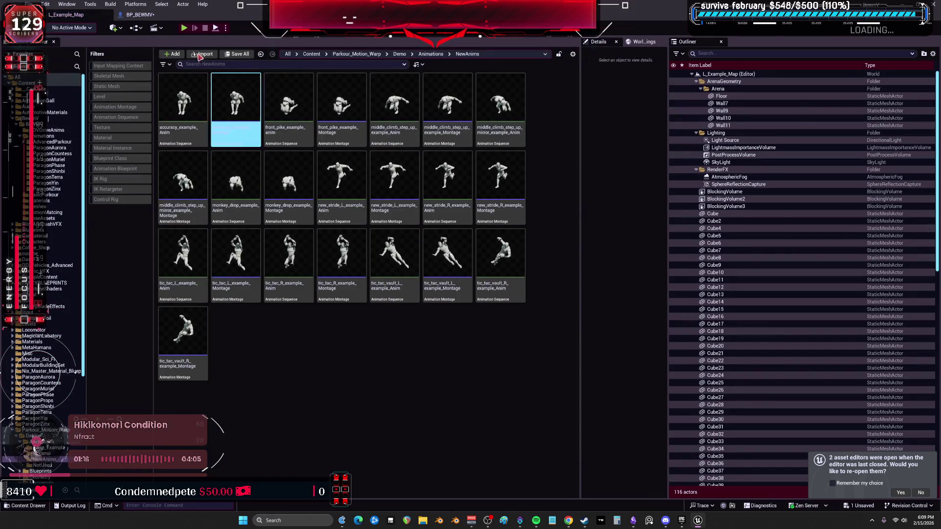
click(145, 14)
click(407, 238)
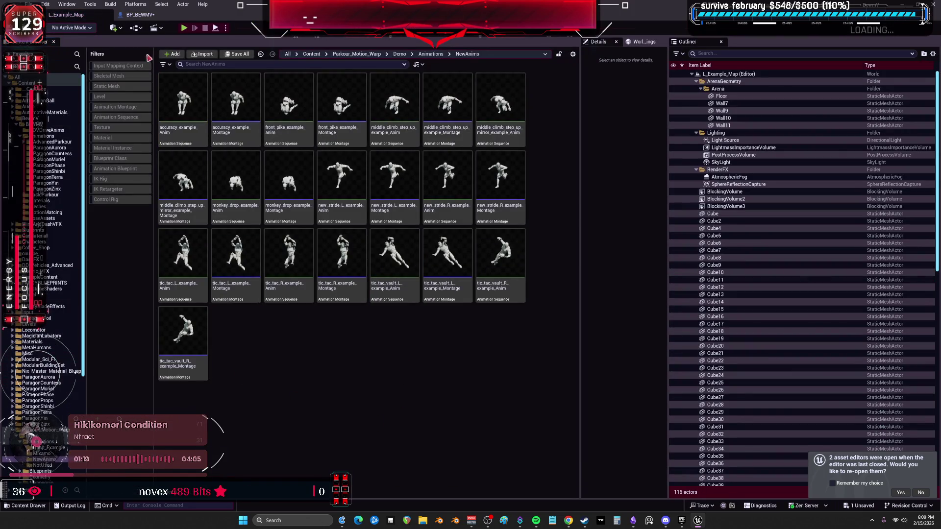
click(142, 15)
click(391, 238)
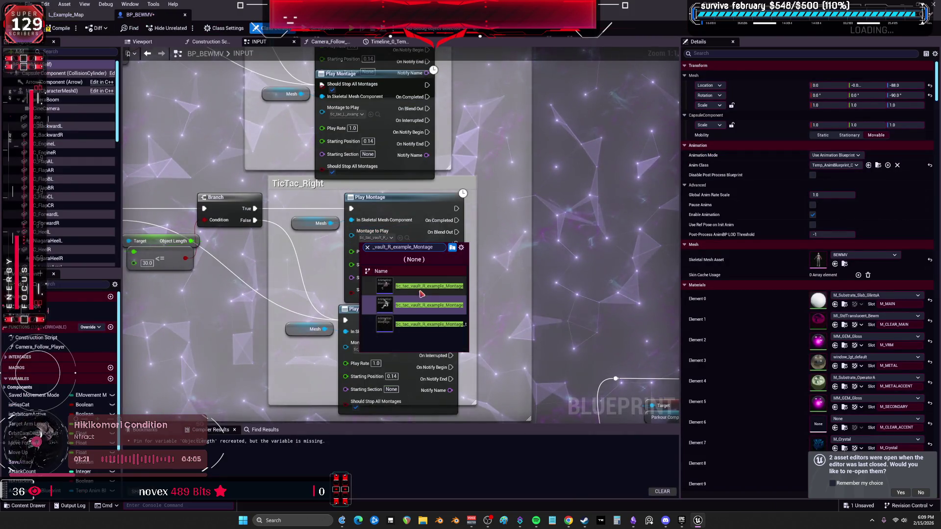
click(408, 336)
Step: Assign the BEWMV tic_tac_R montage to the lower TicTac_Right node
click(401, 349)
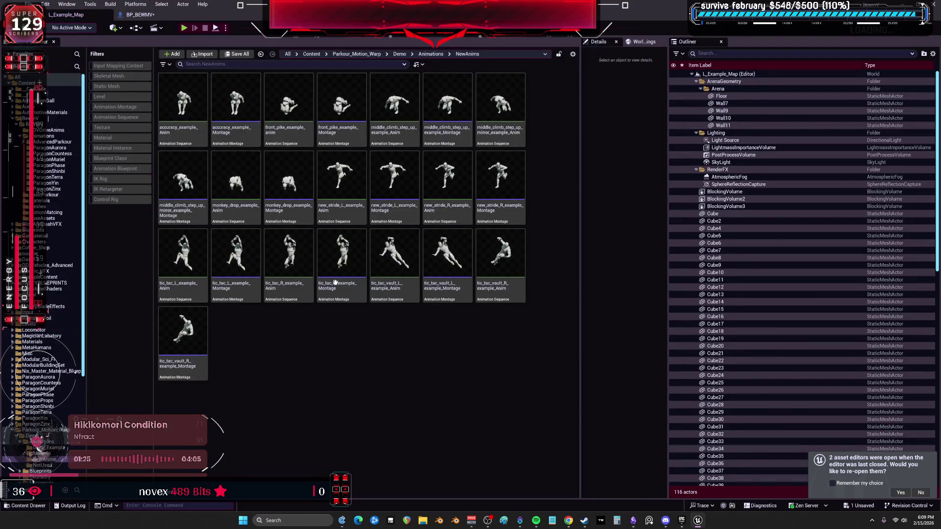
click(140, 15)
click(385, 350)
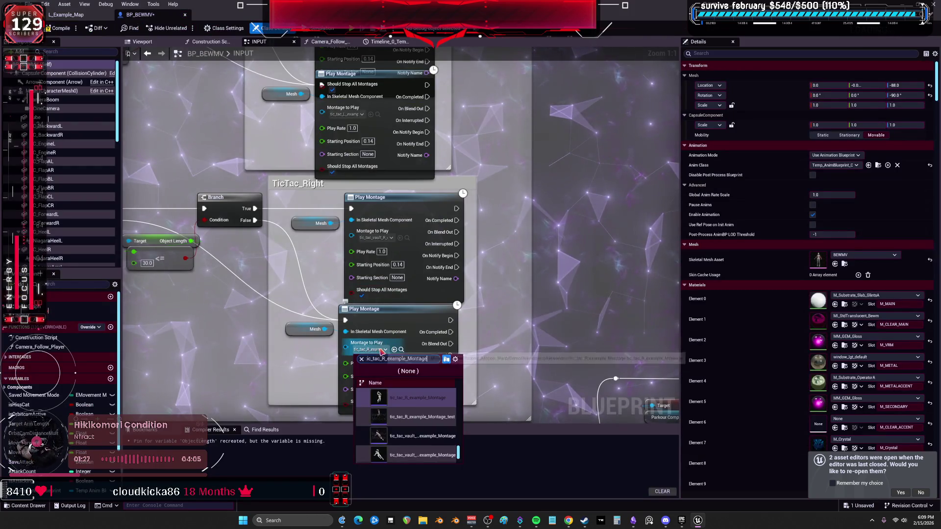
key(ctrl+v)
click(400, 410)
scroll(496, 181, down, 4)
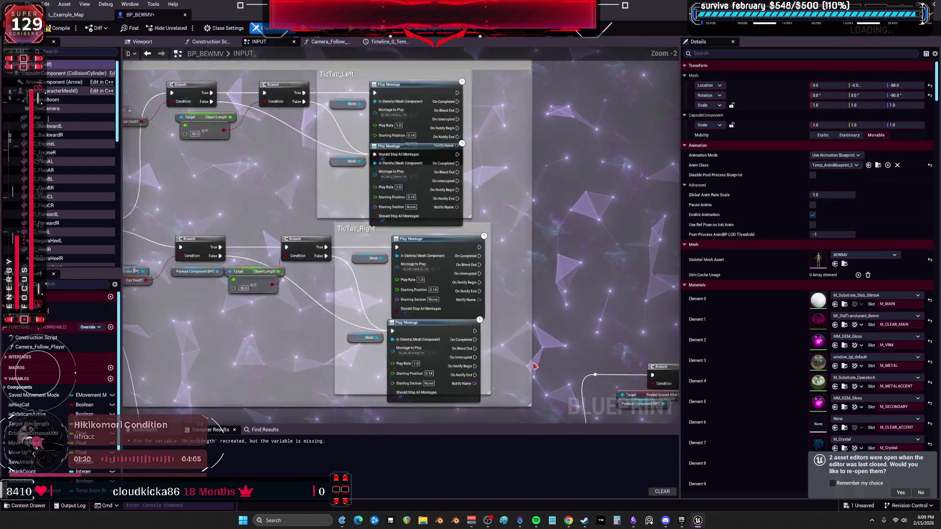
Step: Assign 2_5_walk_F_Rfoot_Montage to the ClimbUp Play Montage node
scroll(355, 276, up, 4)
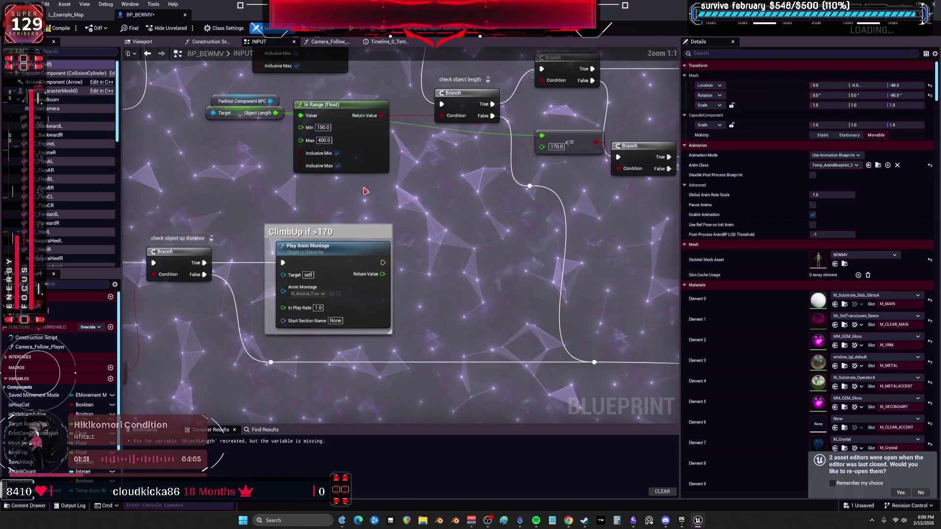
click(350, 266)
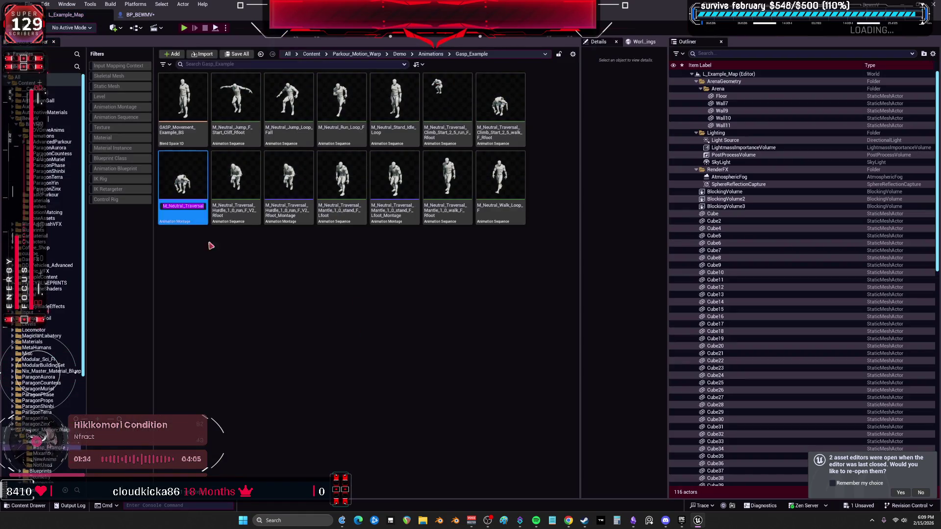
click(140, 14)
click(325, 267)
text(2_5_walk_F_Rfoot_Montage)
click(337, 347)
scroll(337, 347, down, 5)
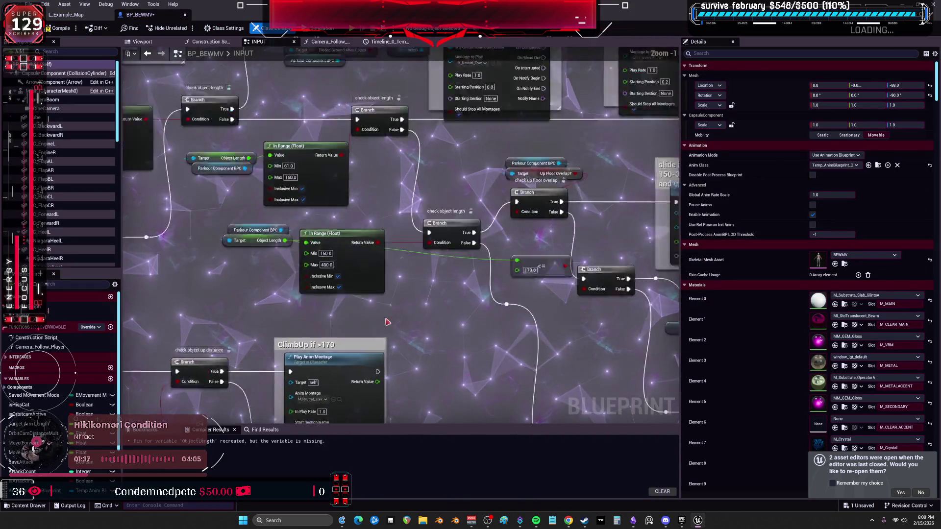
scroll(357, 275, up, 5)
Step: Give the ground-true vault node a vault_example montage and the ground-false node a hurdle traversal montage
drag(358, 75, 367, 176)
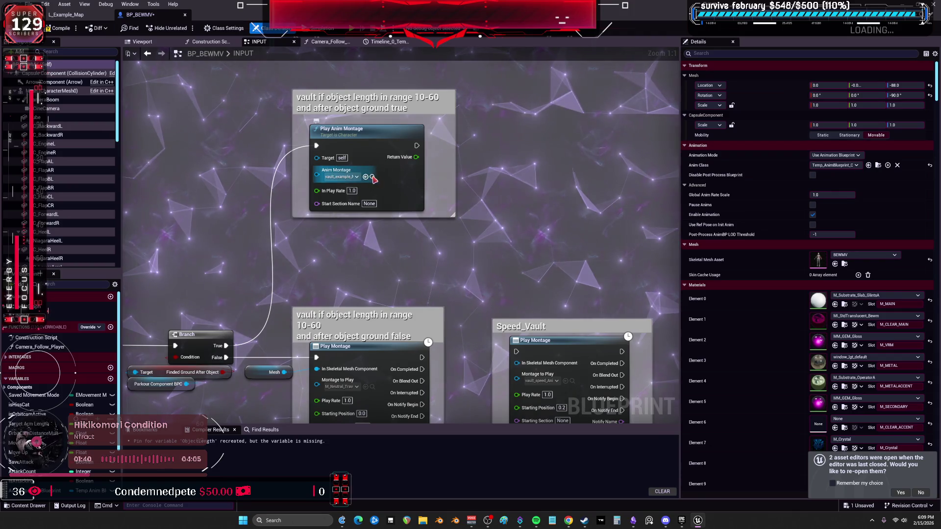
click(372, 177)
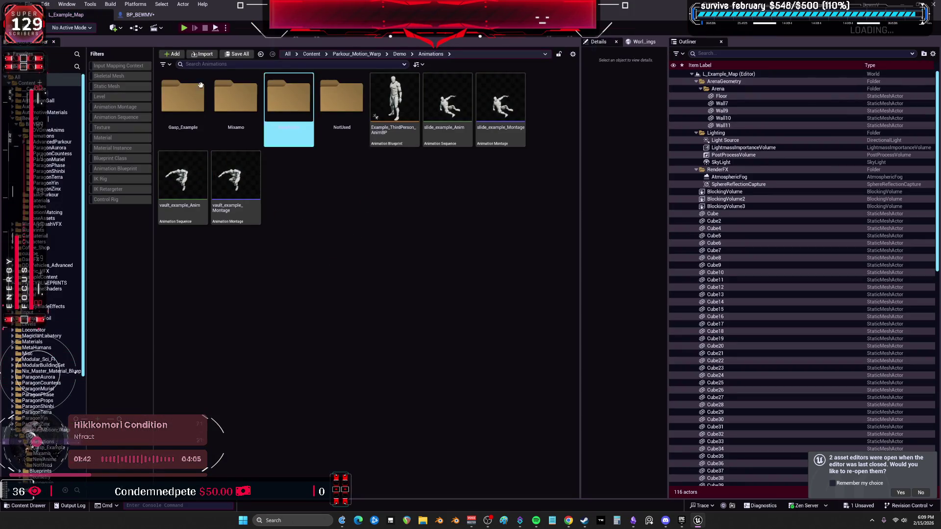
click(148, 16)
click(357, 177)
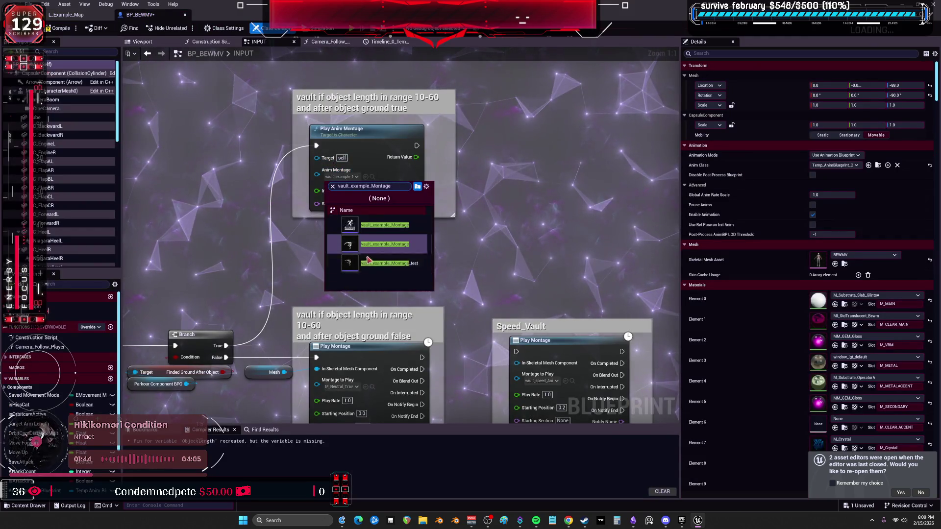
drag(372, 389, 372, 275)
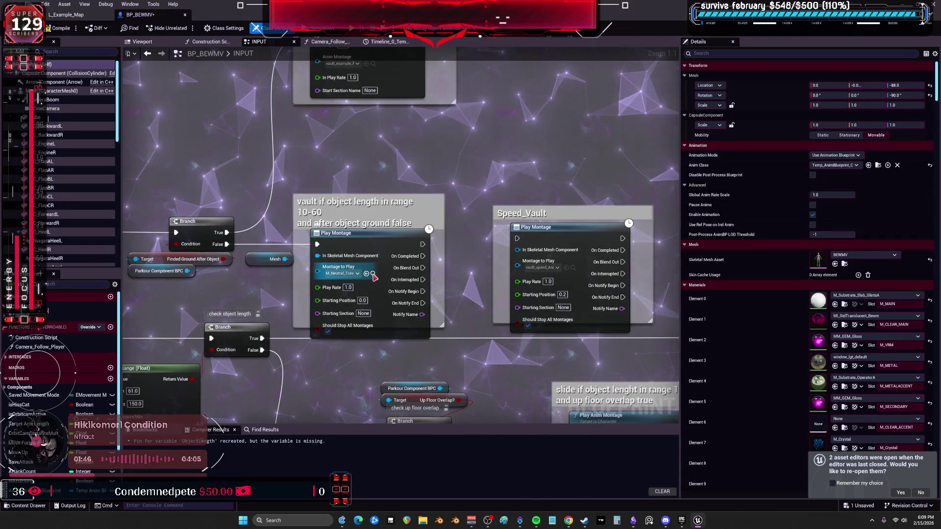
click(373, 274)
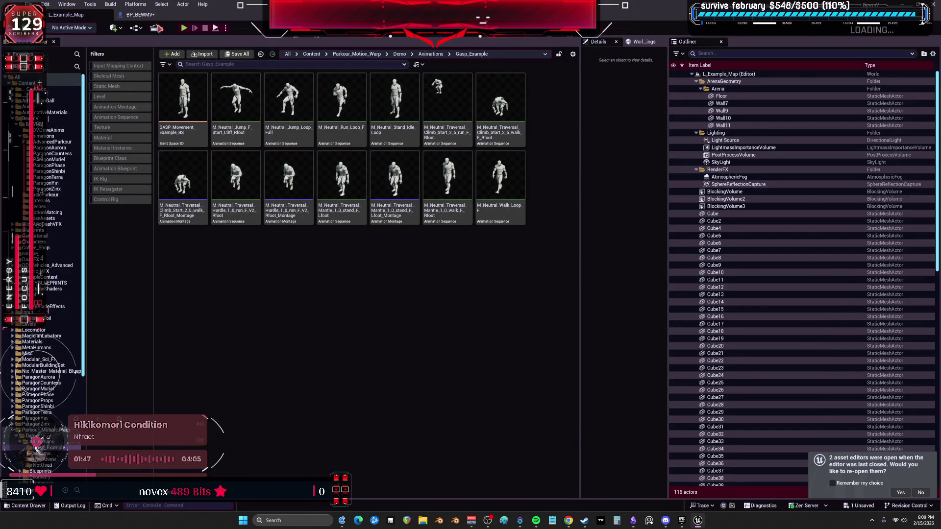
click(142, 14)
click(357, 273)
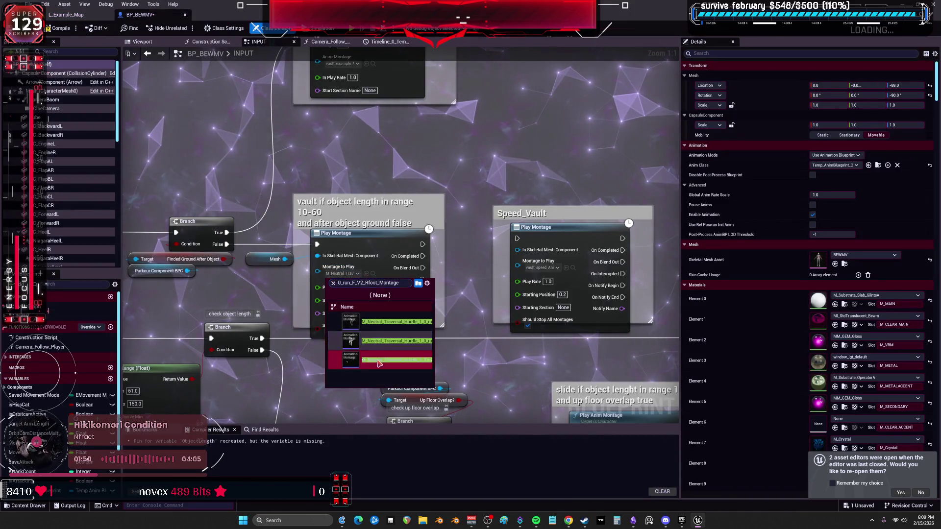
click(379, 363)
Step: Set the Speed_Vault node to play vault_speed_Anim_Montage
click(572, 268)
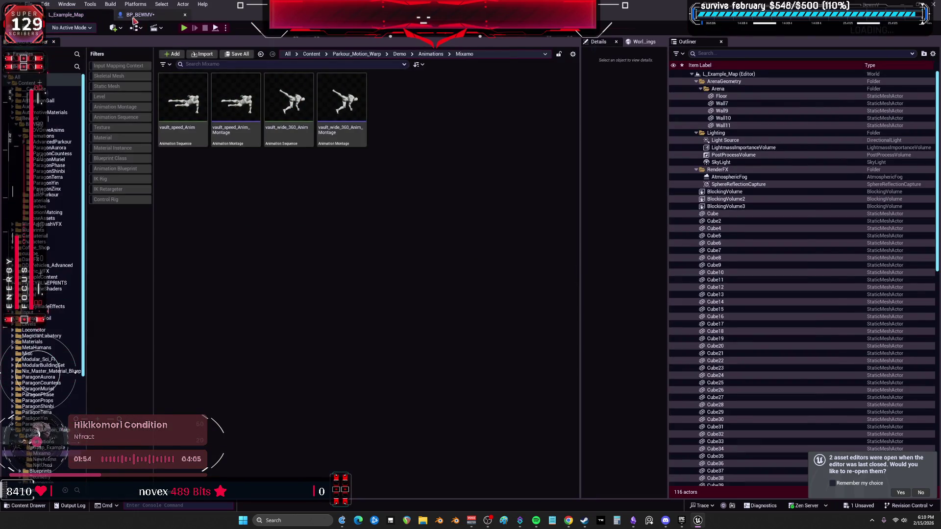
click(139, 15)
click(557, 268)
click(556, 359)
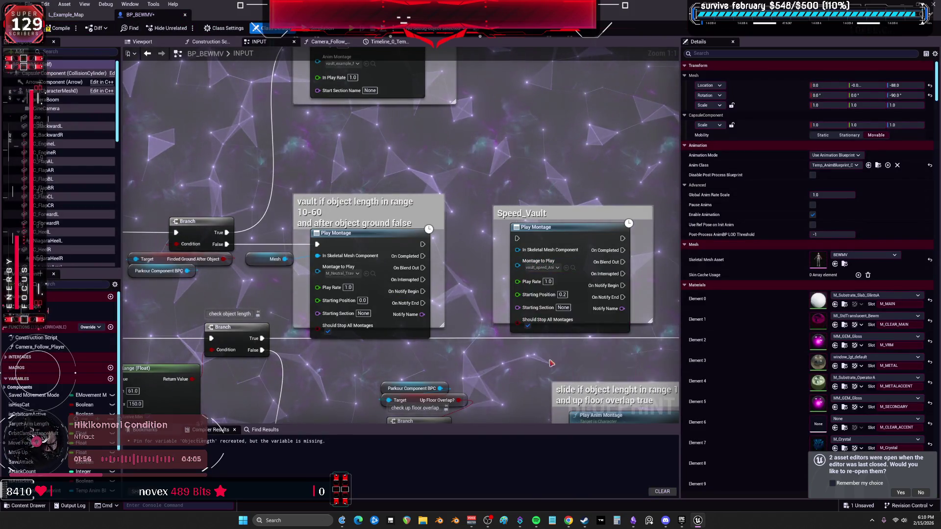
scroll(554, 361, down, 3)
scroll(389, 201, up, 3)
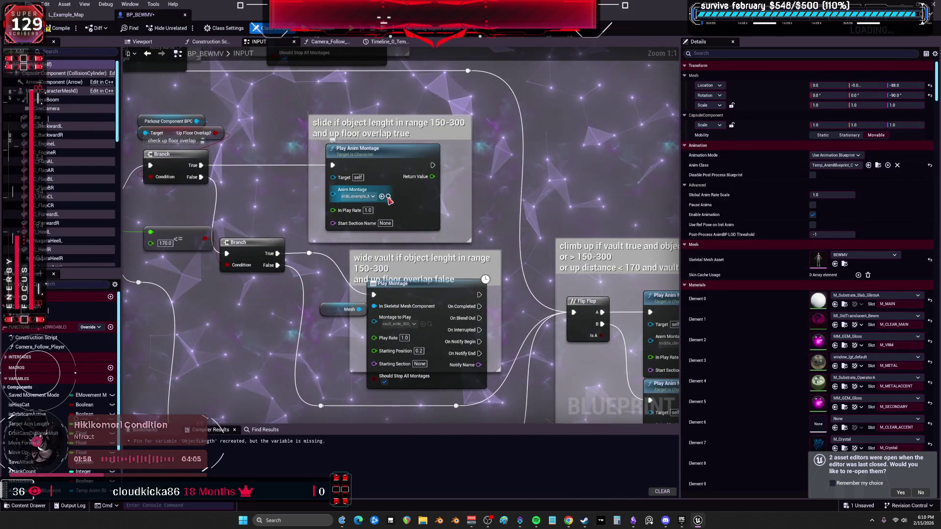
Step: Save BP_BEWMV, rename the slide montage to slide_example_Montage, and assign it to the slide node
click(388, 196)
key(ctrl+shift+s)
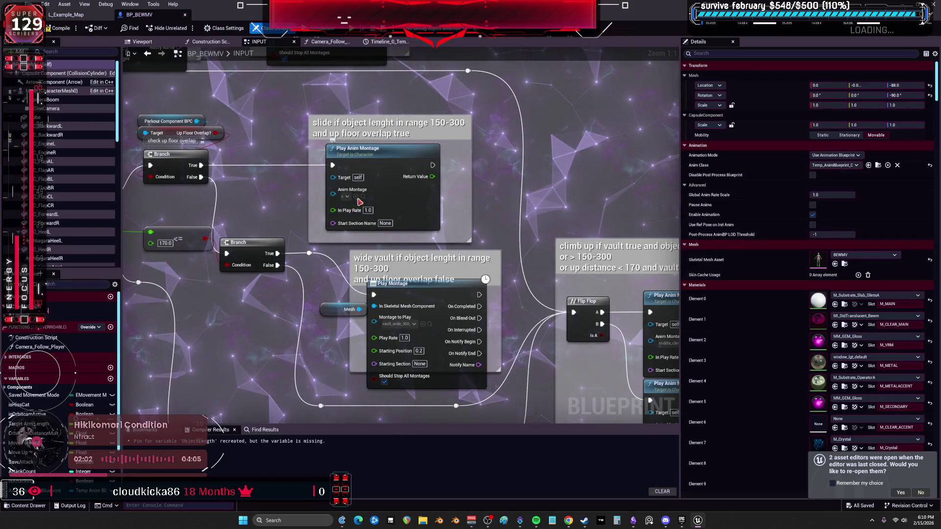
click(345, 197)
key(ctrl+v)
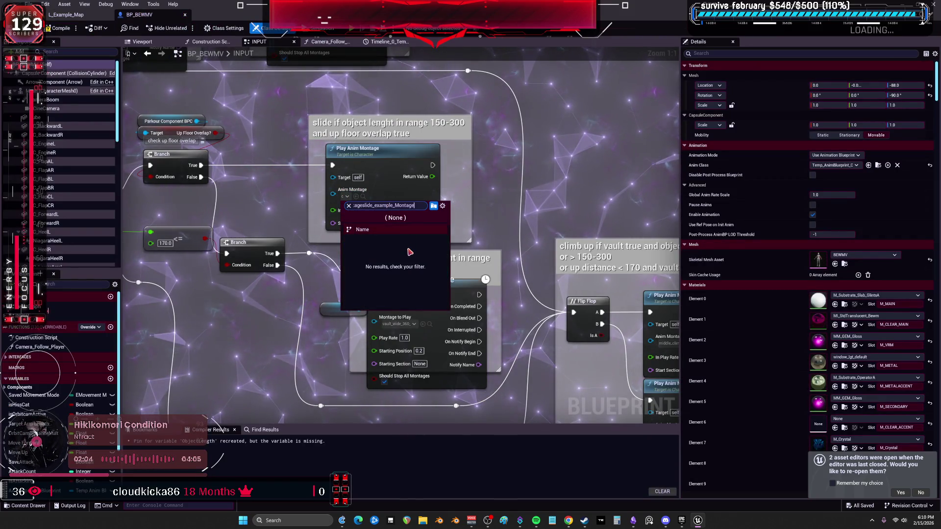
key(Escape)
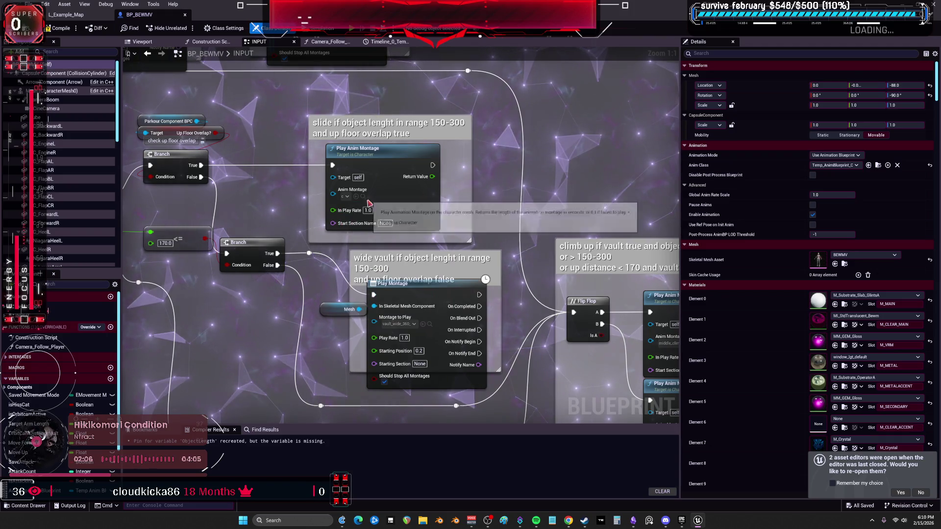
key(ctrl+b)
text(slide_example_Montage)
key(Return)
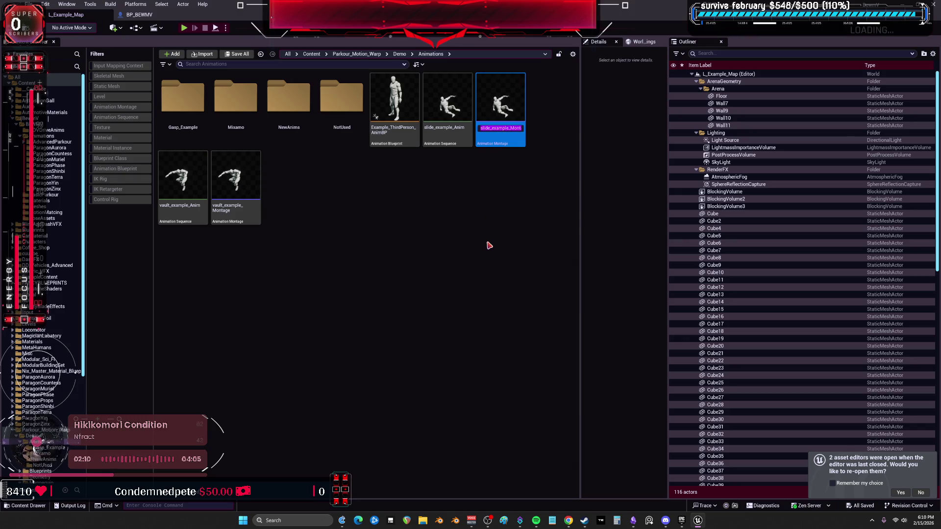
click(139, 15)
click(358, 196)
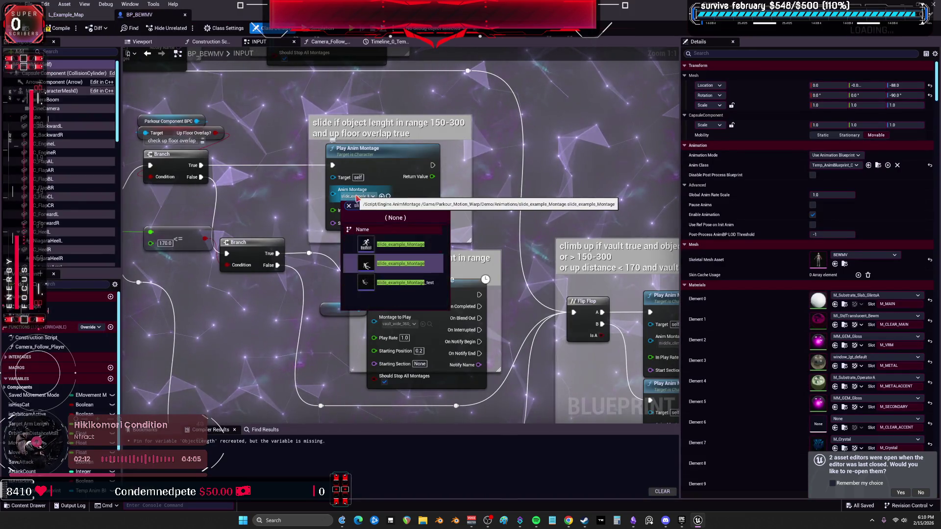
key(Escape)
Step: Assign vault_wide_360_Anim_Montage to the wide vault node
click(429, 324)
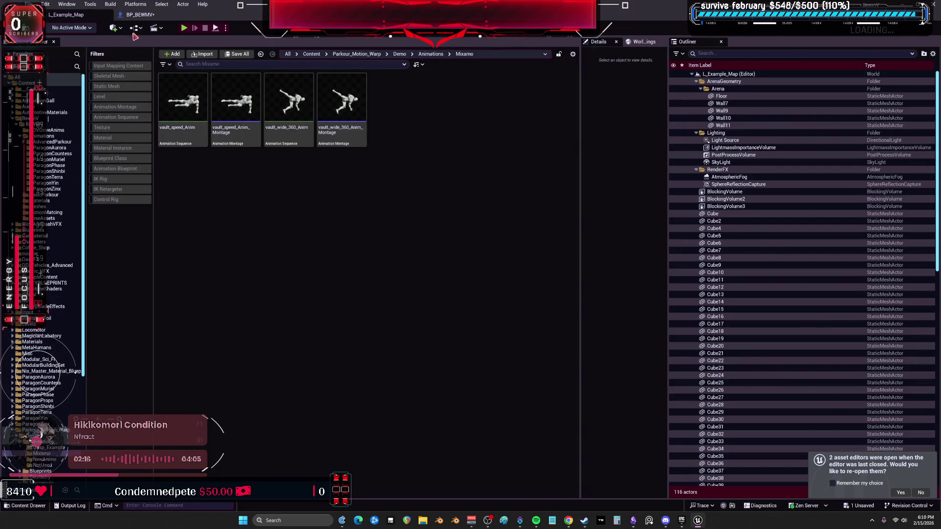
click(139, 15)
click(402, 324)
text(vault_wide_360_Anim_Montage)
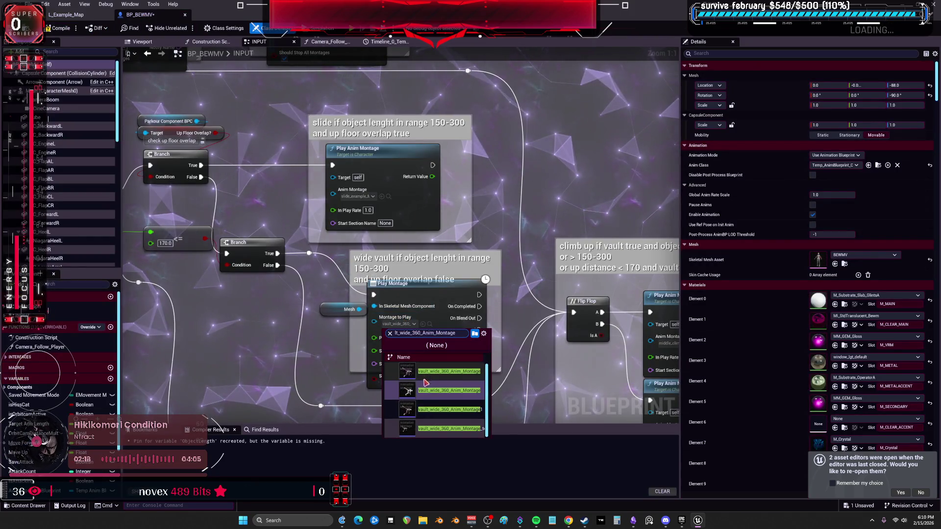
click(411, 434)
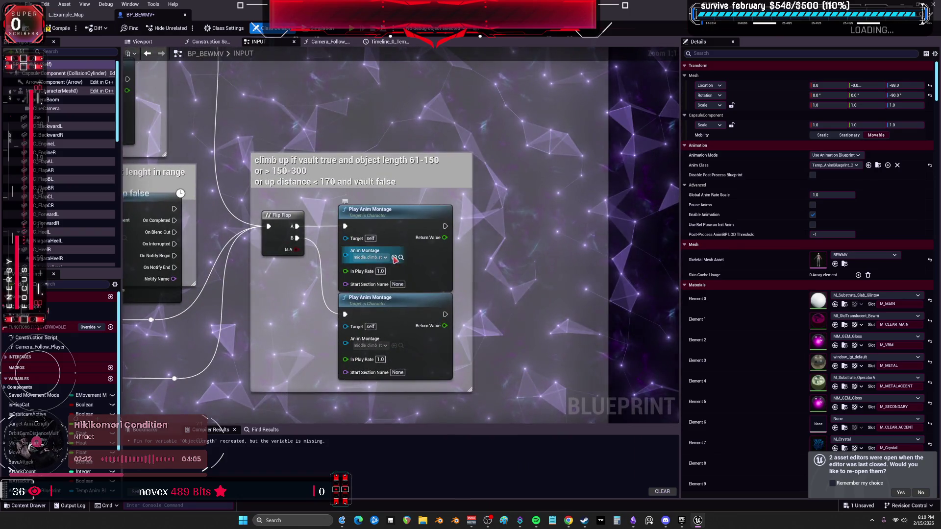
Step: Give the two climb nodes the mirrored and middle climb montages, then compile BP_BEWMV
click(401, 257)
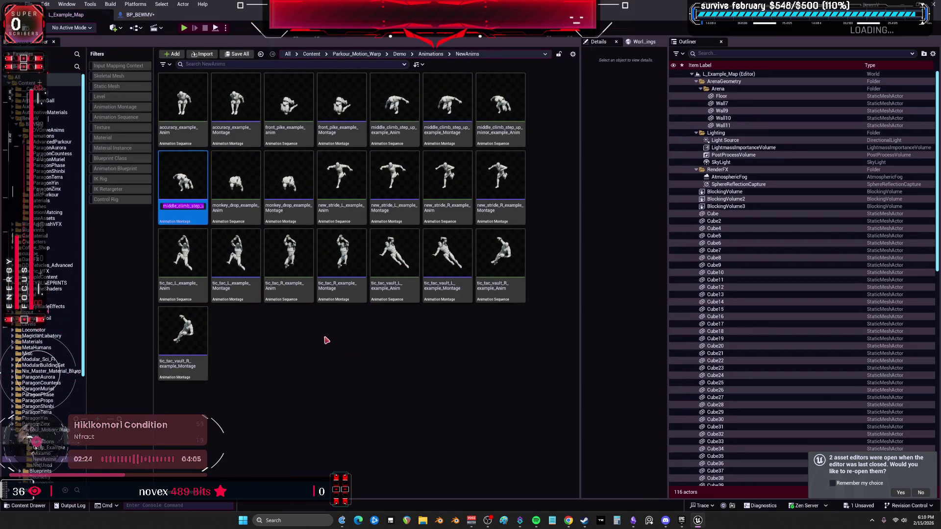
click(155, 19)
click(369, 258)
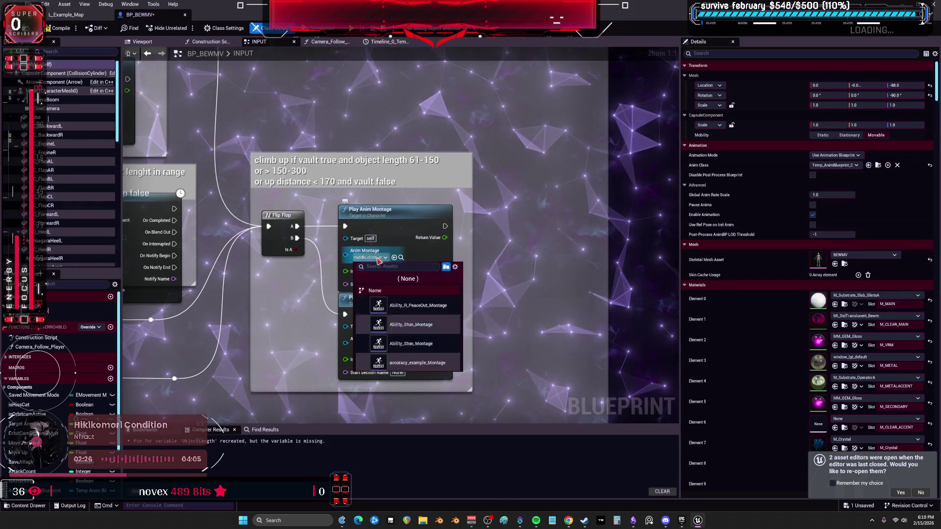
key(ctrl+v)
click(383, 345)
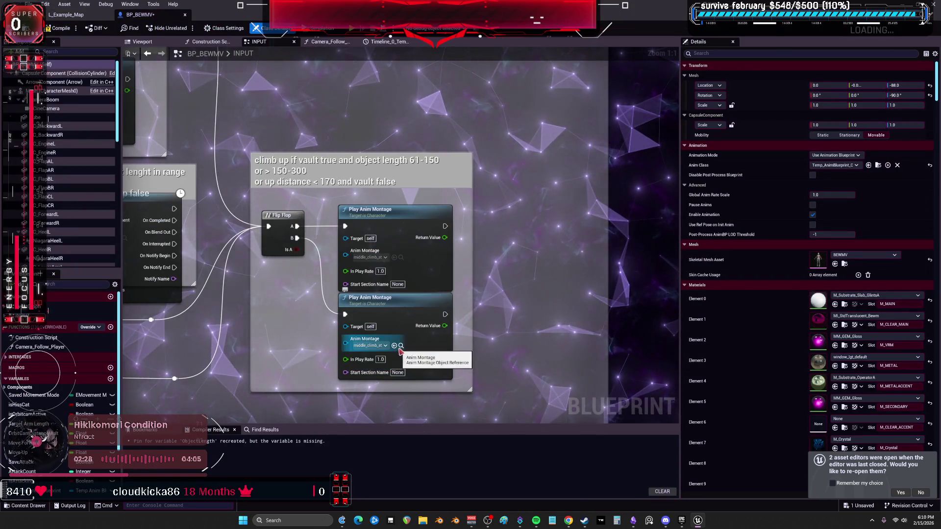
click(401, 352)
click(448, 210)
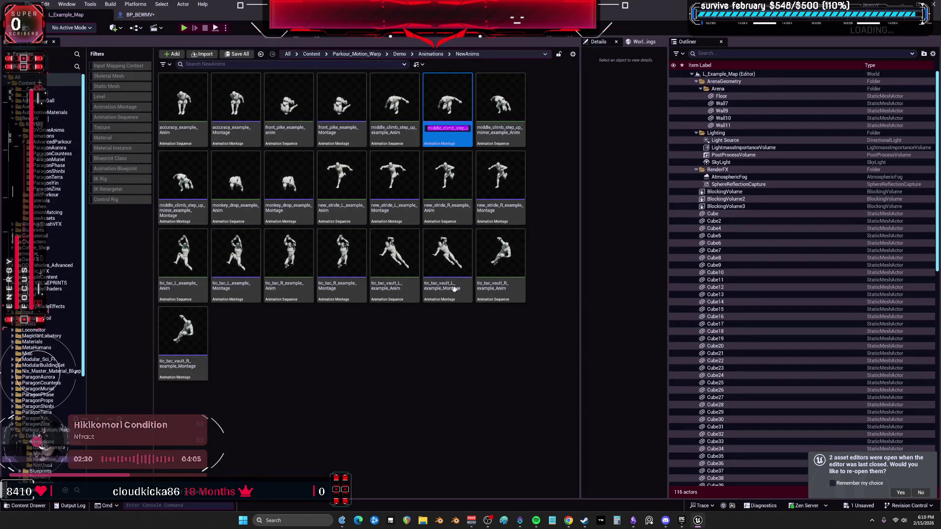
click(142, 15)
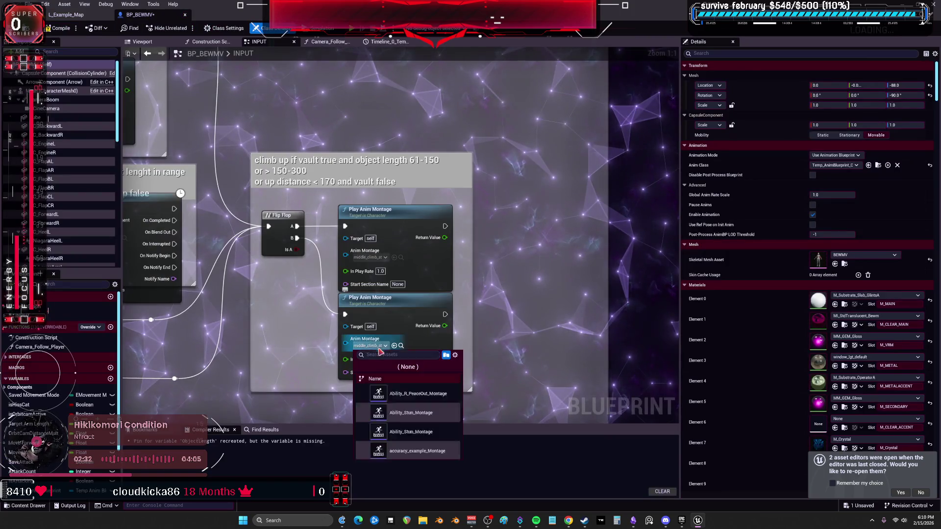
click(382, 431)
scroll(156, 78, down, 11)
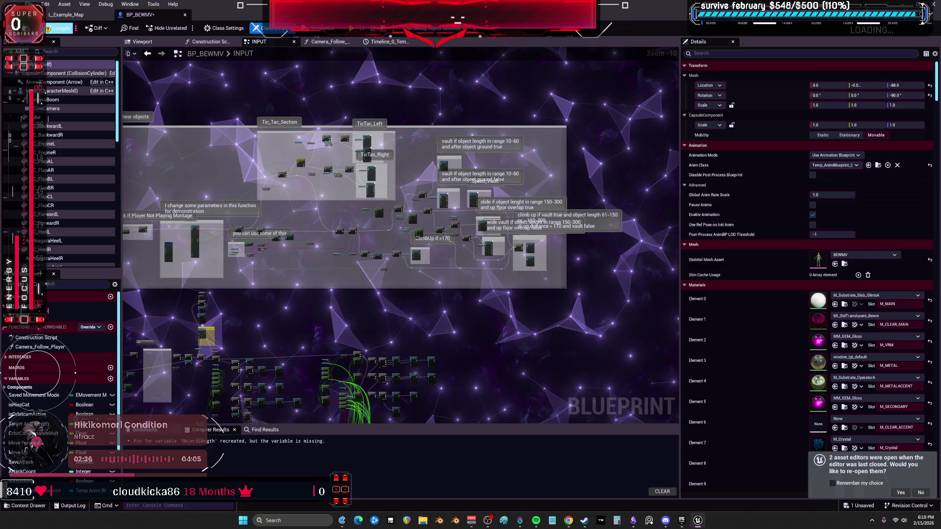
click(60, 28)
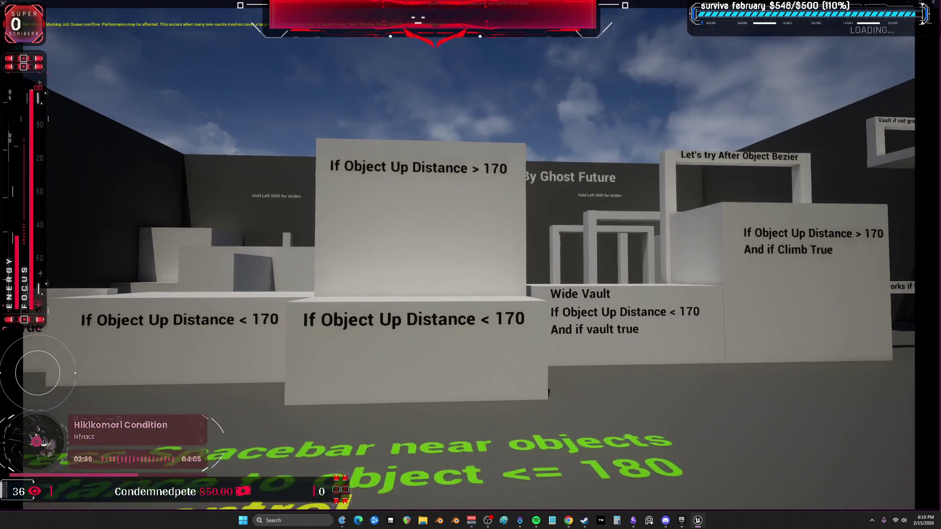
key(w)
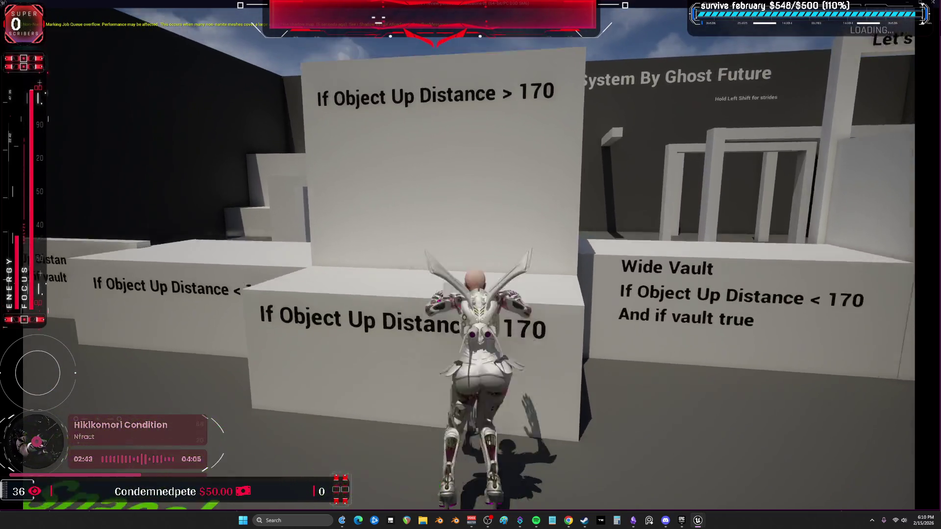
key(space)
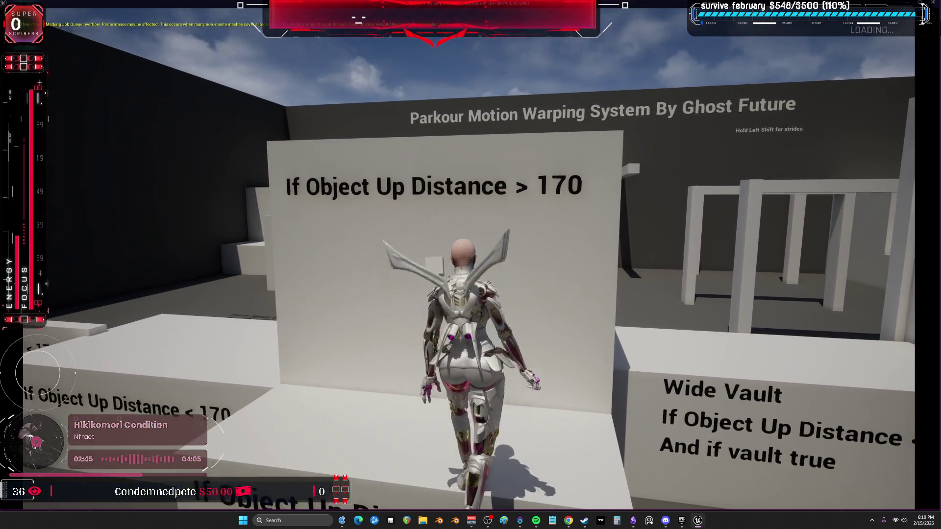
key(space)
key(w)
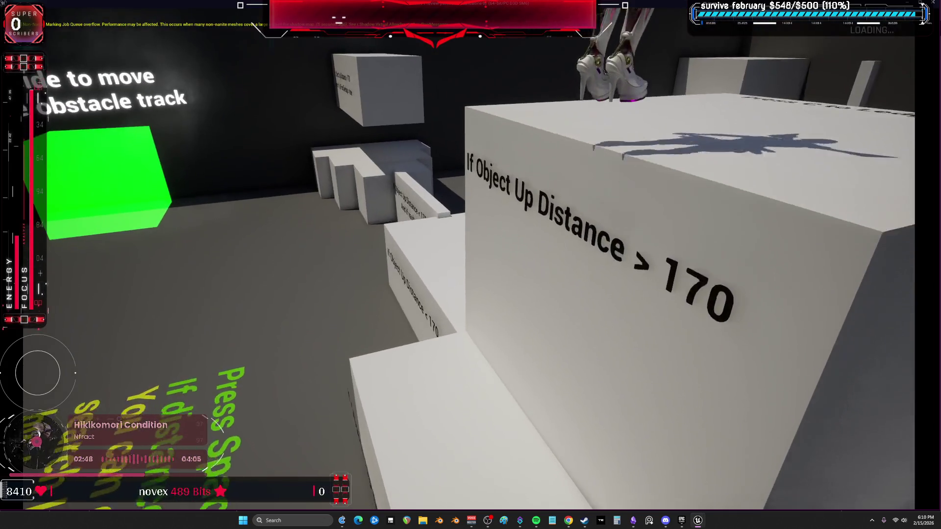
key(w)
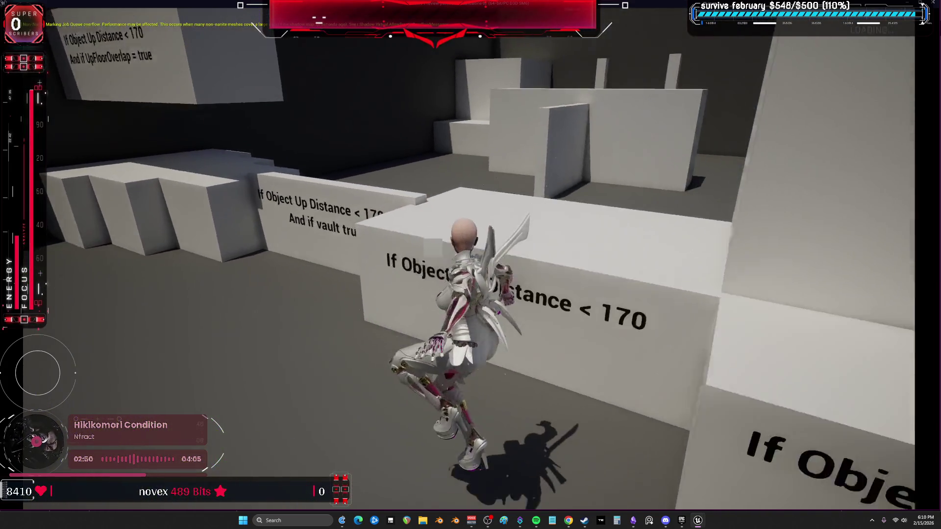
key(w)
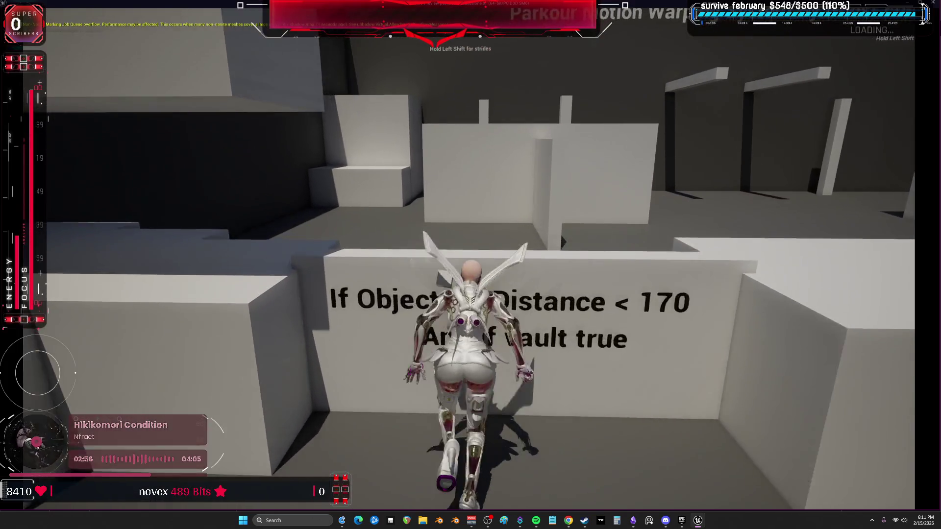
key(w)
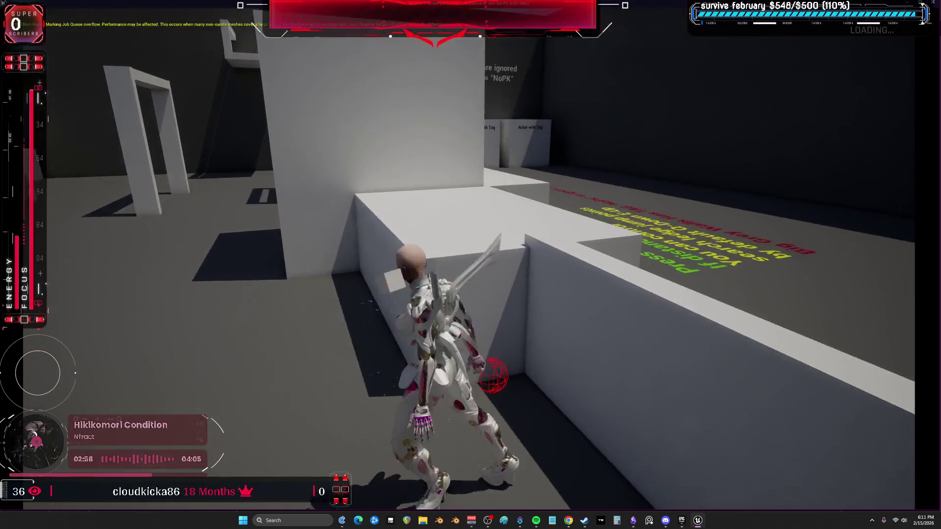
key(w)
key(w)
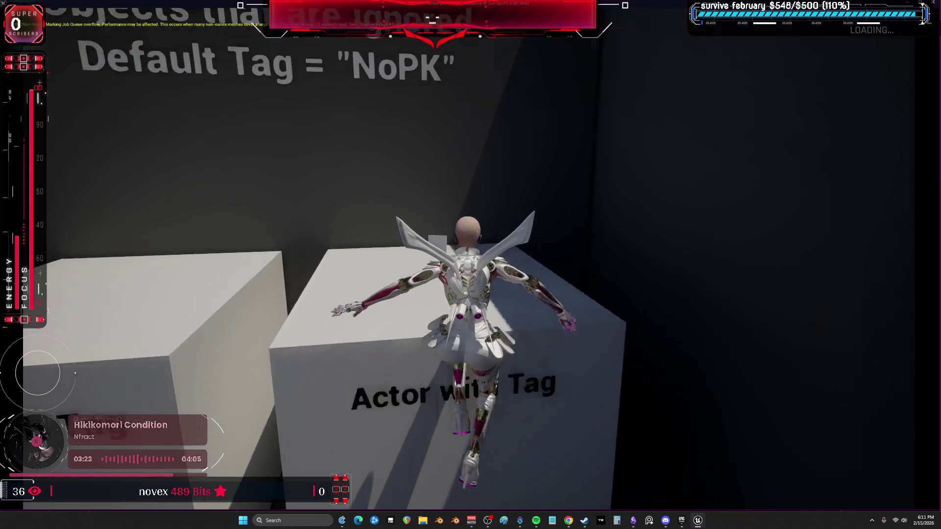
key(Escape)
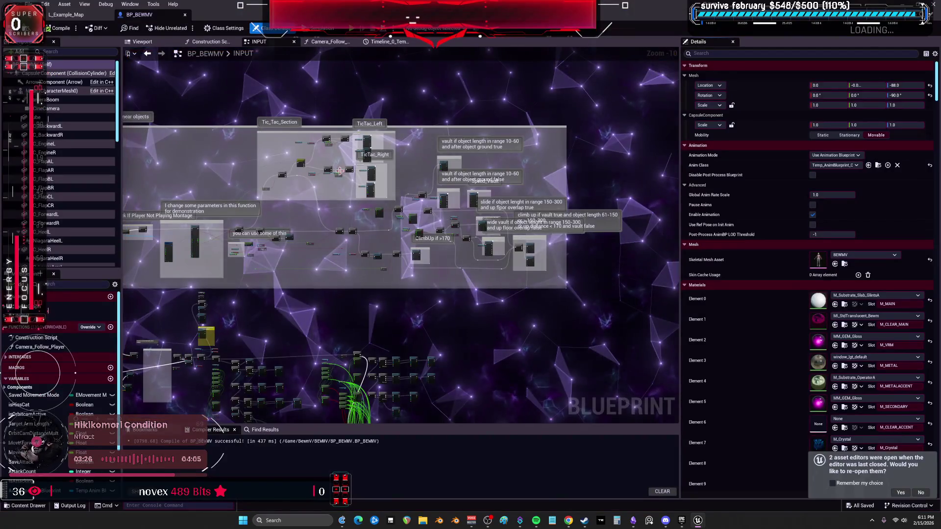
Step: Jump to hit the breakpoint, step into the vault check, and expand the Tic Tac settings values
scroll(256, 240, up, 5)
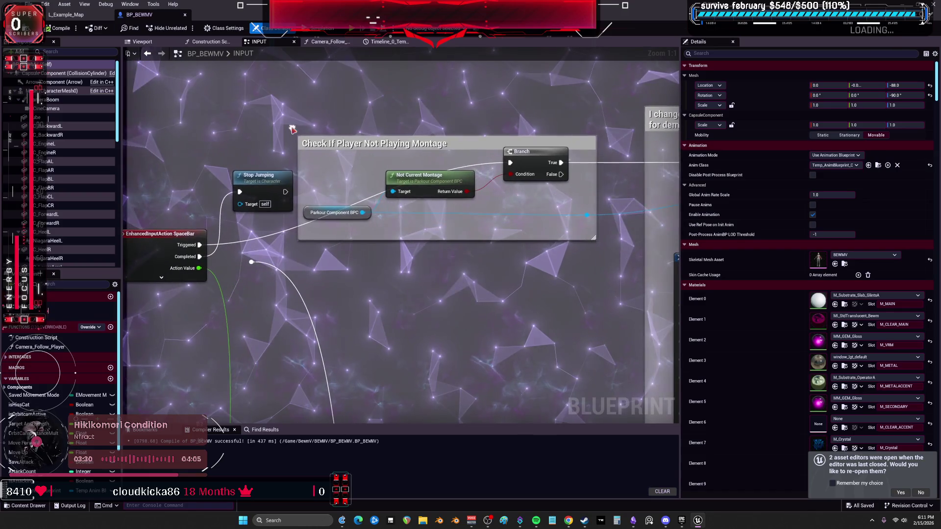
right_click(322, 207)
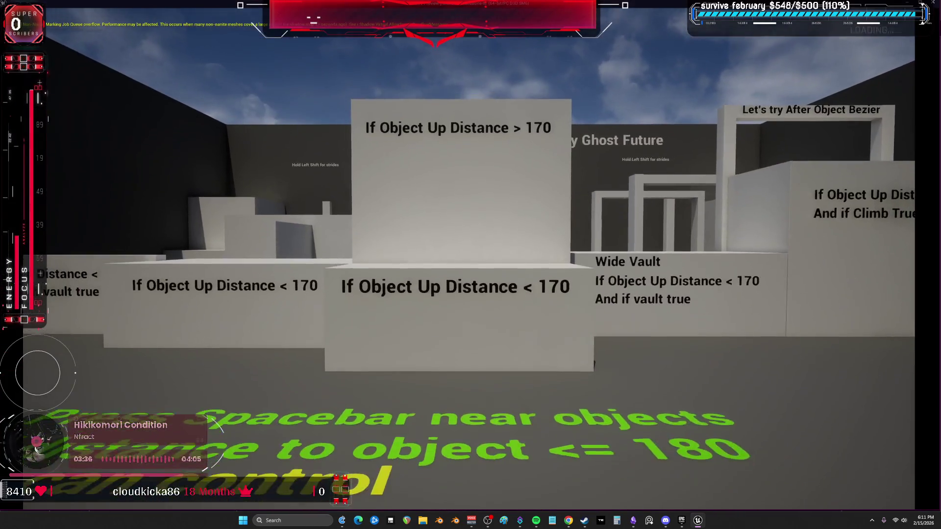
key(space)
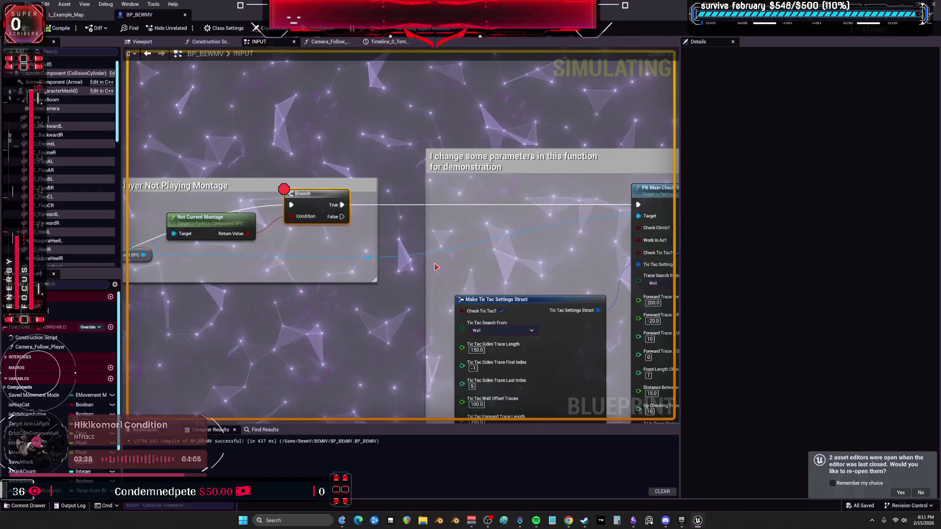
key(F10)
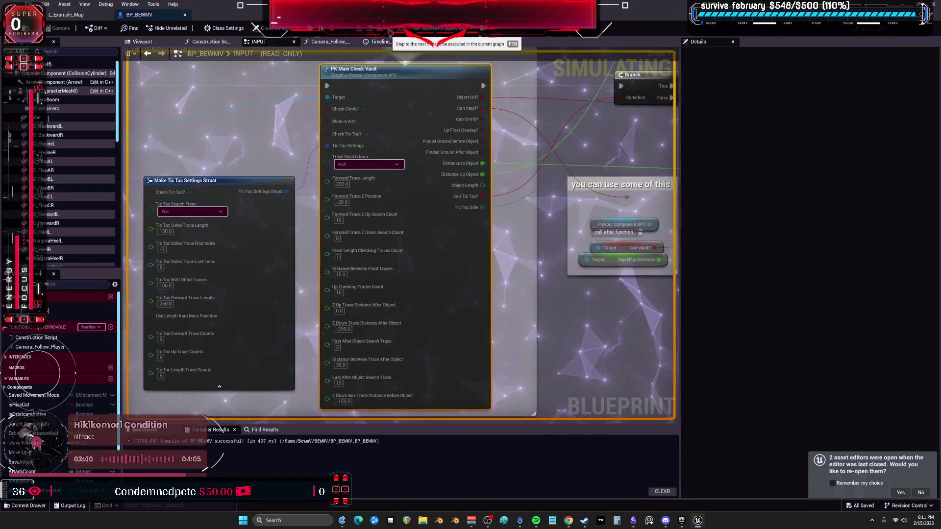
mouse_move(285, 192)
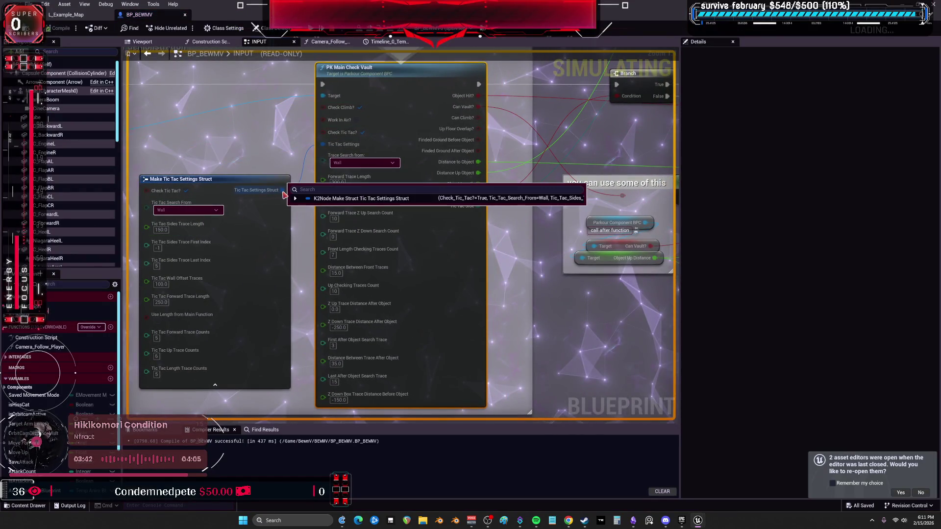
click(296, 198)
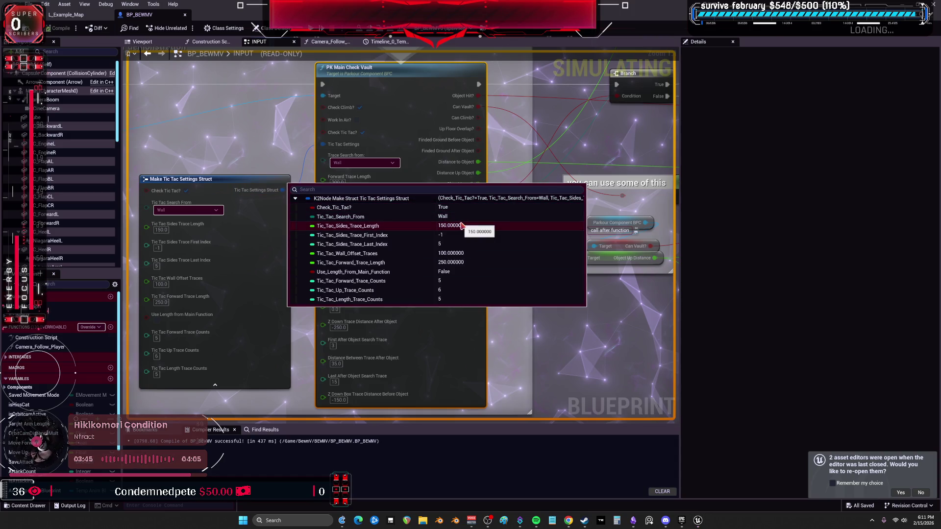
key(F10)
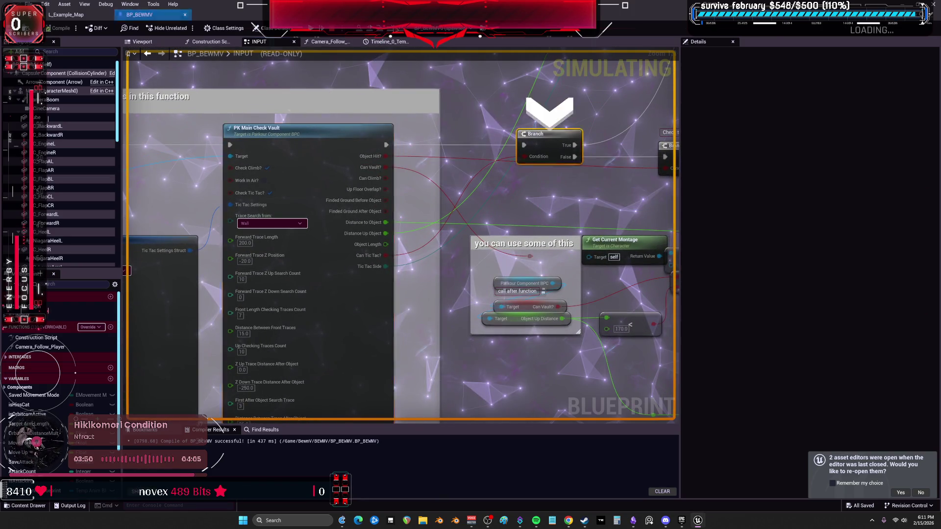
key(F10)
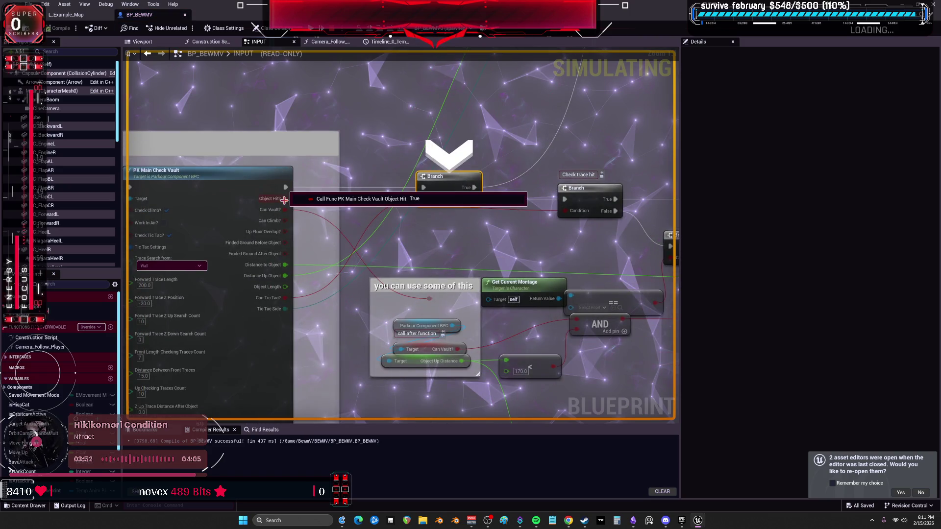
Step: Inspect the Branch condition and <= comparison values near the Jump node, then resume the game
mouse_move(285, 209)
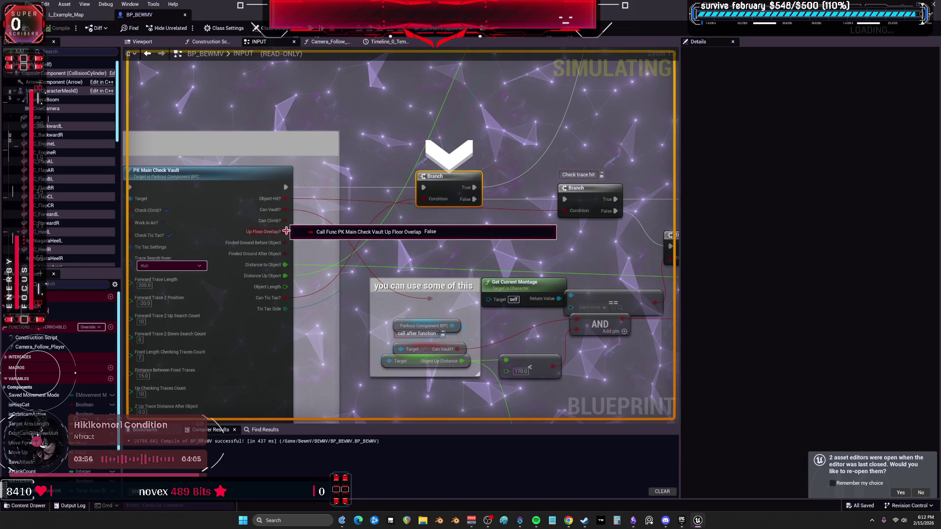
mouse_move(286, 267)
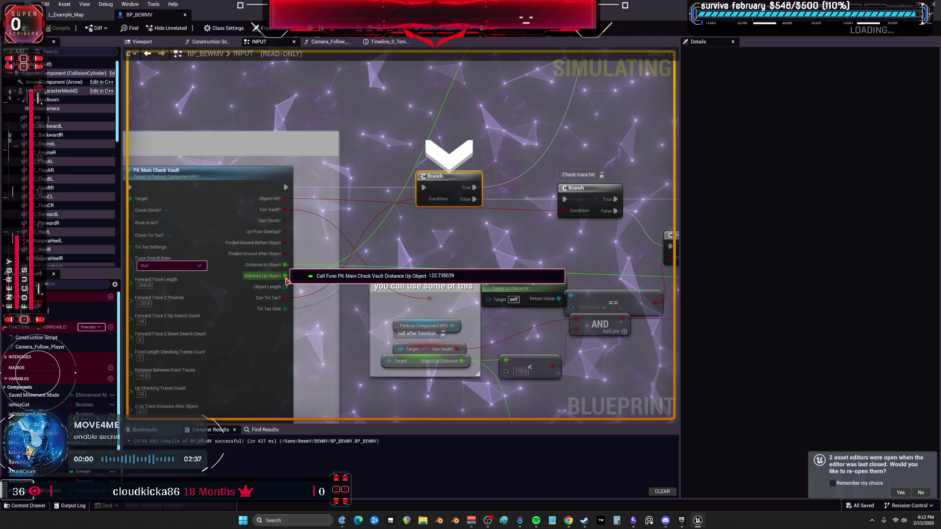
mouse_move(288, 288)
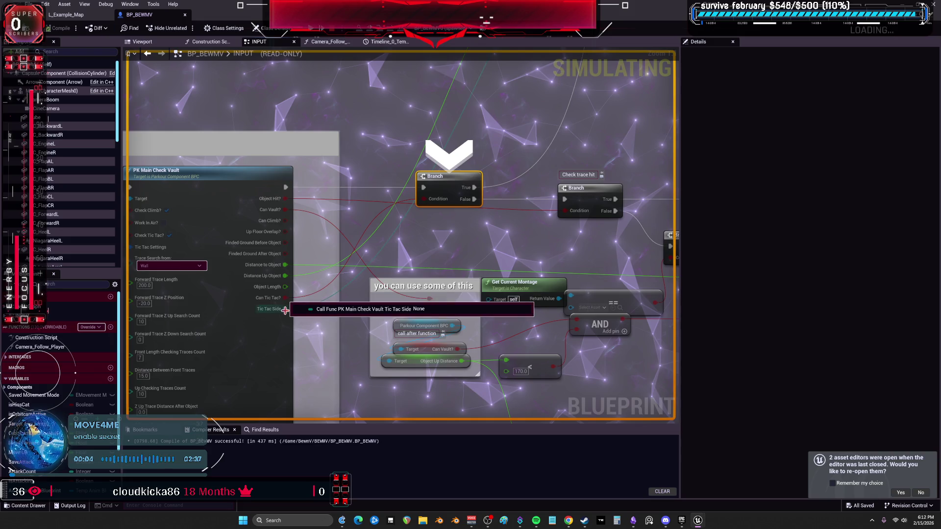
mouse_move(442, 204)
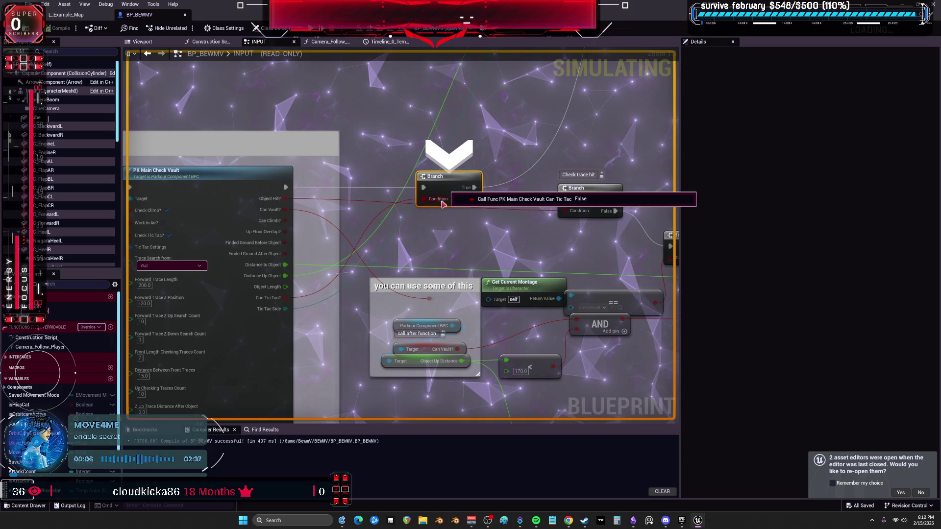
mouse_move(551, 240)
mouse_down()
mouse_move(346, 242)
mouse_move(201, 200)
mouse_up()
mouse_move(359, 215)
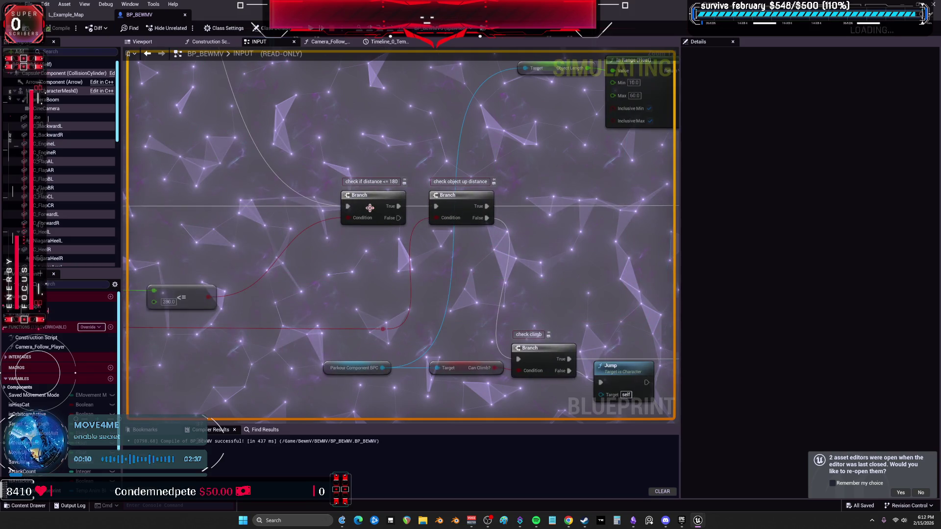
drag(207, 297, 307, 269)
mouse_move(306, 269)
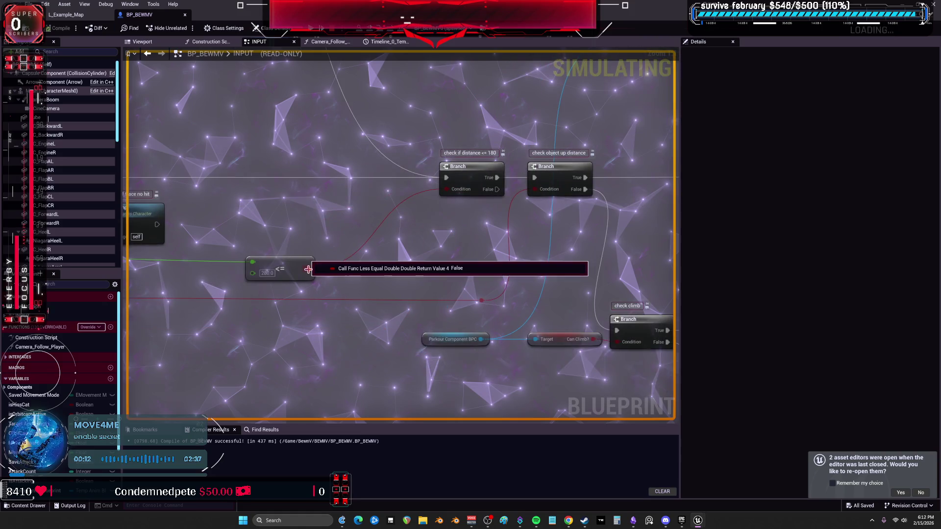
drag(499, 148, 426, 159)
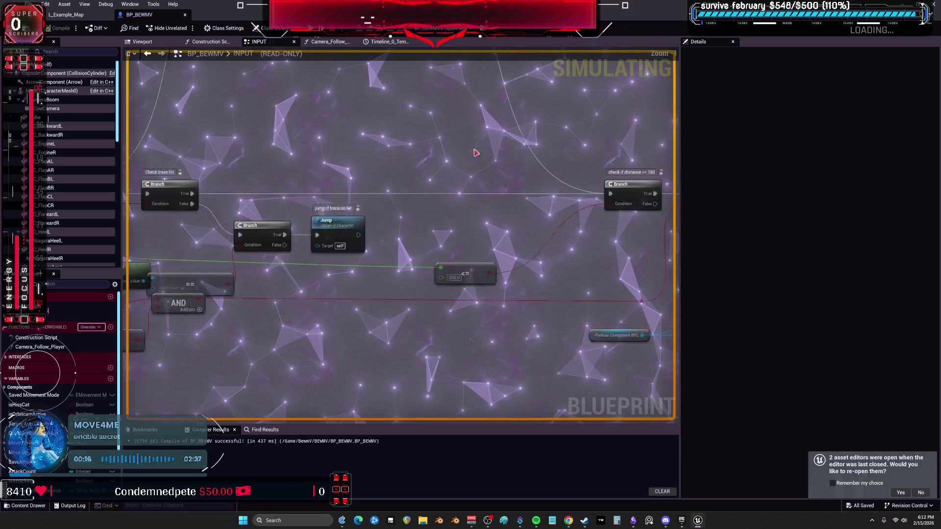
click(313, 31)
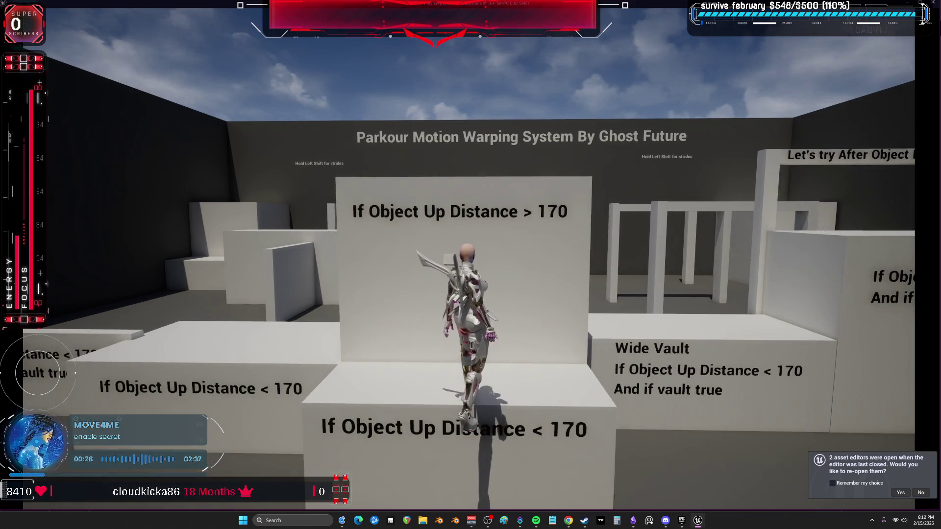
Step: Hit the breakpoint again, stop the play session, and pan past the SET nodes to the Mouse input section
key(space)
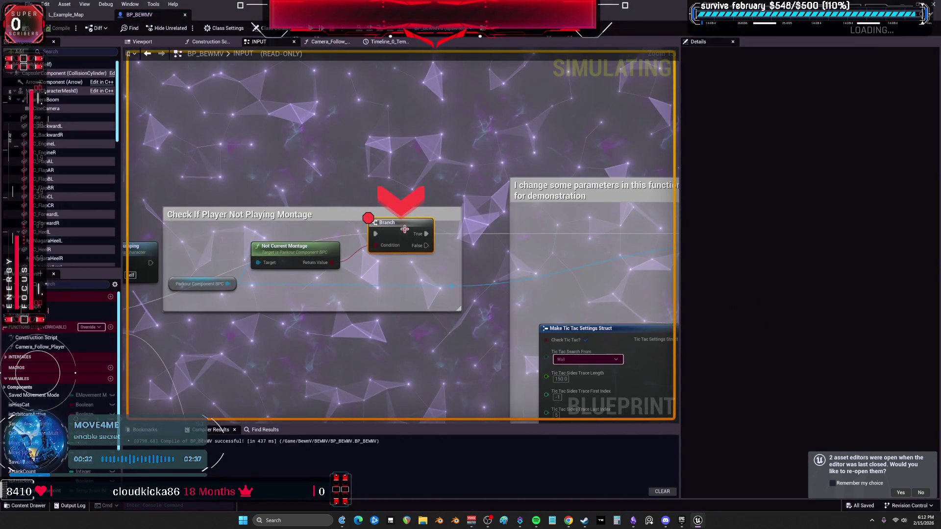
scroll(441, 265, down, 4)
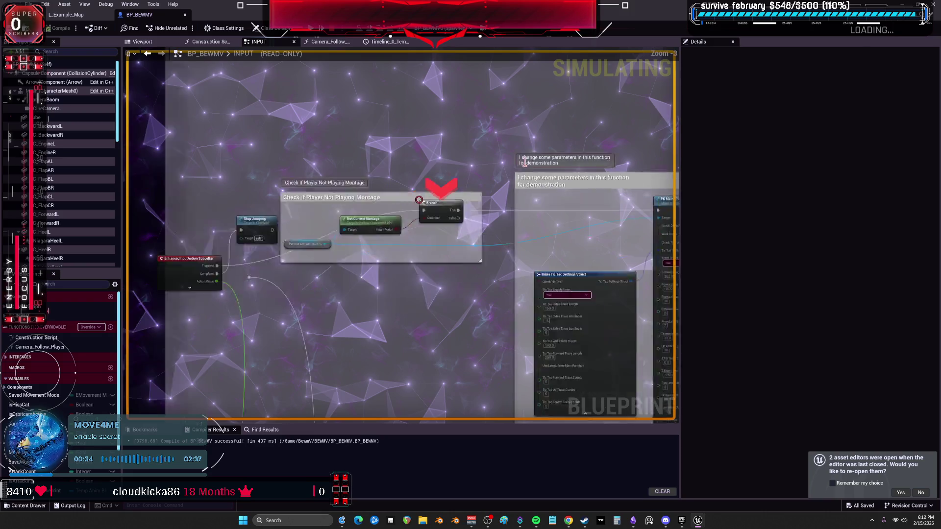
click(332, 31)
scroll(403, 223, down, 3)
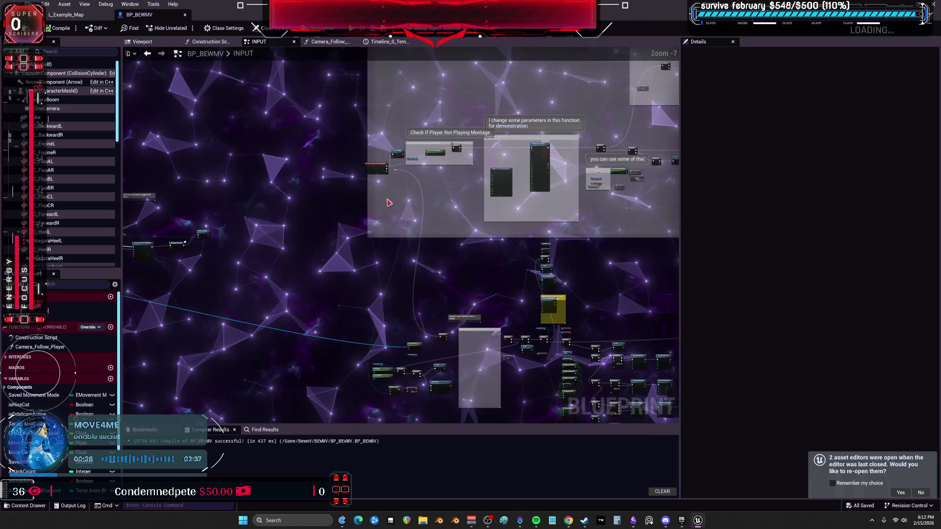
mouse_move(464, 92)
mouse_down()
mouse_move(642, 174)
mouse_move(804, 184)
mouse_up()
scroll(352, 199, up, 4)
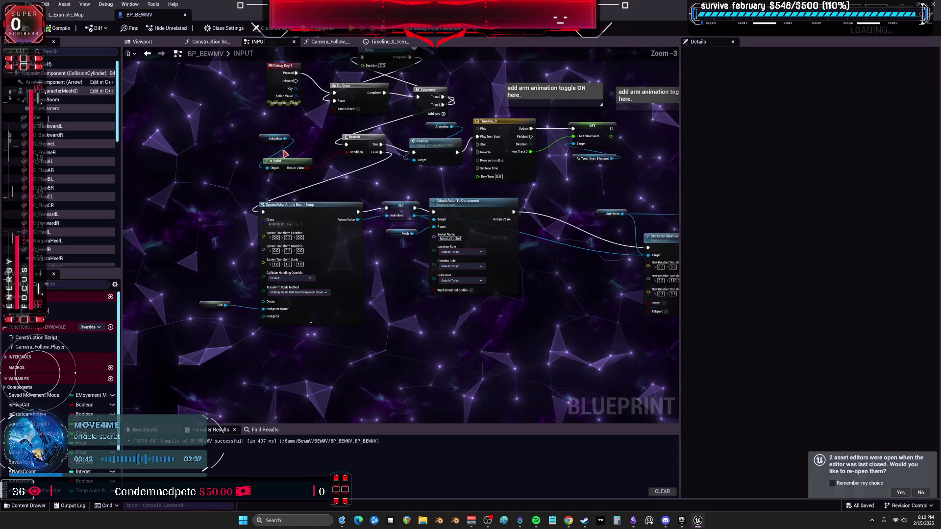
drag(353, 199, 541, 231)
scroll(424, 246, down, 5)
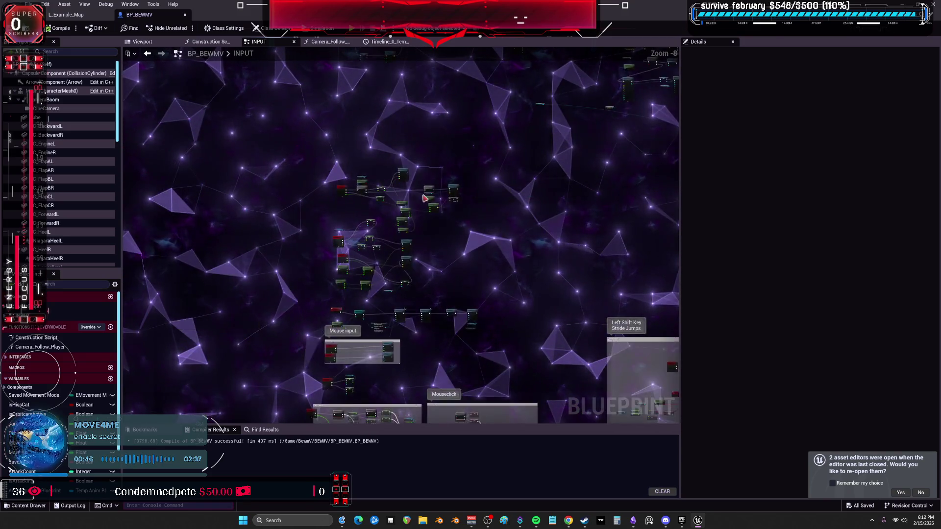
mouse_move(363, 296)
mouse_down()
mouse_move(362, 284)
mouse_move(334, 289)
mouse_move(158, 169)
mouse_up()
Step: Navigate to the C key Ledge Drop function and locate the flip's montage in the Content Browser
mouse_move(551, 114)
mouse_down()
mouse_move(452, 164)
mouse_move(652, 141)
mouse_move(640, 157)
mouse_move(632, 49)
mouse_up()
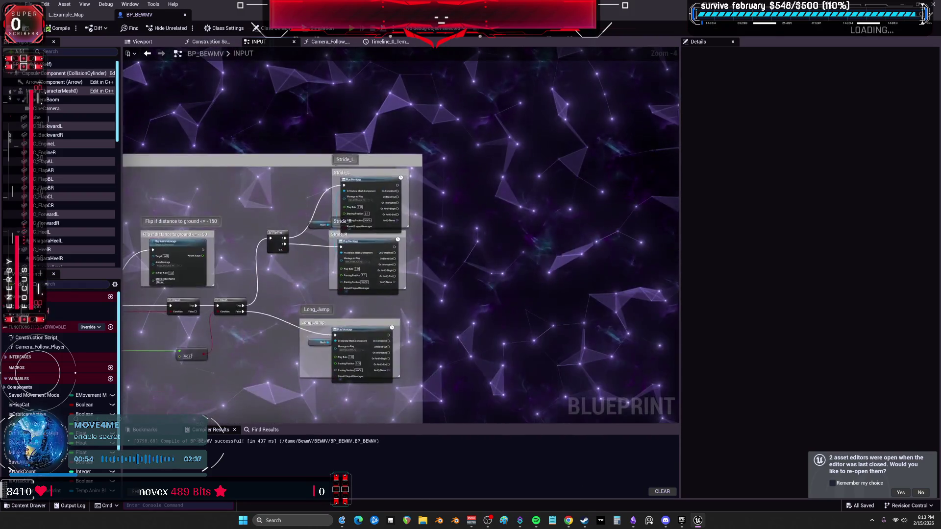
scroll(361, 229, down, 5)
scroll(416, 169, up, 6)
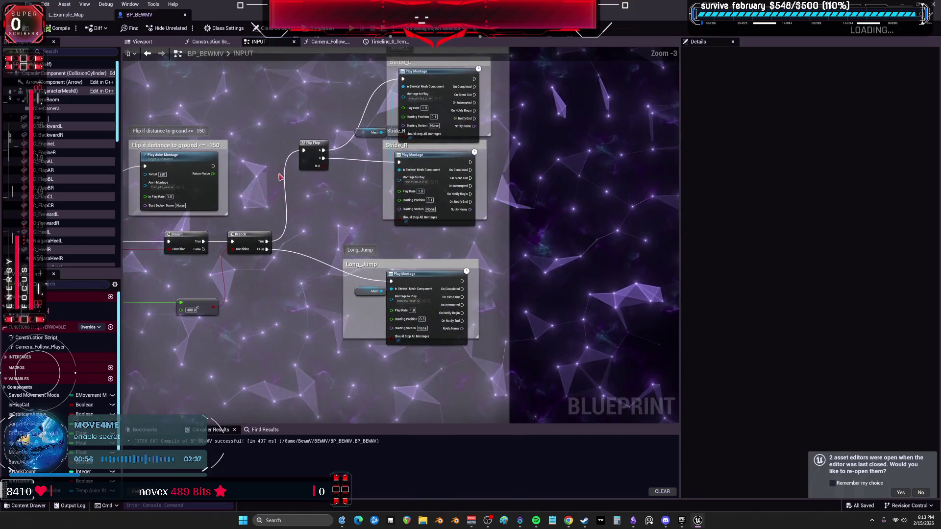
drag(296, 152, 323, 392)
scroll(396, 135, down, 1)
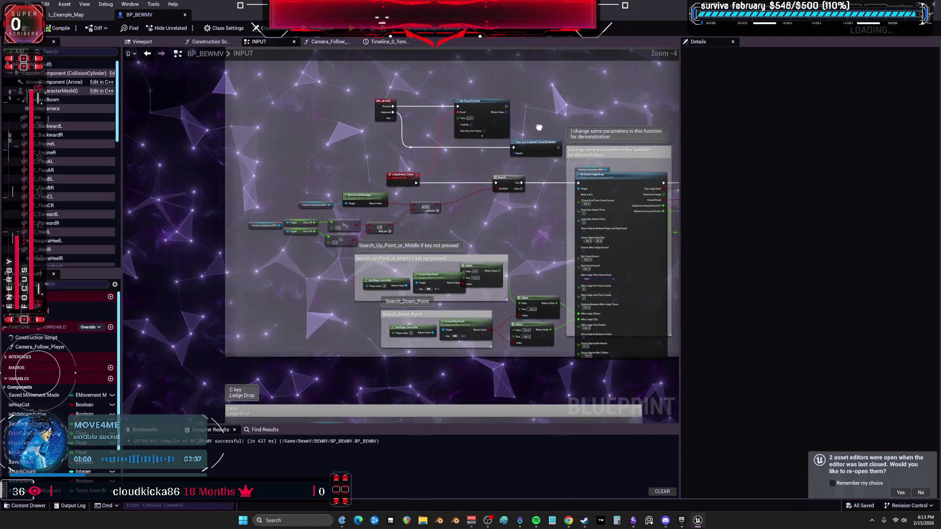
scroll(495, 143, up, 2)
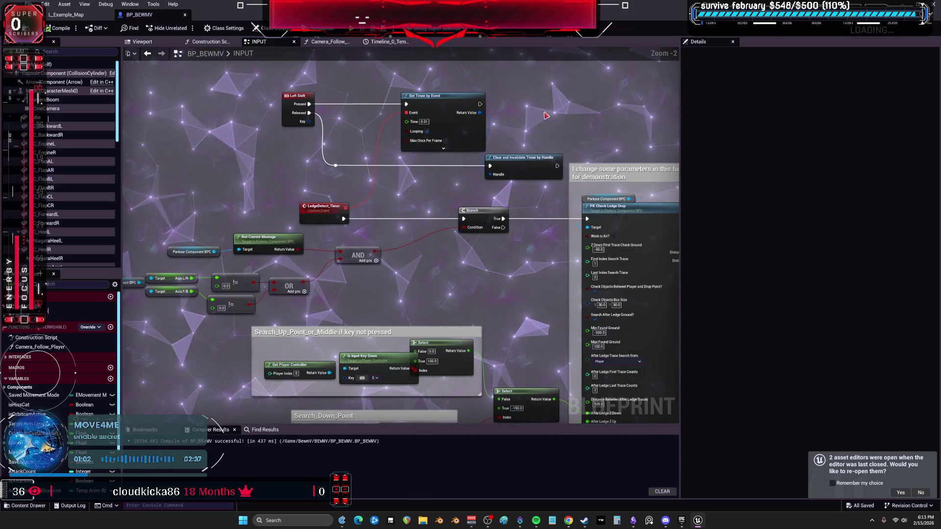
mouse_move(519, 131)
mouse_down()
mouse_move(210, 122)
mouse_move(428, 170)
mouse_up()
click(429, 170)
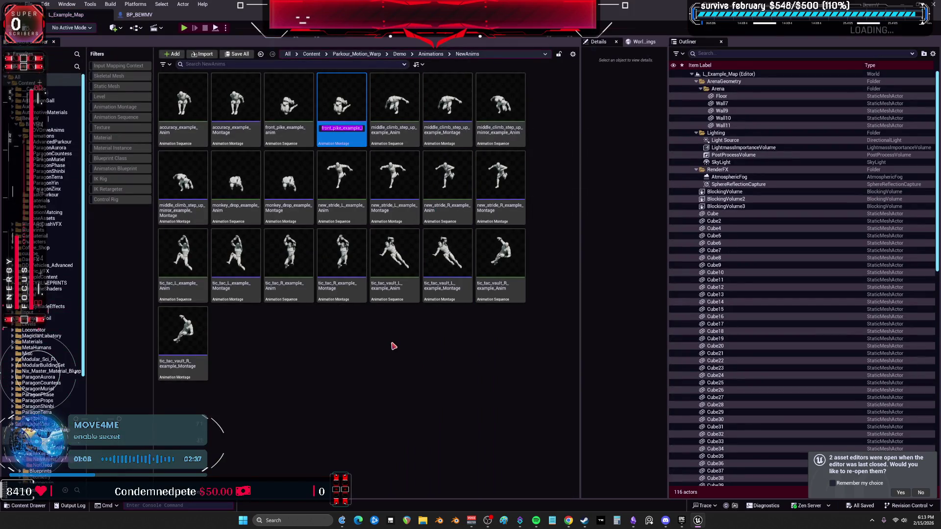
Step: Assign front_pike_example_Montage_test to the flip node's Play Montage
click(150, 15)
click(407, 170)
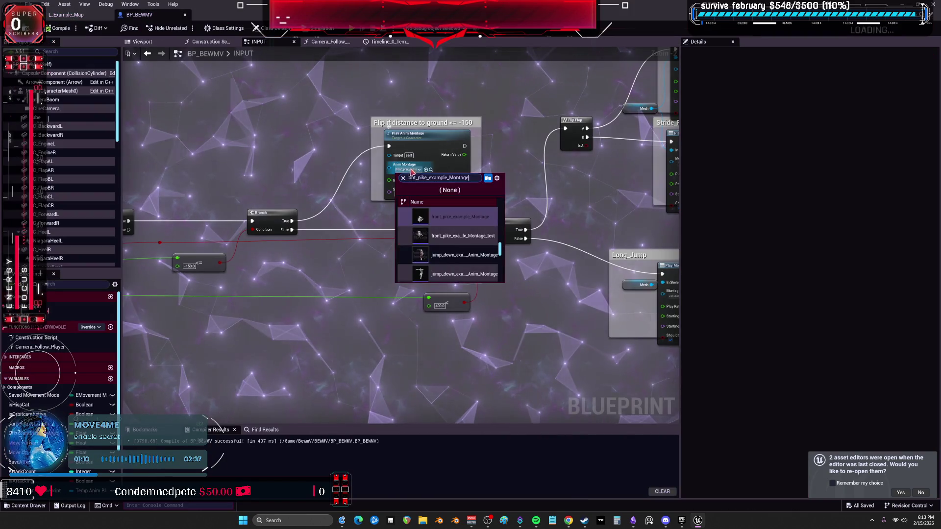
key(ctrl+v)
click(432, 261)
scroll(422, 147, down, 3)
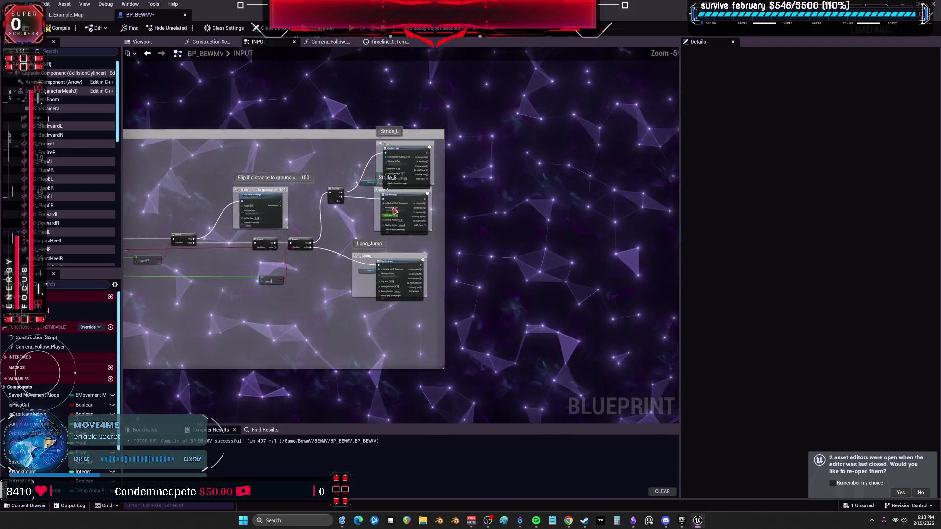
scroll(420, 112, up, 5)
Step: Swap Stride_L's Play Montage to the new stride L montage
click(424, 108)
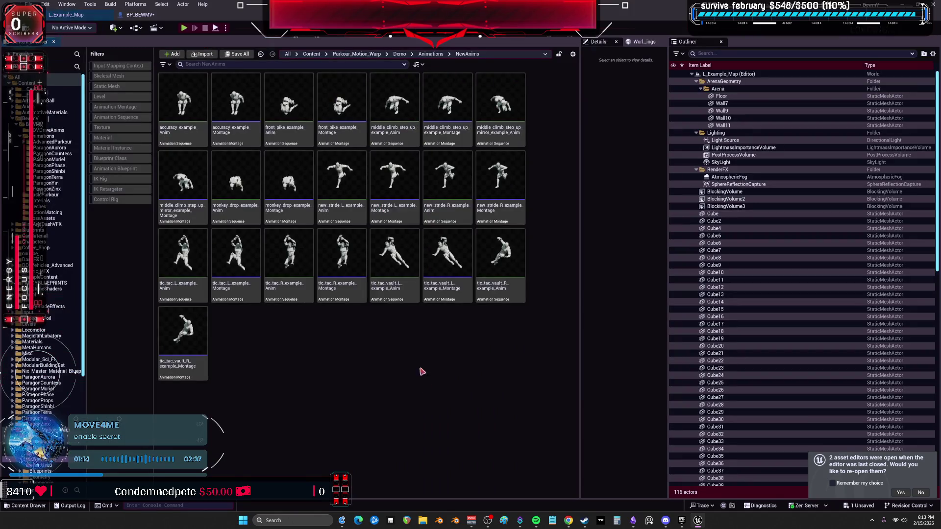
click(140, 15)
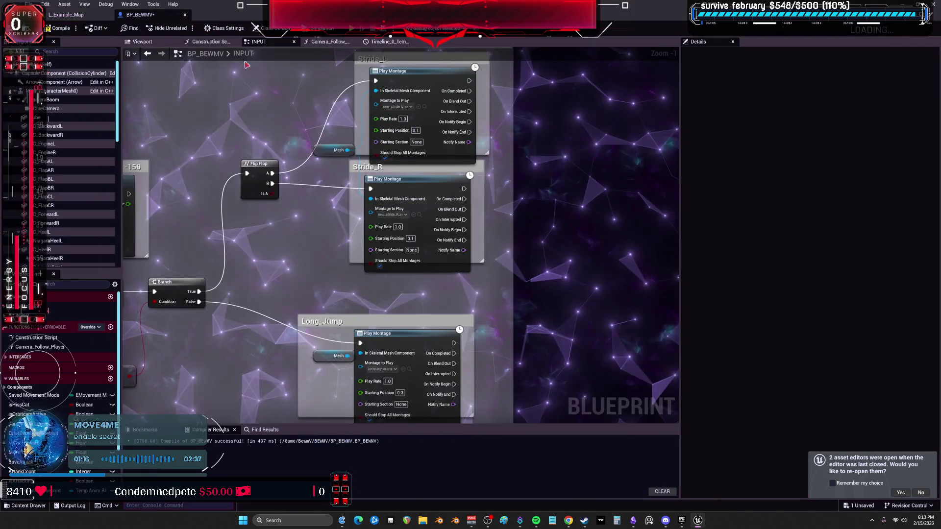
click(399, 106)
key(ctrl+v)
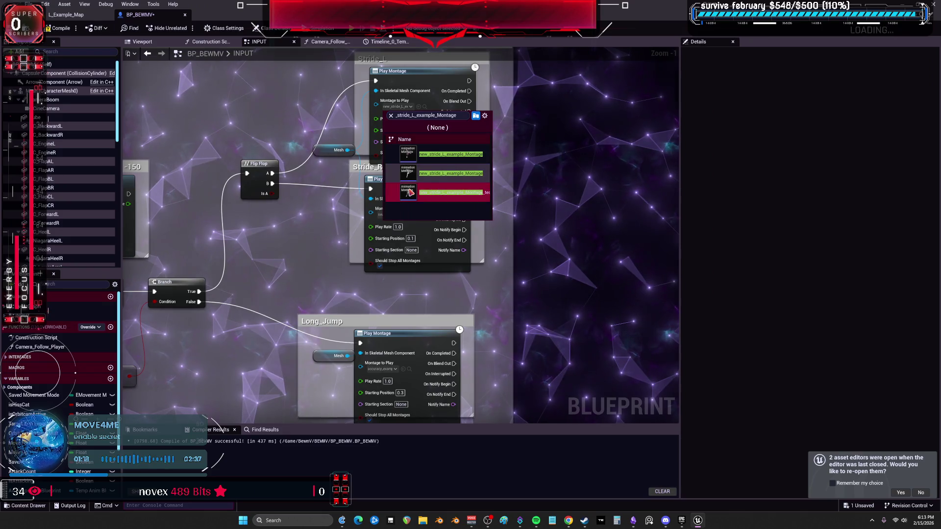
click(410, 192)
Step: Find new_stride_R_example_Montage in the assets and assign it to Stride_R
click(420, 214)
click(395, 264)
click(422, 358)
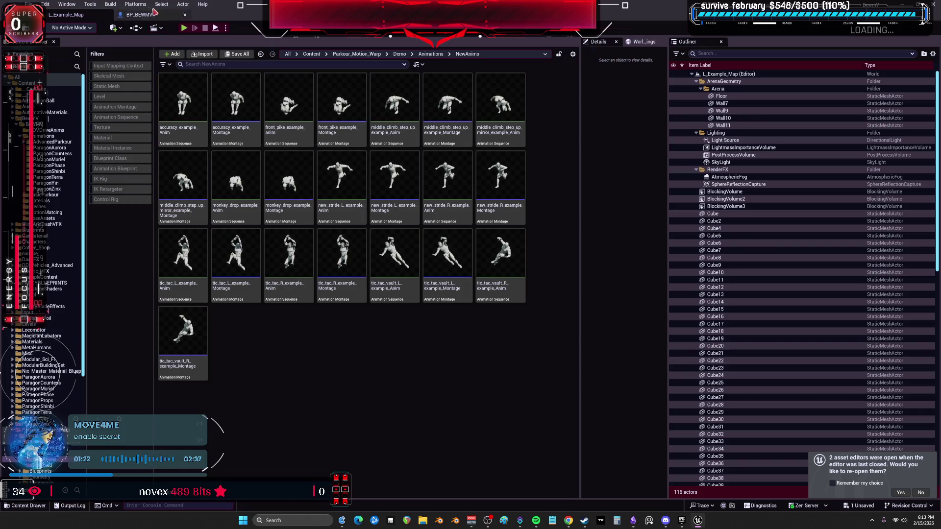
click(158, 14)
click(65, 15)
click(500, 186)
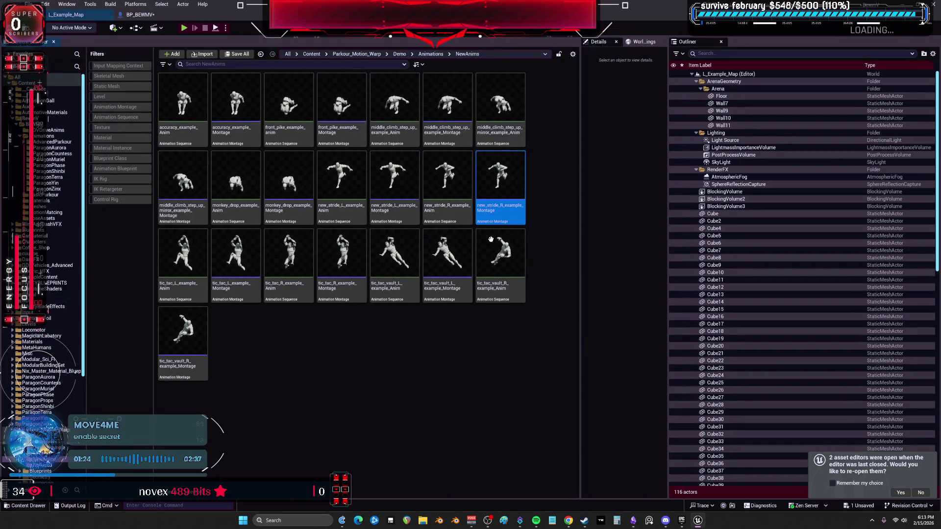
click(138, 14)
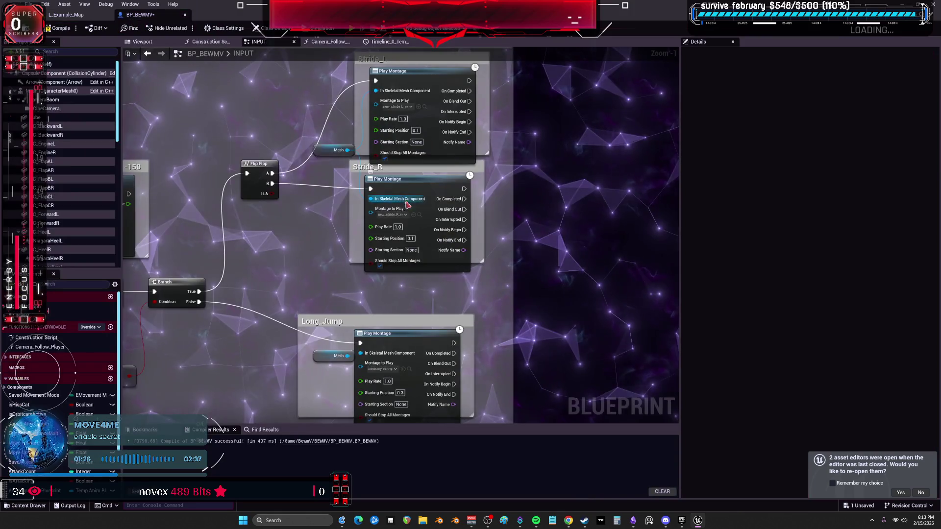
click(406, 214)
click(427, 314)
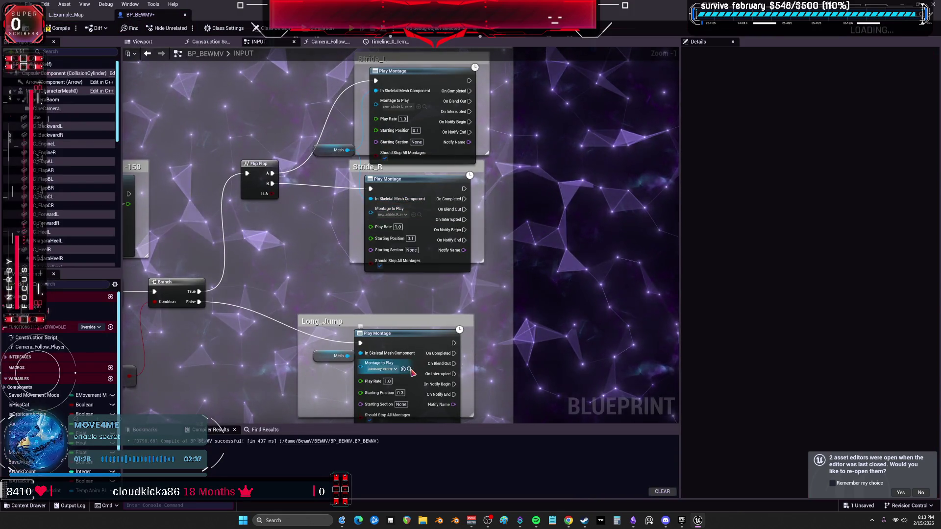
Step: Locate Long_Jump's current montage and bring up its montage choices
click(409, 369)
click(328, 399)
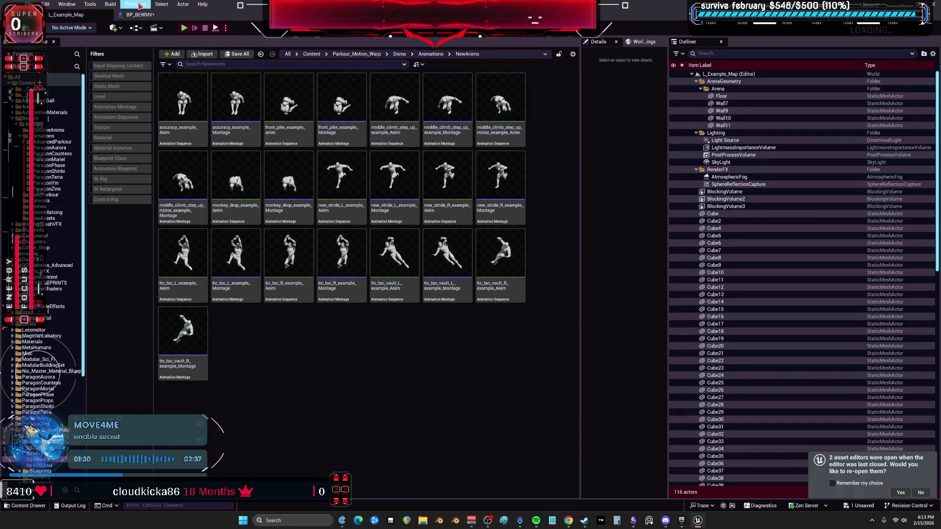
click(138, 15)
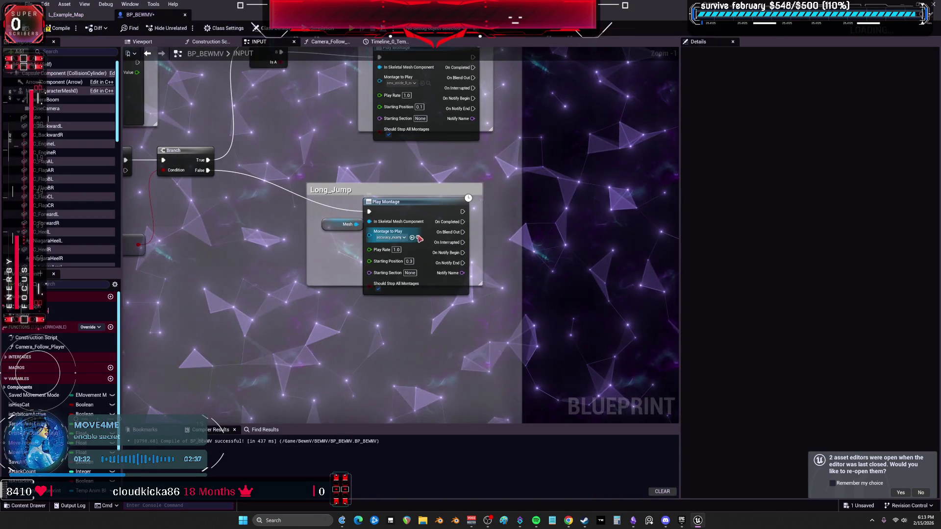
click(402, 238)
scroll(401, 239, down, 5)
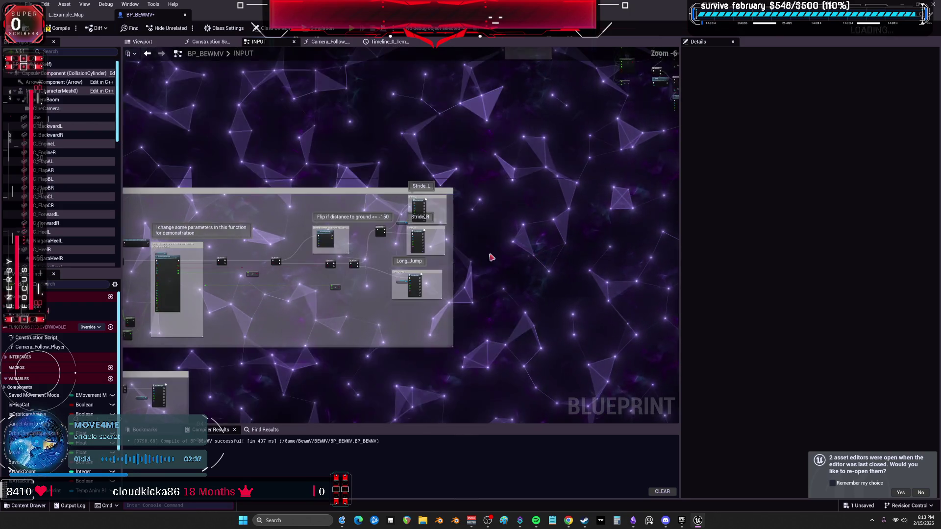
Step: Locate the ledge drop's montage asset, then frame the Play Anim Montage comment groups
scroll(523, 214, up, 6)
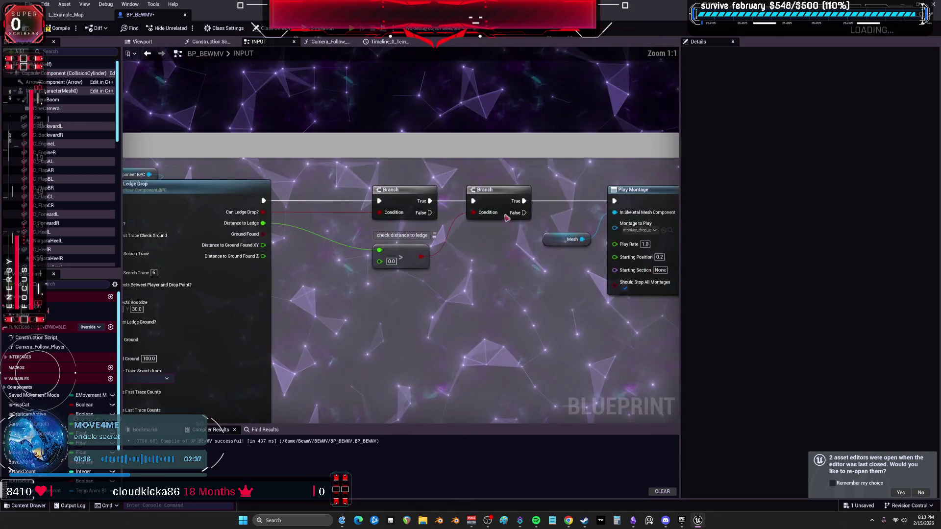
click(552, 207)
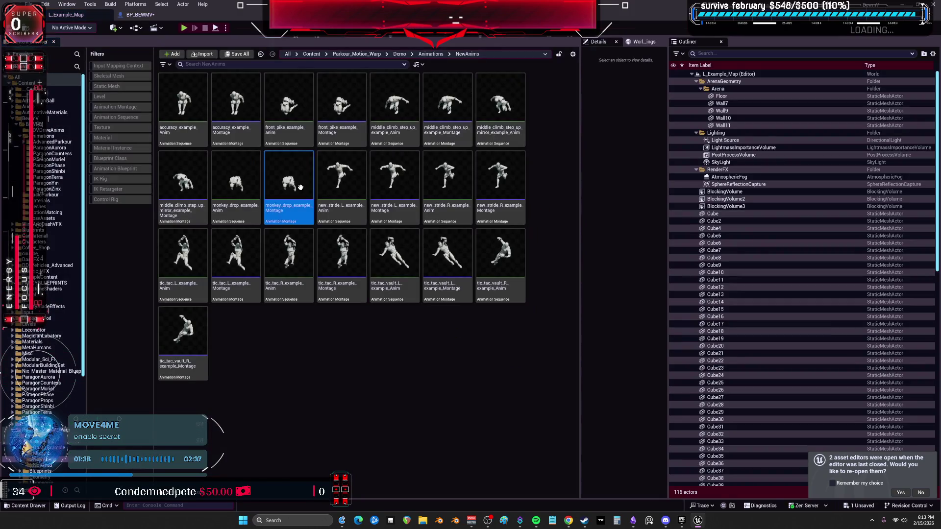
click(153, 16)
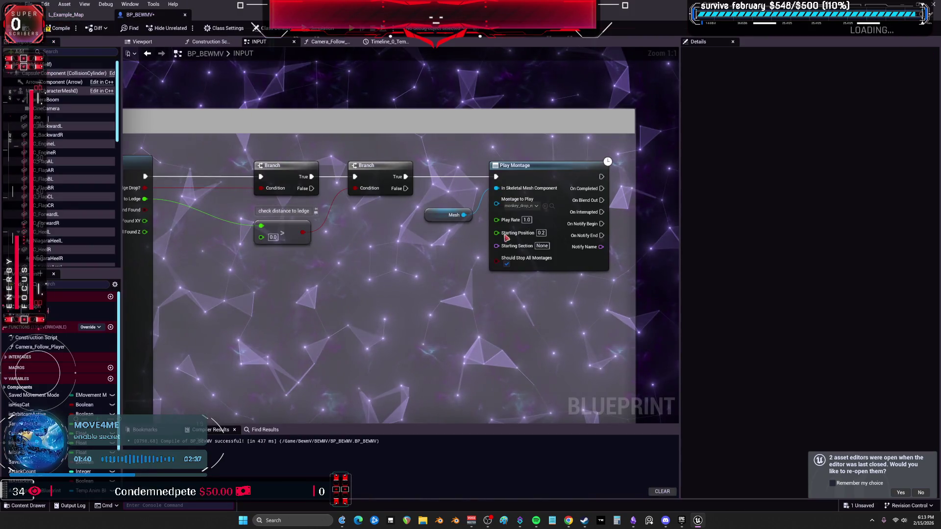
scroll(517, 185, down, 6)
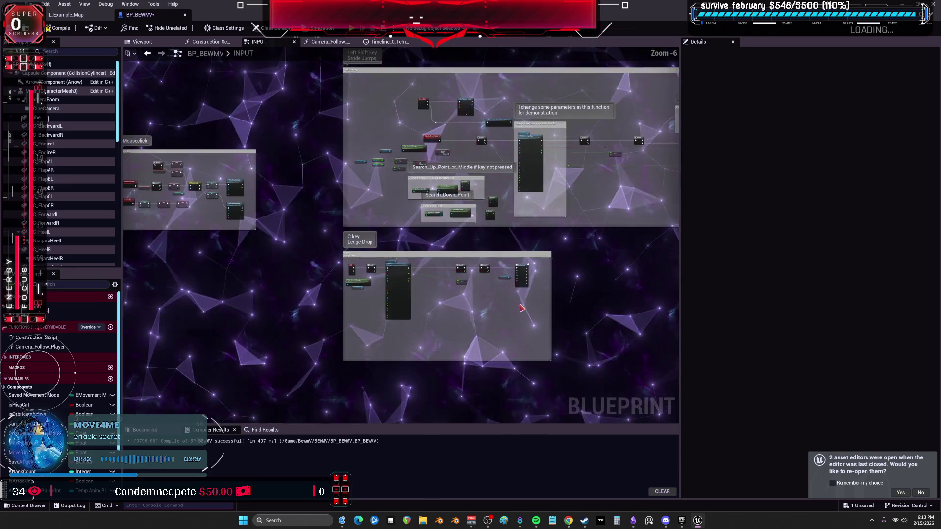
drag(517, 184, 434, 92)
scroll(430, 124, up, 3)
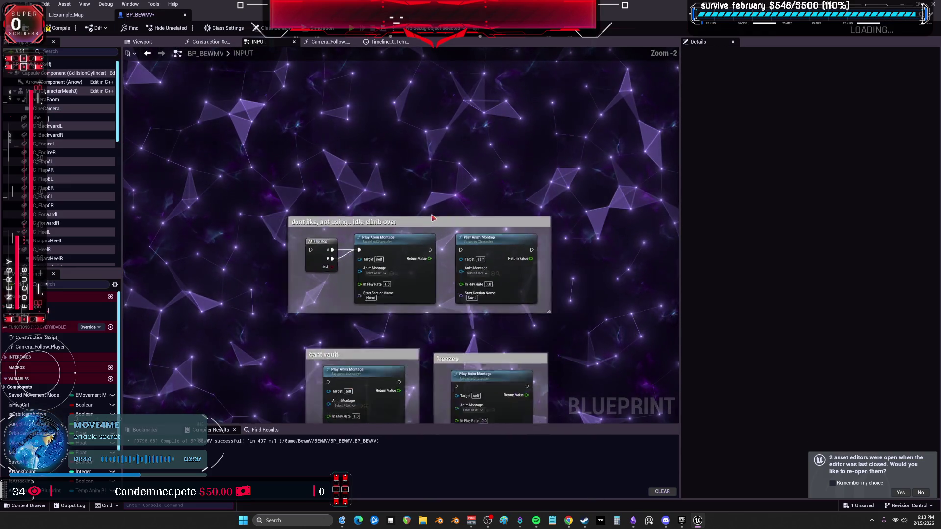
drag(430, 124, 431, 114)
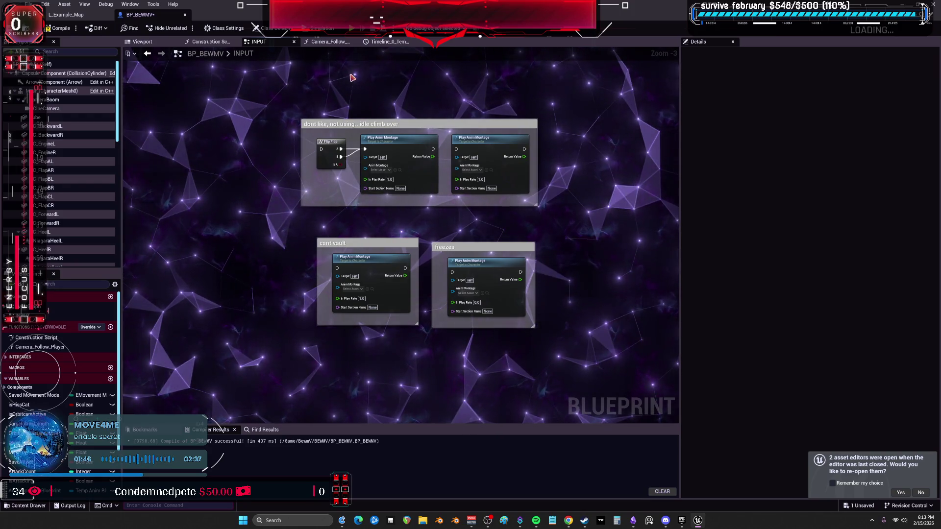
Step: Compile BP_BEWMV and open monkey_drop_example_Montage_test from the ledge-drop Play Montage node
click(51, 28)
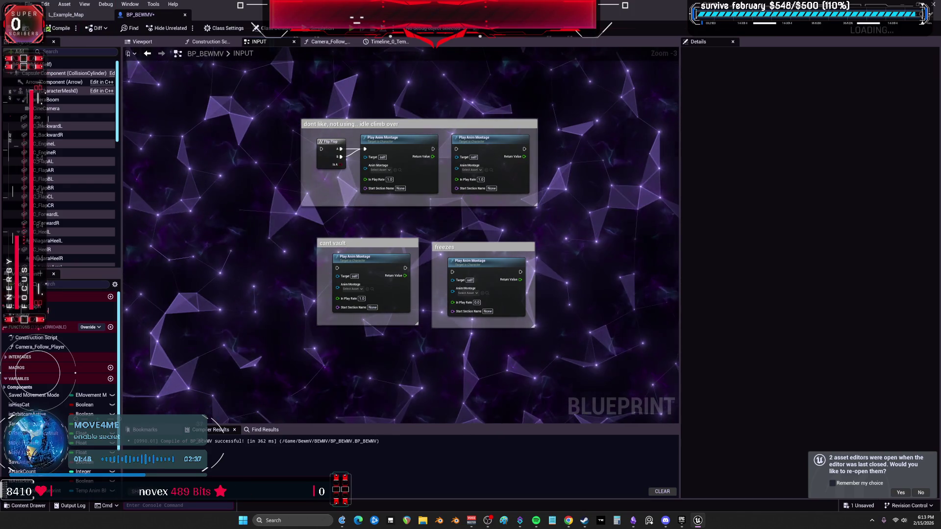
mouse_move(162, 69)
mouse_down()
mouse_move(352, 242)
mouse_move(352, 349)
mouse_up()
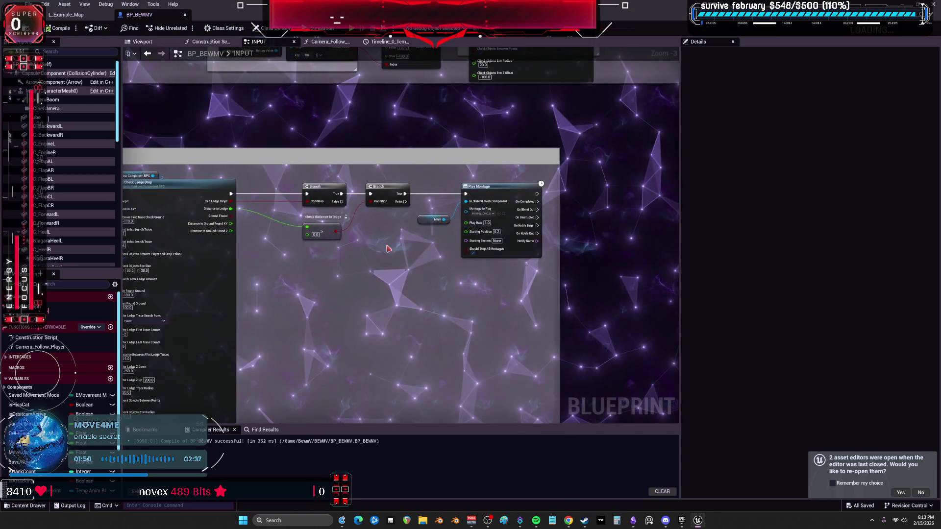
click(507, 215)
double_click(341, 268)
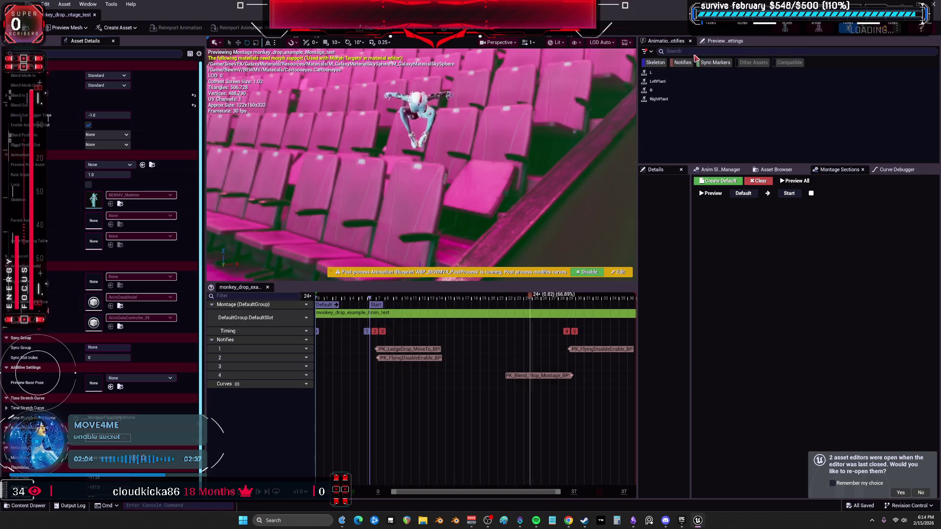
Step: Preview monkey_drop_example_Anim_test and scrub it forward to frame 31
click(728, 41)
scroll(736, 108, down, 5)
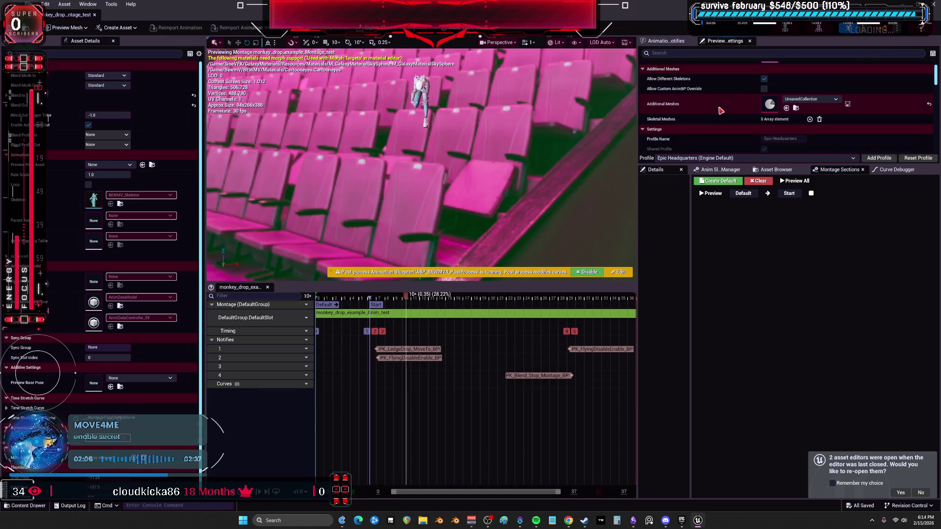
click(776, 170)
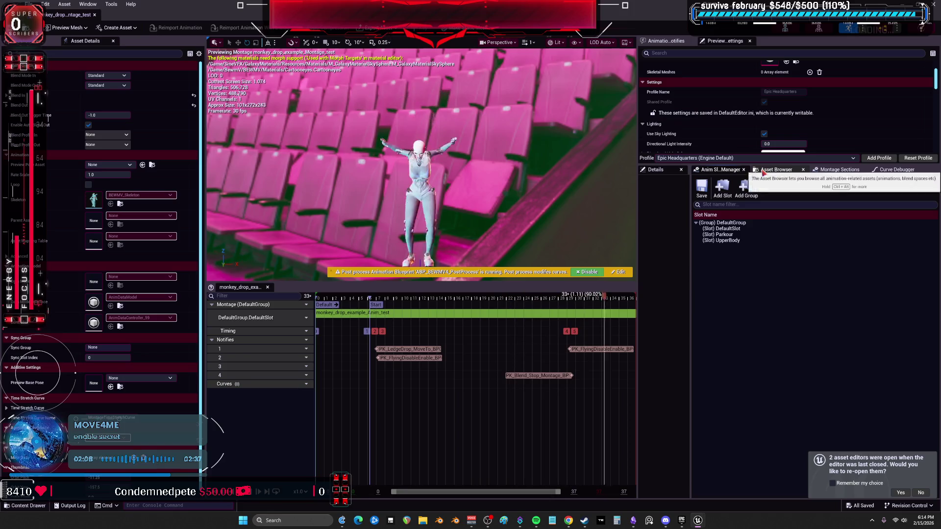
scroll(758, 245, up, 2)
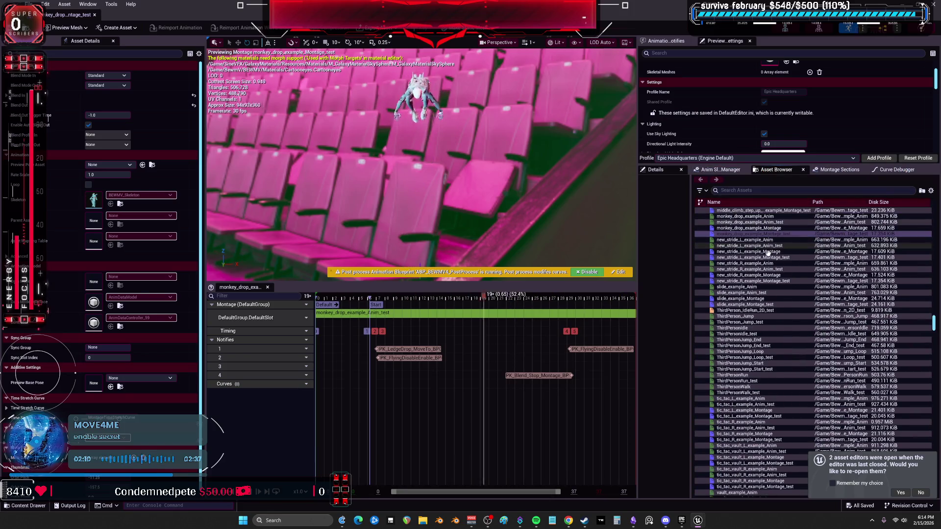
double_click(763, 222)
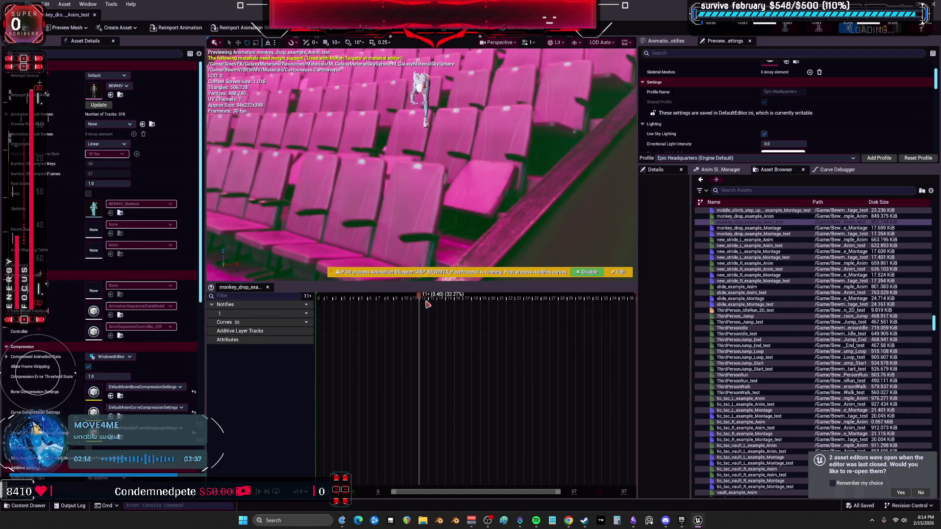
drag(562, 302, 583, 299)
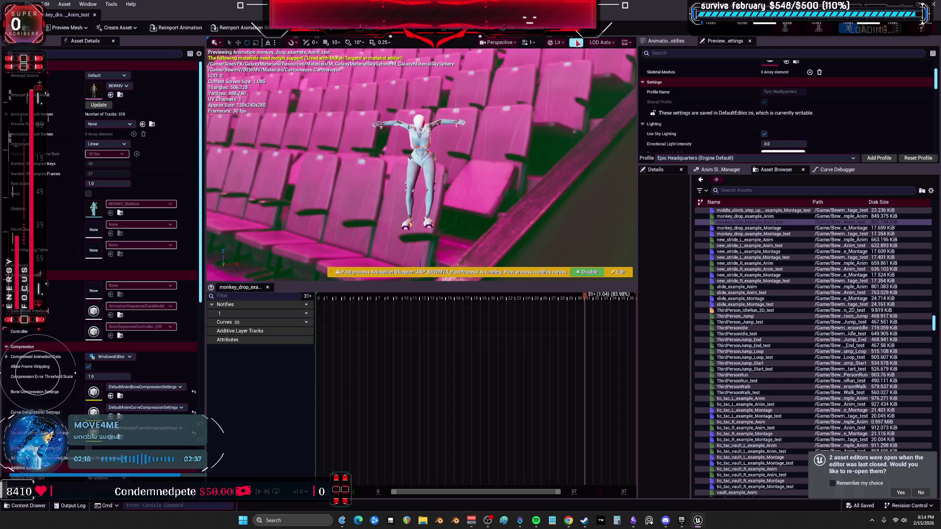
Step: Draw all hierarchy bones, scrub back to frame 0, and return to the level editor
click(577, 43)
mouse_move(641, 91)
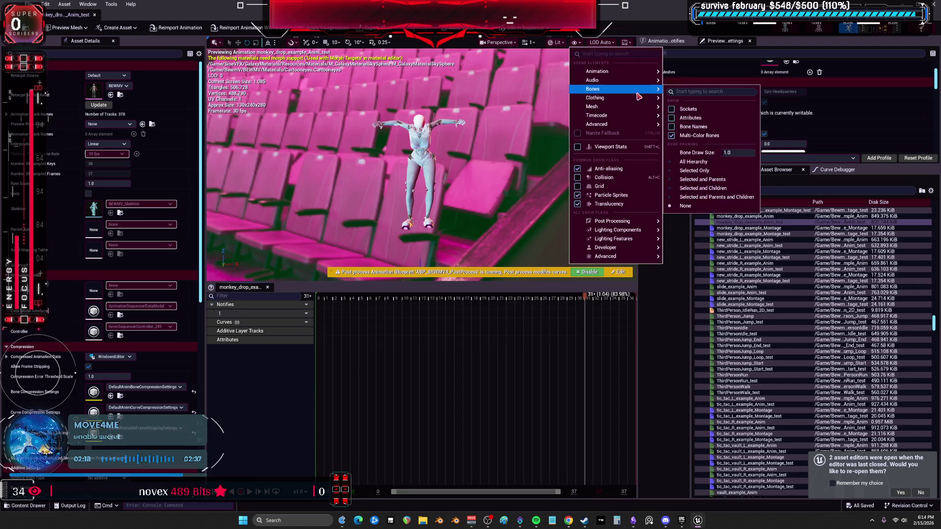
click(701, 162)
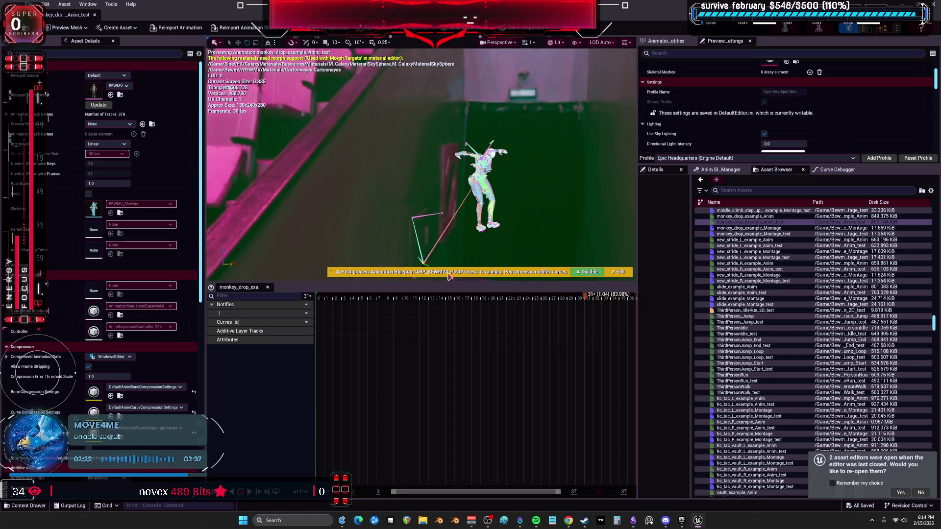
mouse_move(584, 305)
mouse_down()
mouse_move(310, 297)
mouse_move(436, 289)
mouse_move(635, 301)
mouse_move(399, 298)
mouse_up()
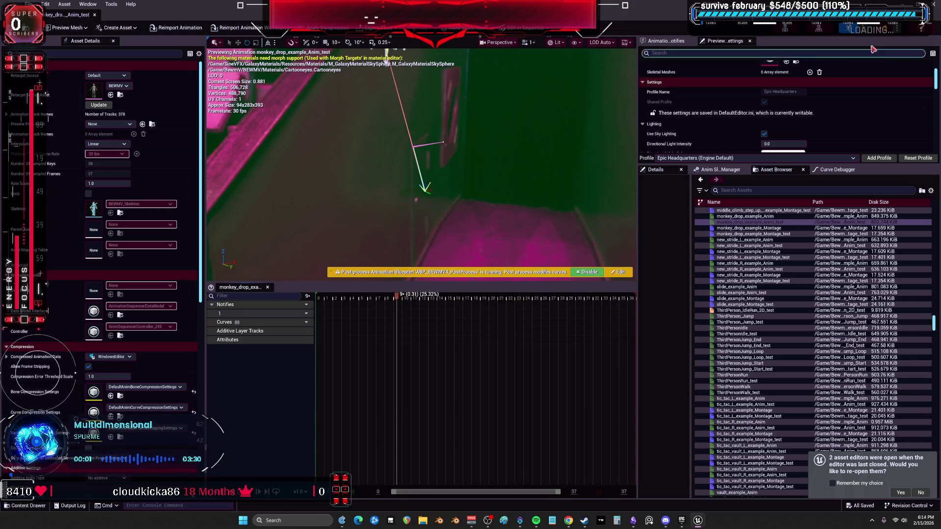
key(alt+Tab)
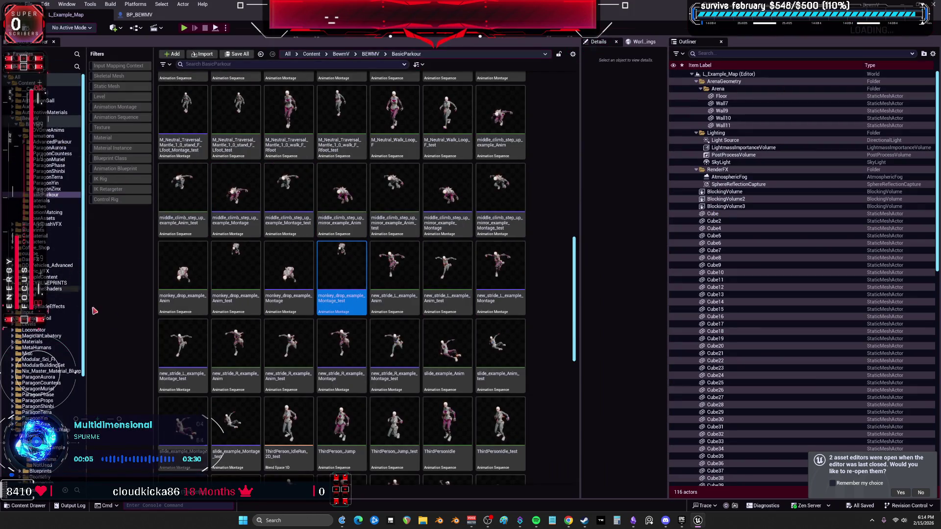
Step: Filter the top-level Content folder to IK Retargeters and open parkouranimtobewm
scroll(392, 324, down, 5)
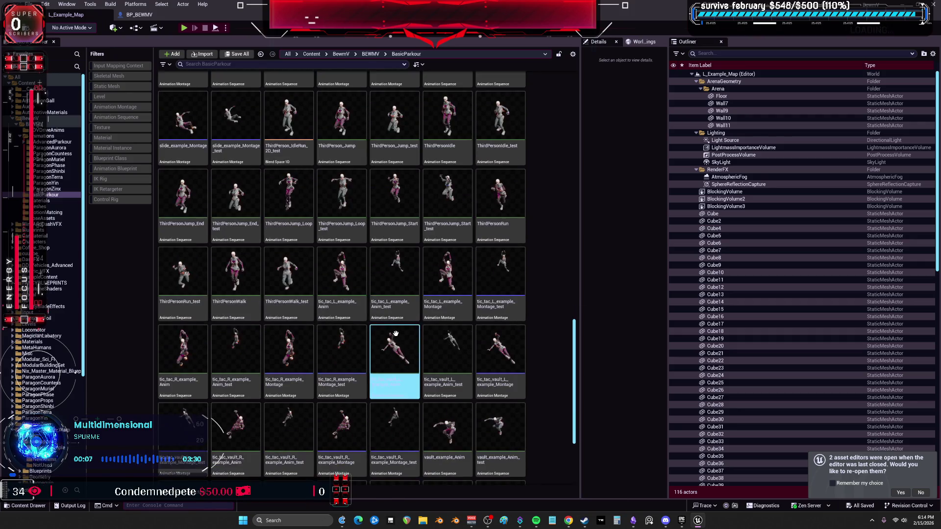
click(27, 82)
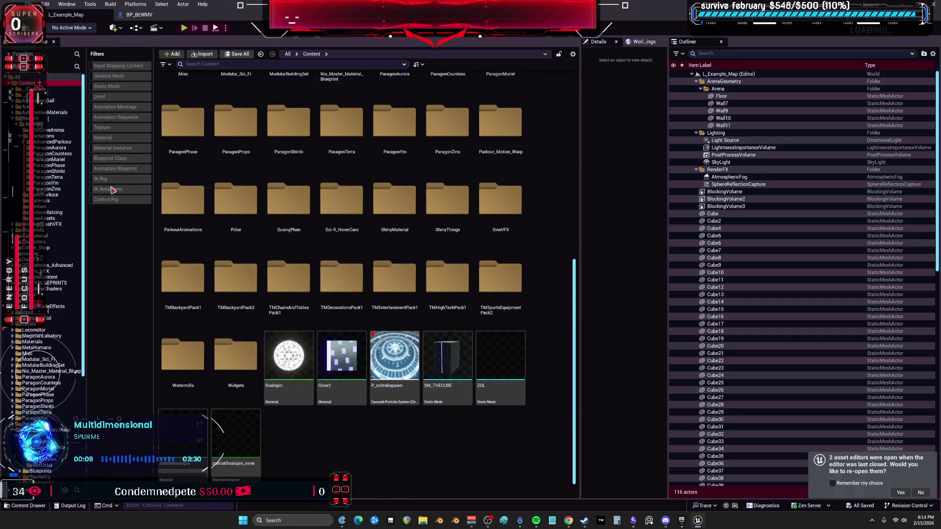
click(112, 189)
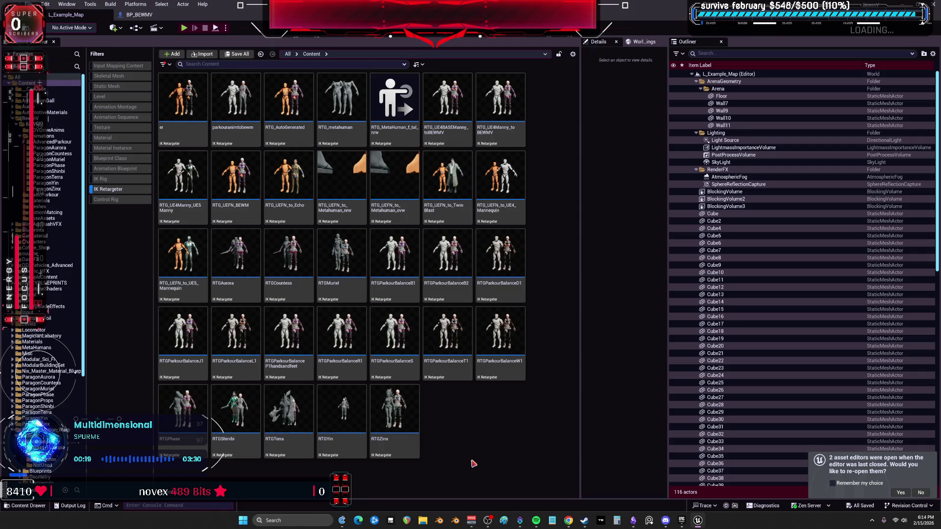
double_click(235, 98)
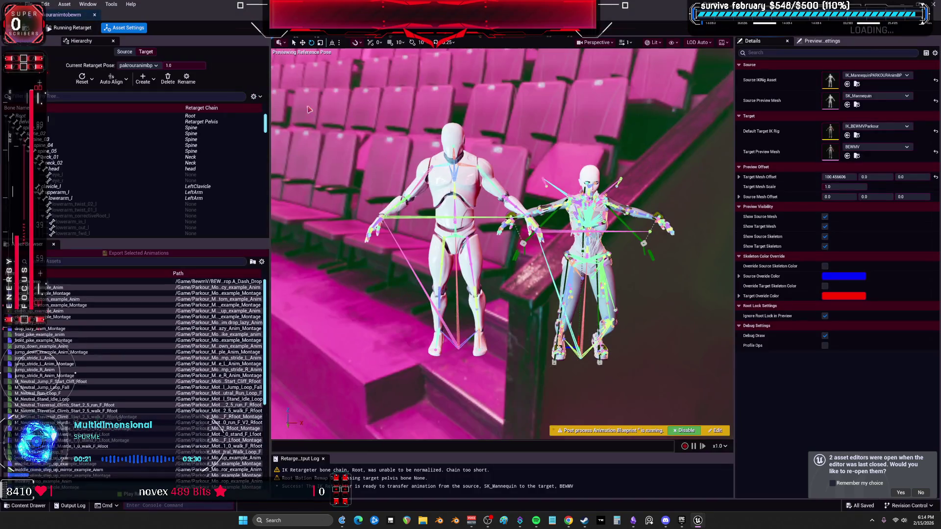
Step: Review the retarget ops and set the Root Motion target pelvis bone to pelvis
click(30, 43)
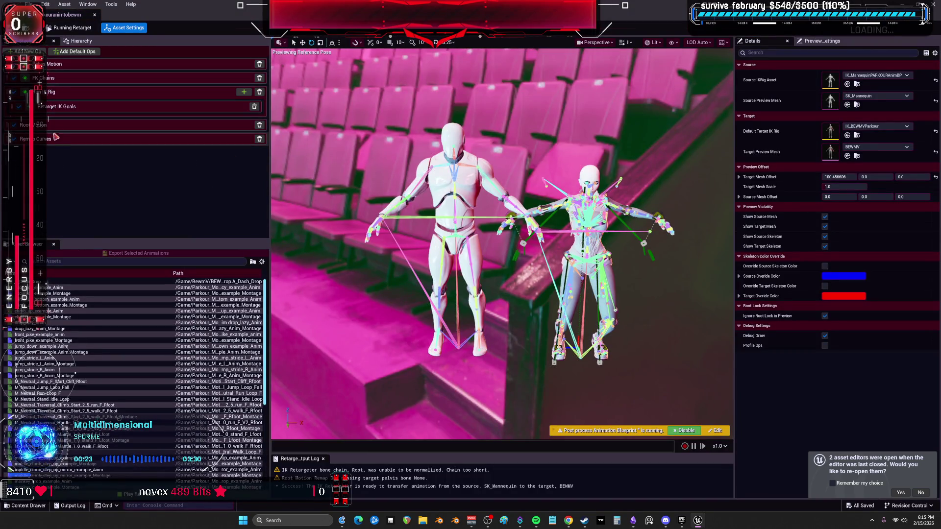
click(69, 106)
click(69, 126)
click(69, 142)
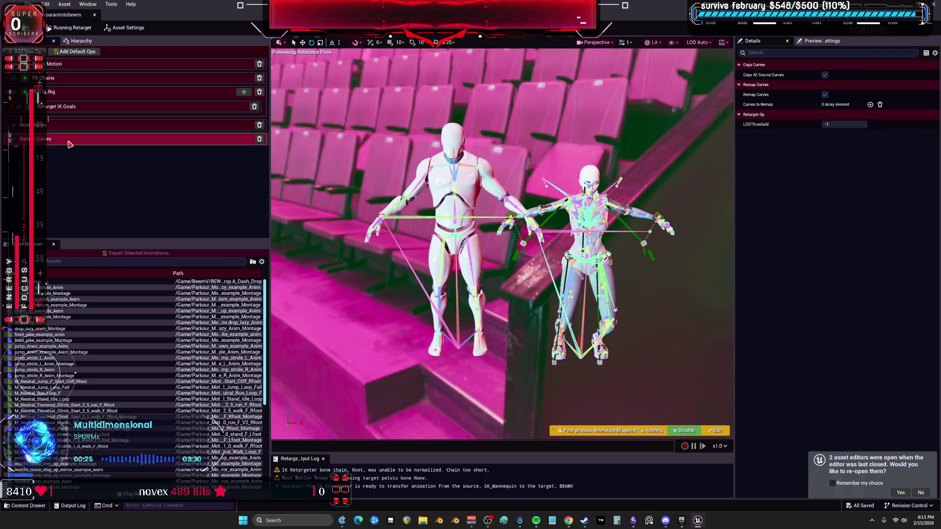
click(107, 167)
click(118, 144)
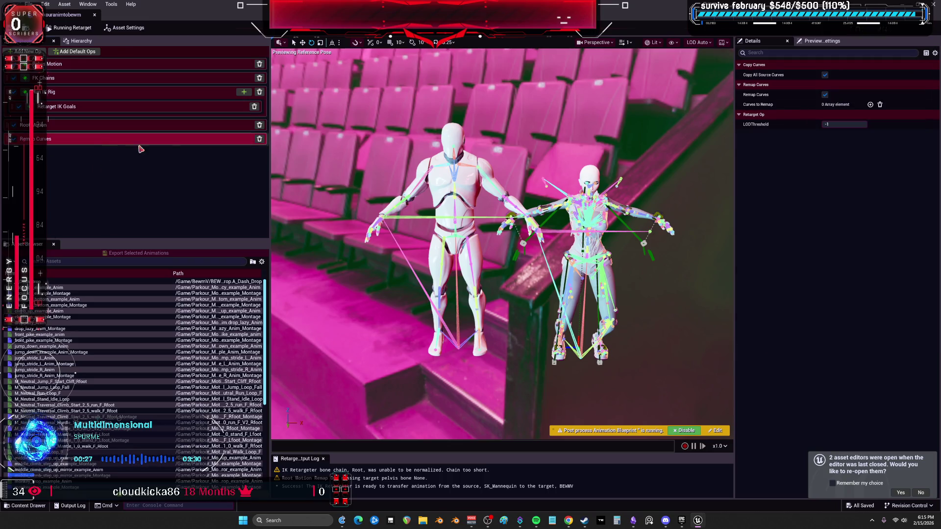
click(126, 126)
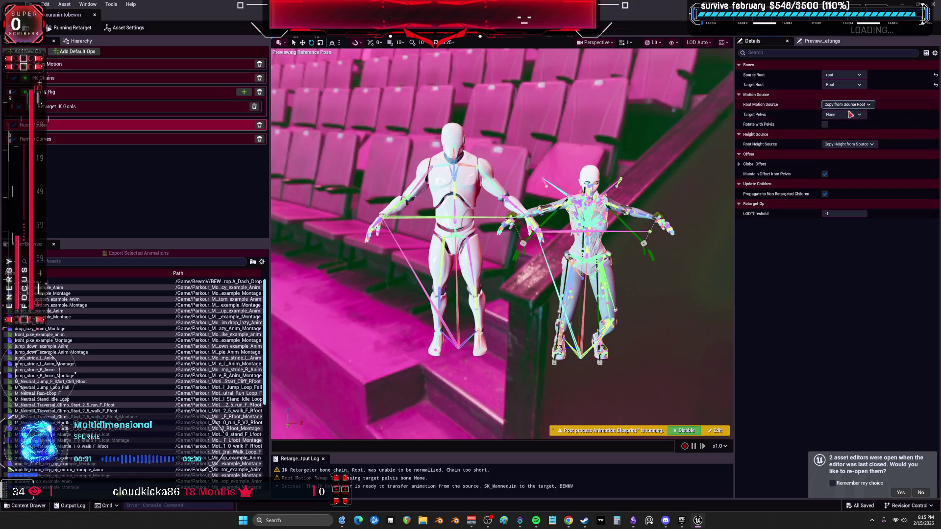
click(848, 115)
click(843, 151)
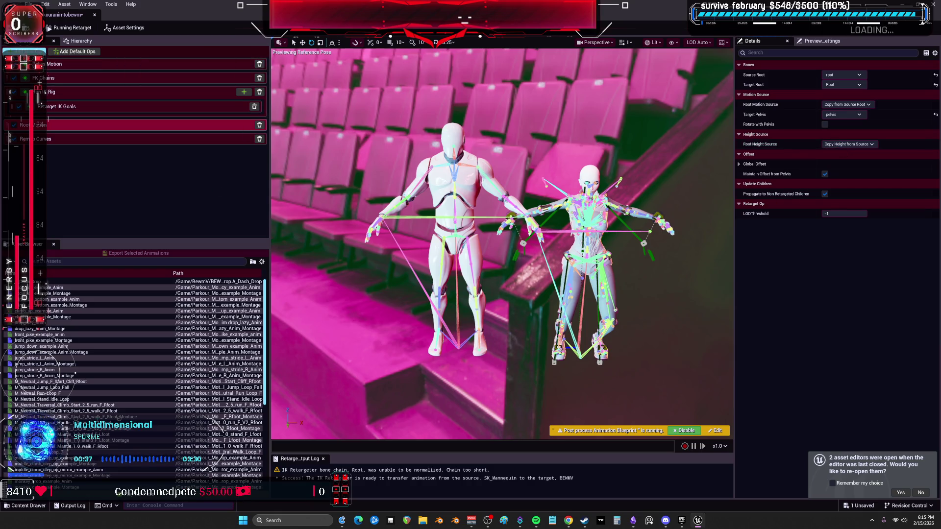
Step: Add a Pin Bones op above Remap Curves with three new Bones to Pin entries
click(25, 51)
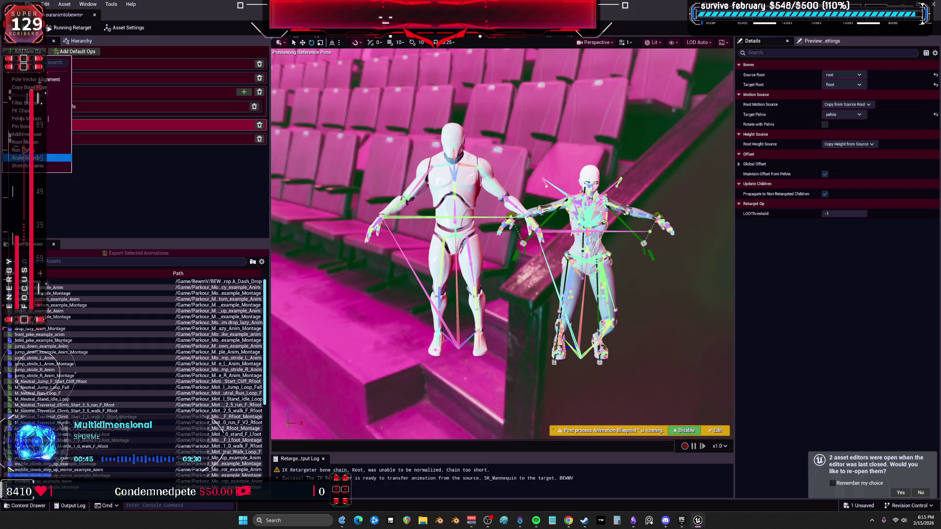
click(54, 126)
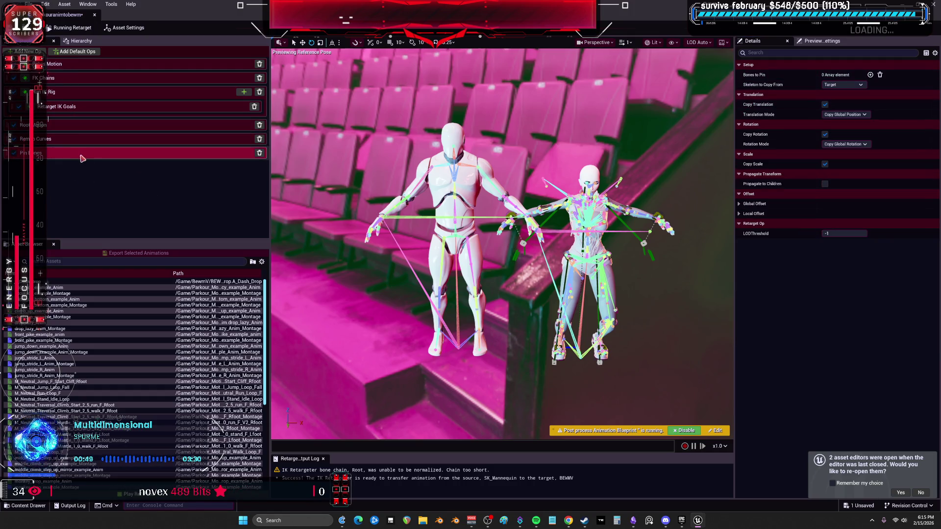
drag(14, 160, 17, 140)
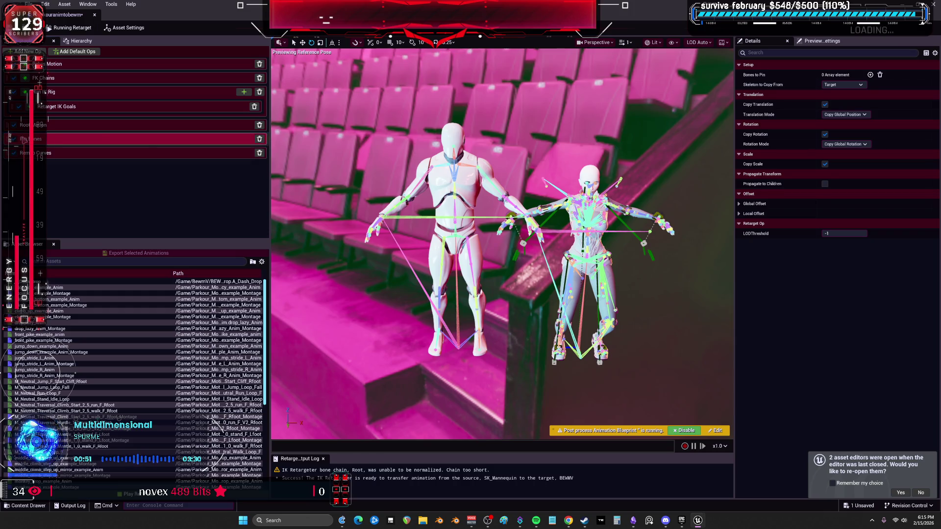
click(871, 75)
click(870, 74)
click(871, 74)
click(870, 74)
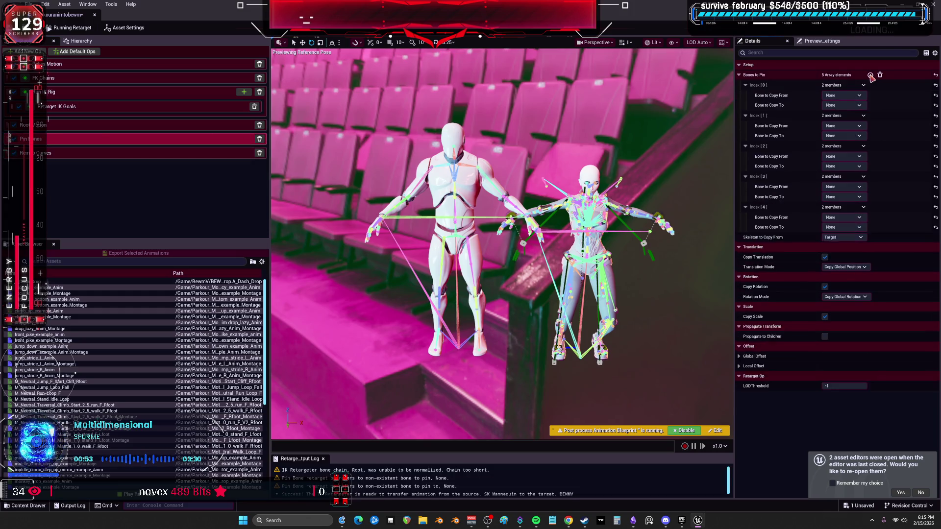
click(871, 75)
click(871, 74)
Step: Set the three entries' source bones to hand_l, hand_r and hand_r
click(848, 96)
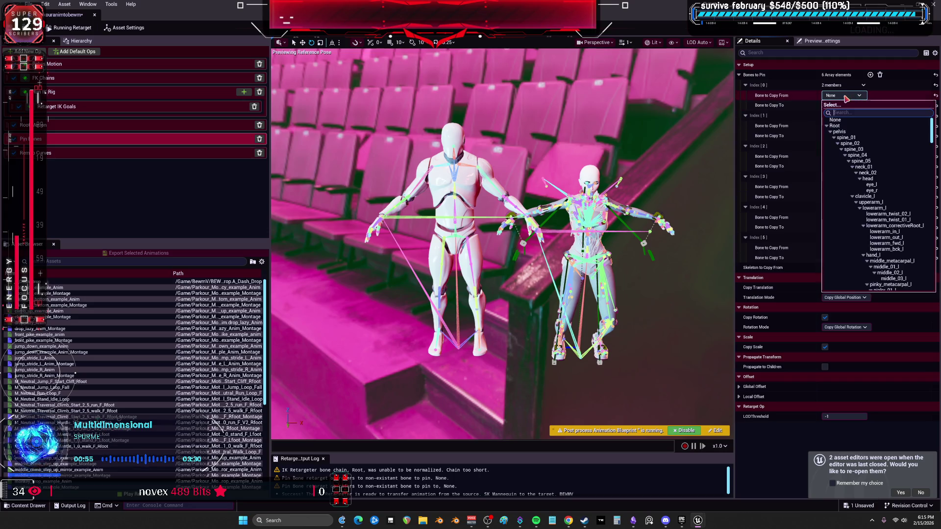
text(hand)
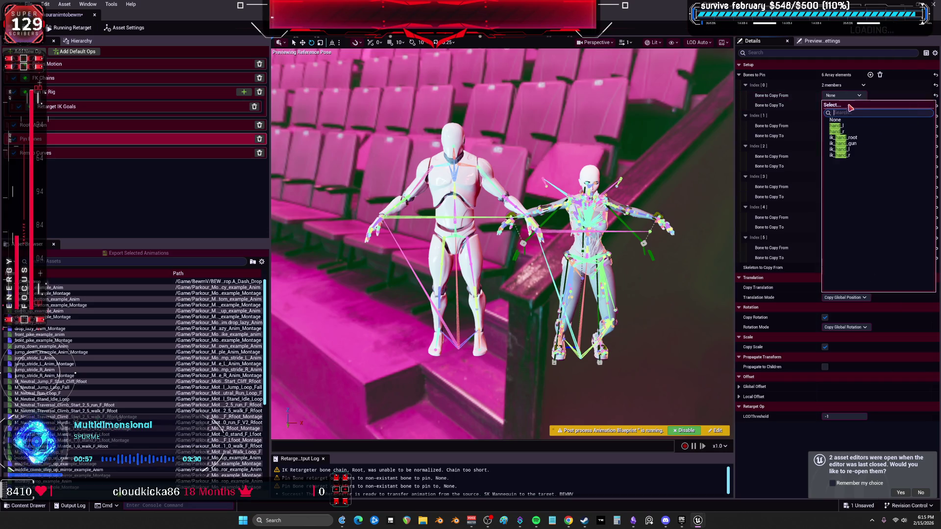
click(847, 127)
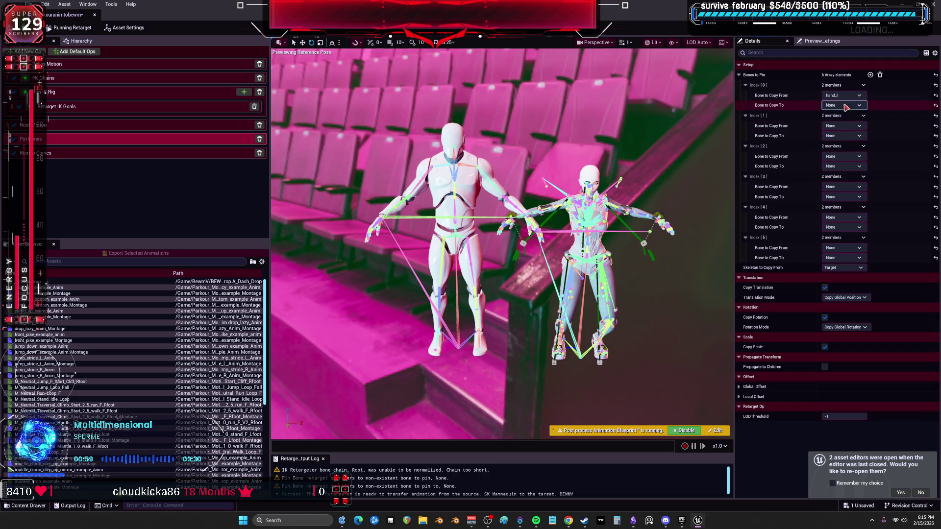
click(848, 126)
click(851, 161)
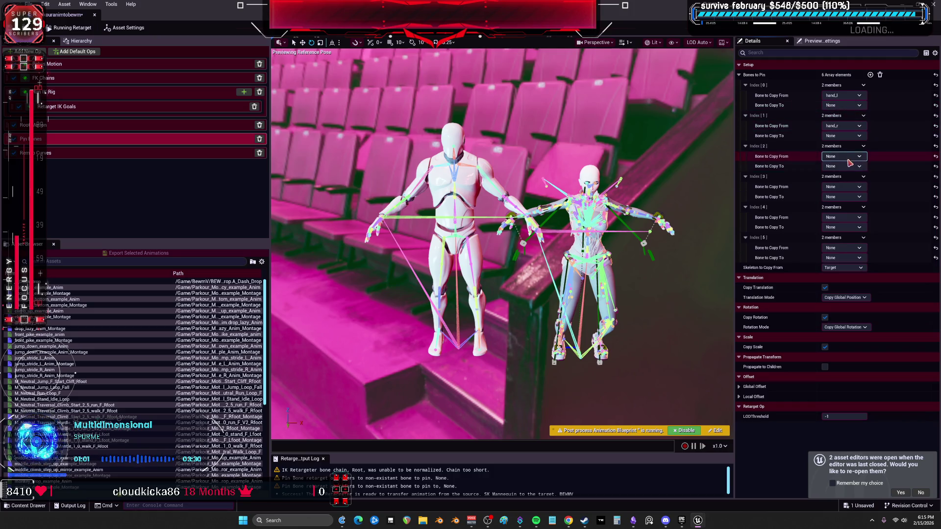
click(848, 158)
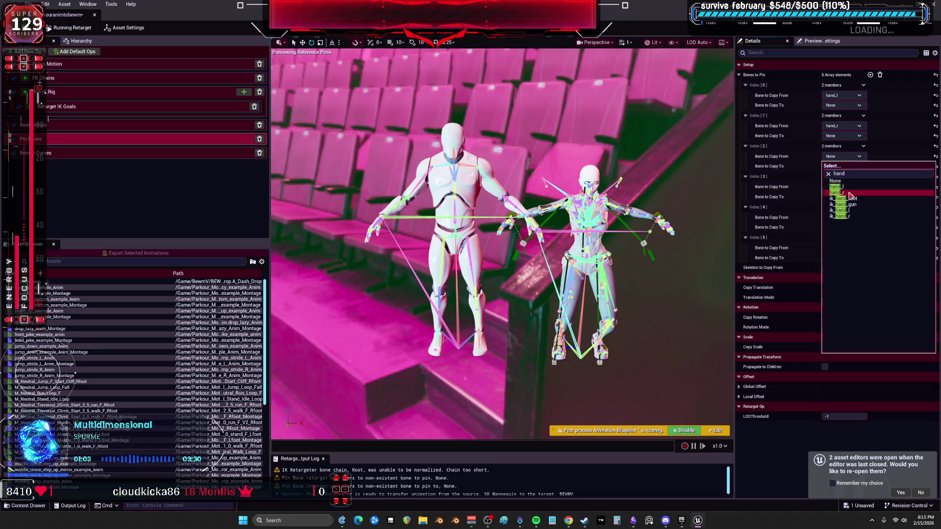
click(851, 194)
Step: Set their target bones to ik_hand_l, ik_hand_r and ik_hand_gun
click(843, 106)
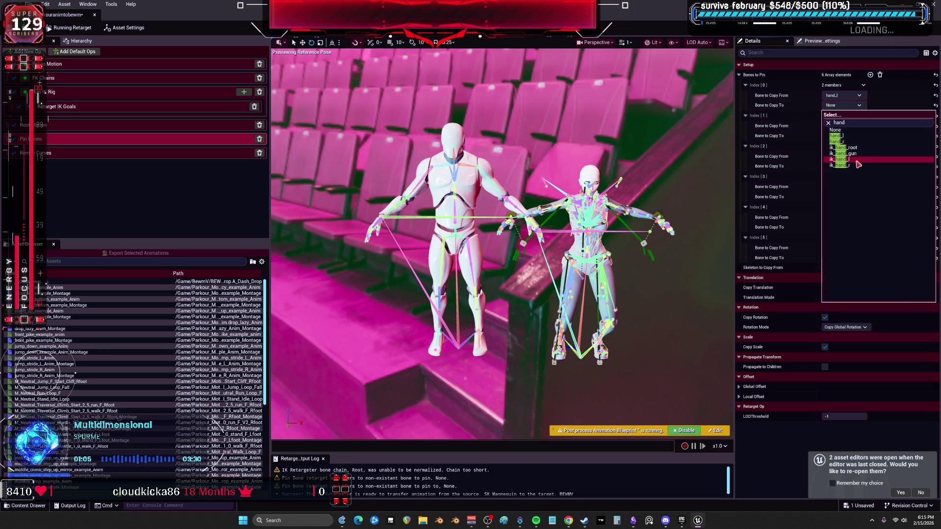
click(851, 160)
click(842, 136)
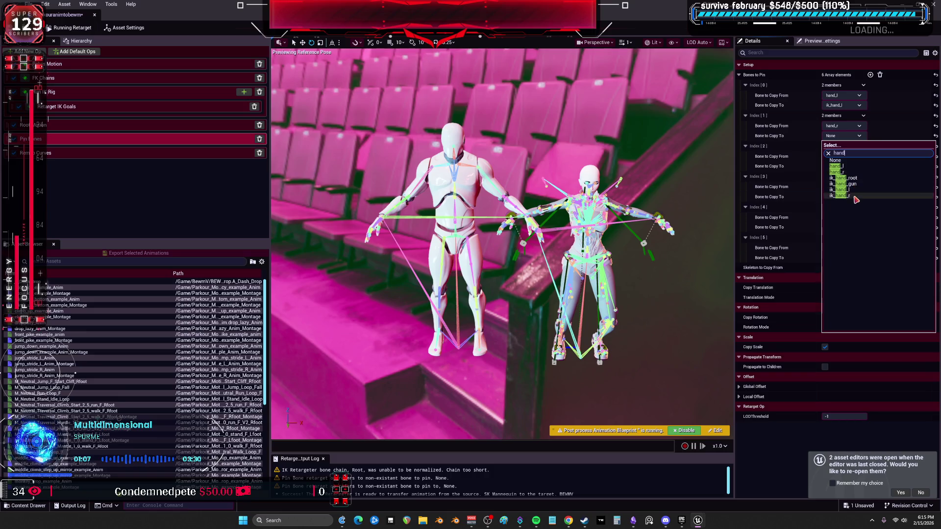
click(843, 196)
click(843, 167)
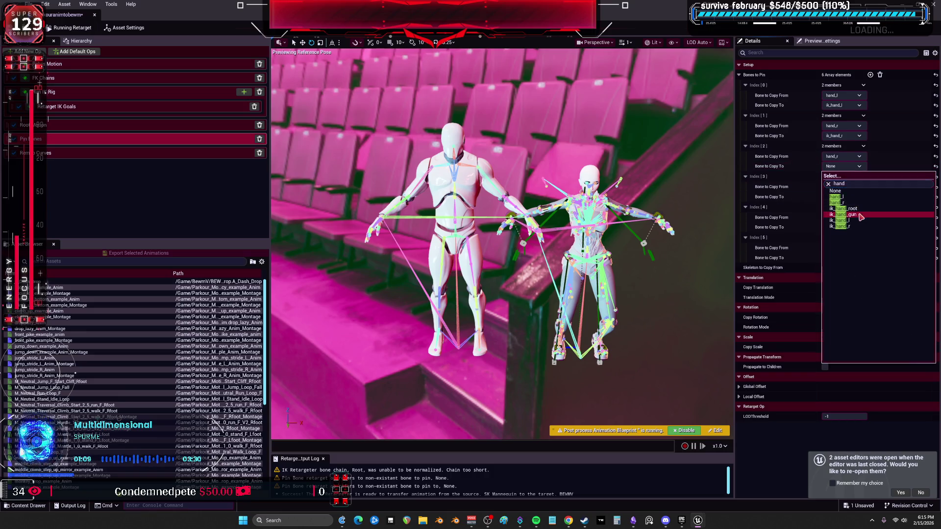
click(862, 215)
Step: Set the fourth Bones to Pin entry's source bone to Root
click(842, 187)
text(root)
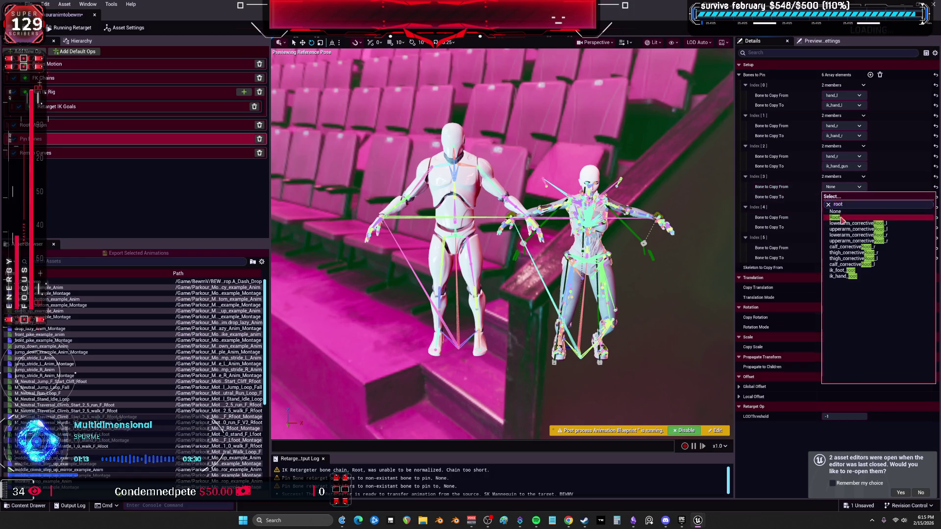
click(842, 218)
click(846, 219)
scroll(843, 255, down, 2)
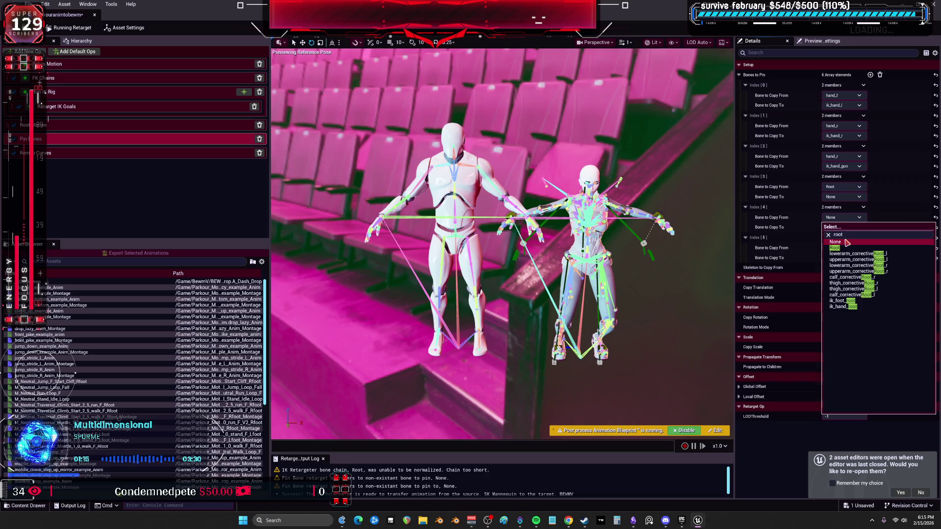
click(843, 244)
click(842, 225)
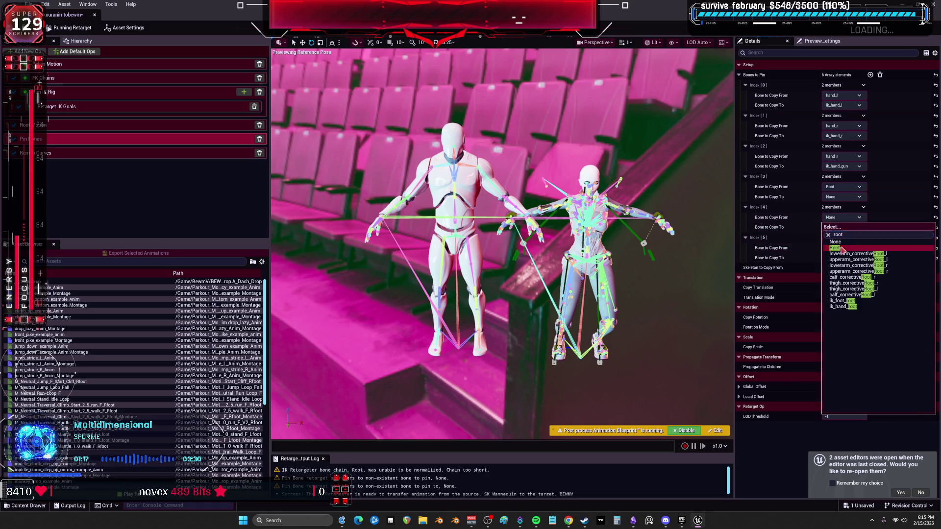
Step: Pin ik_hand_root and ik_foot_root to the Root bone
click(844, 197)
click(843, 196)
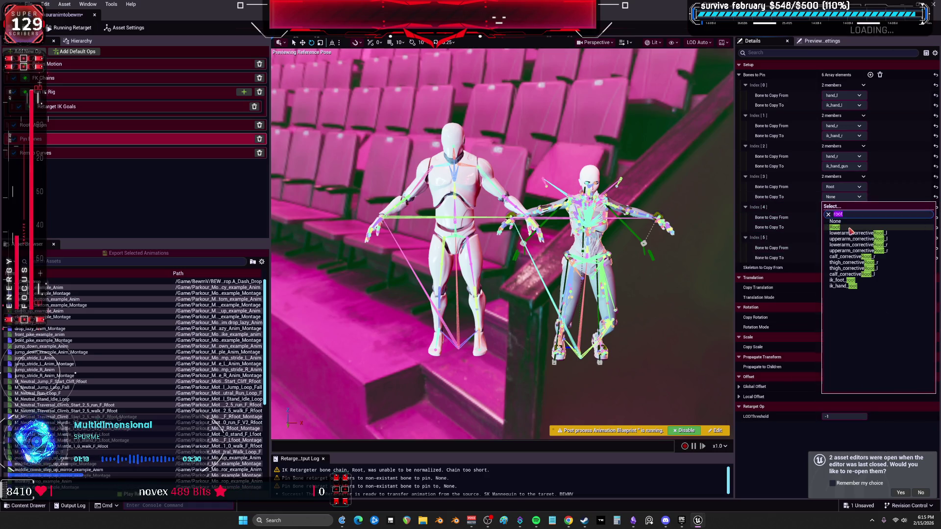
text(ndd)
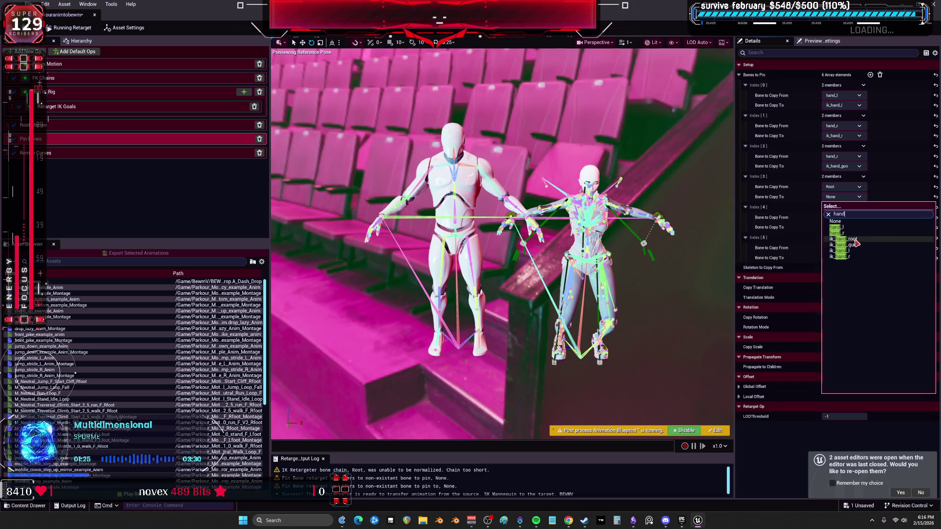
click(853, 239)
click(850, 227)
text(root)
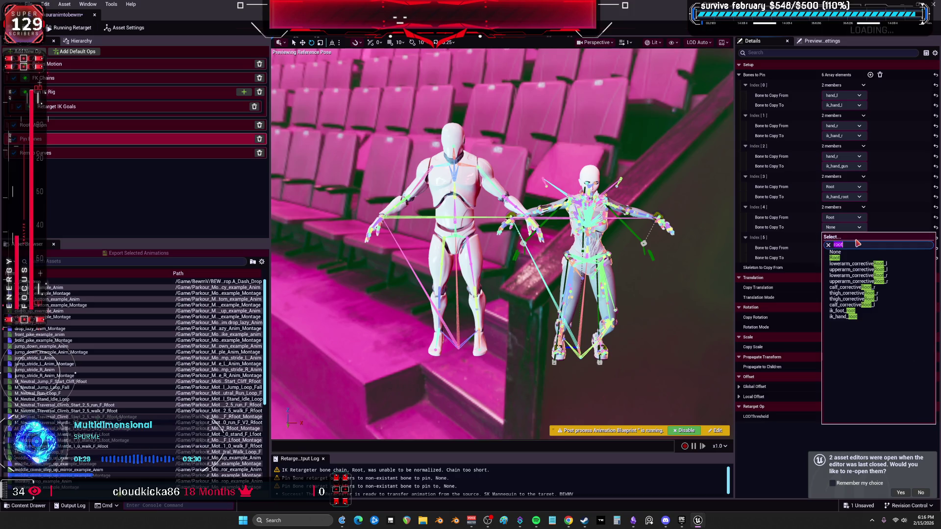
text(foot)
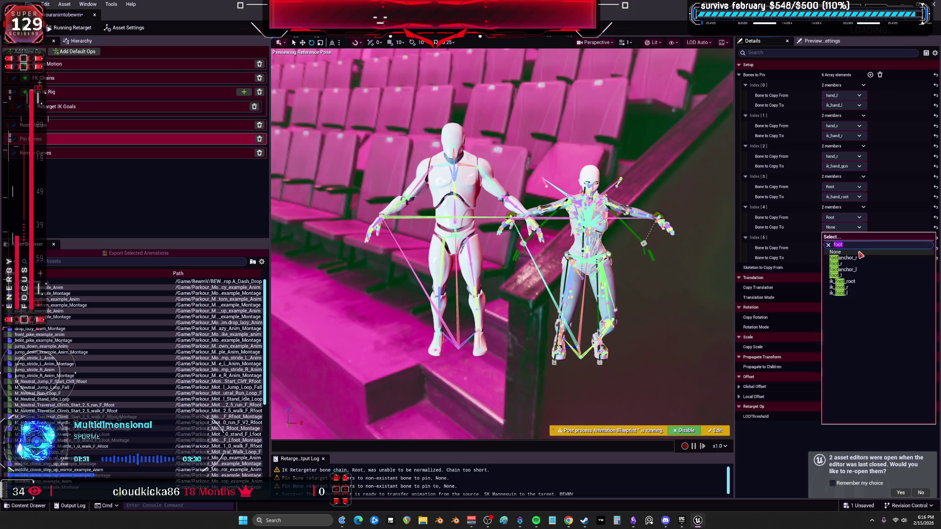
click(861, 280)
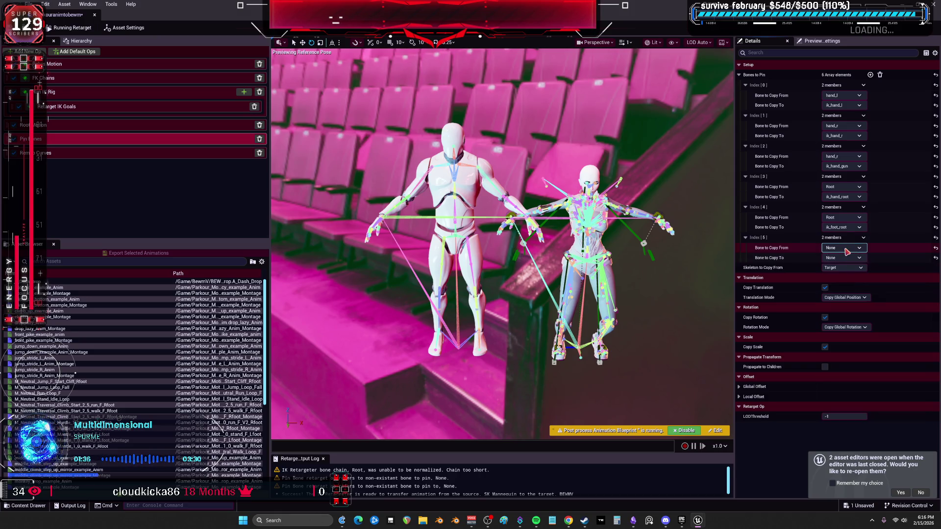
Step: Add a seventh Bones to Pin entry and set the sixth entry's source to foot_r
click(870, 75)
click(843, 248)
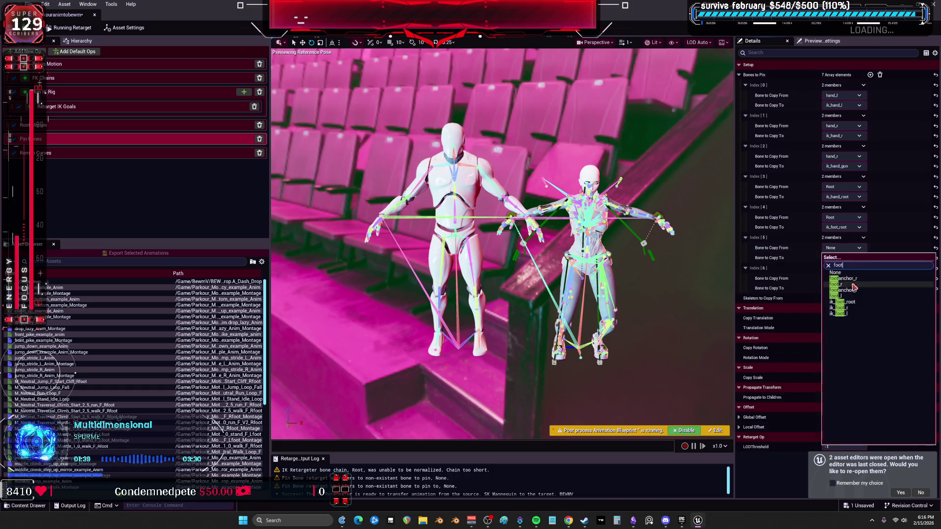
click(852, 284)
click(843, 279)
text(foot)
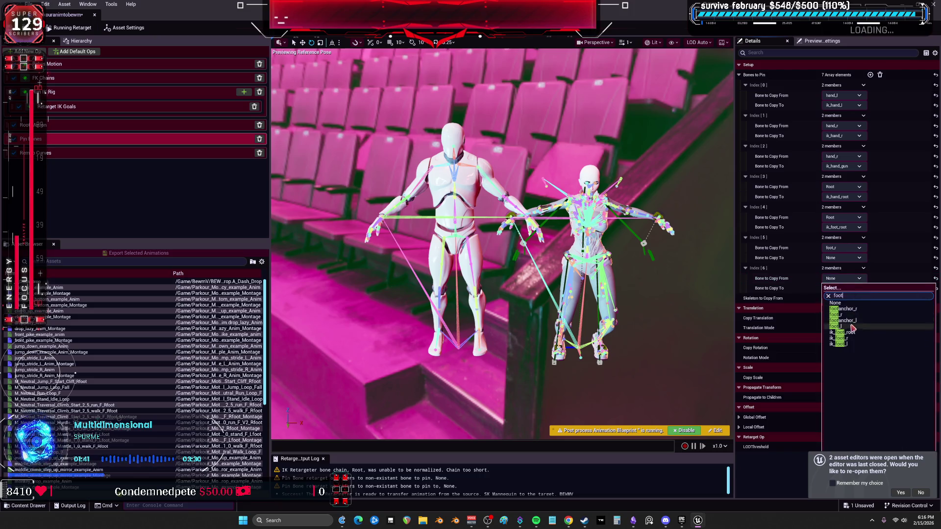
key(Escape)
Step: Pin ik_foot_r and ik_foot_l to the feet, save the retargeter, and return
click(844, 258)
text(foot)
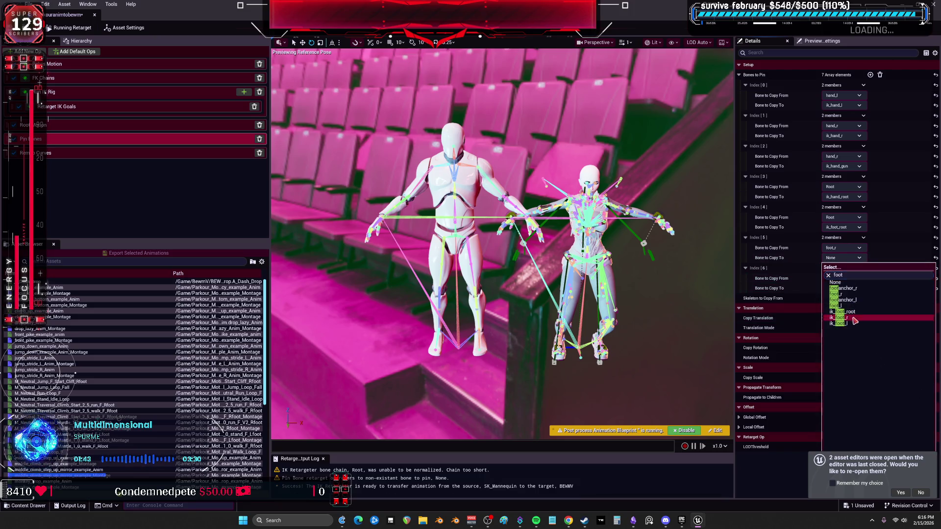
click(855, 319)
click(843, 288)
text(foot)
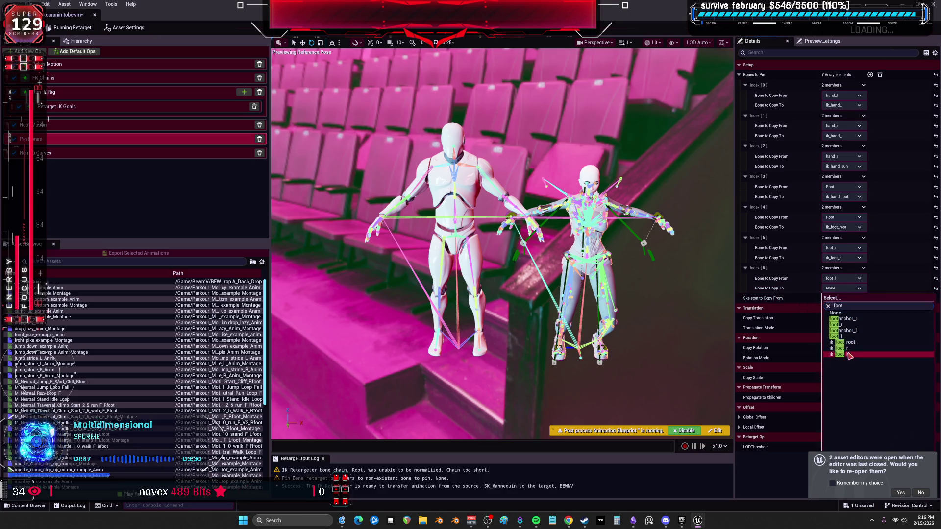
click(849, 355)
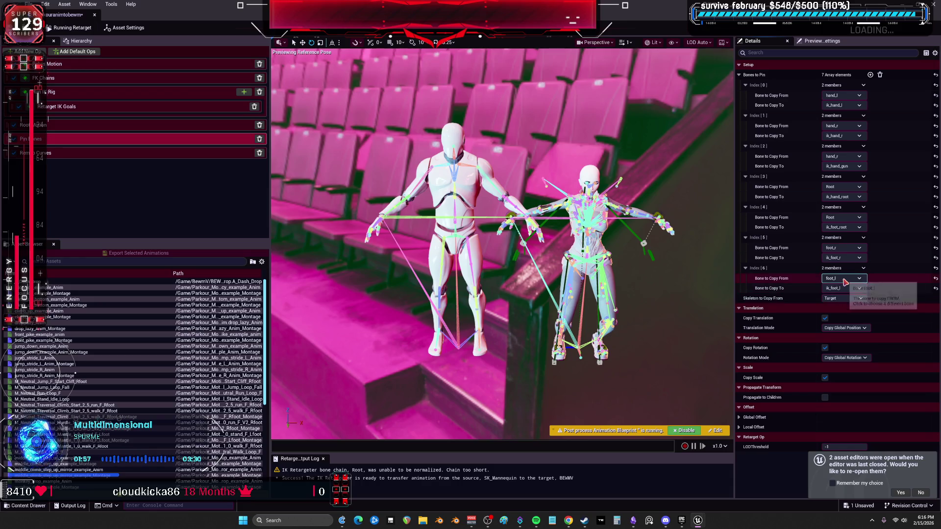
key(ctrl+s)
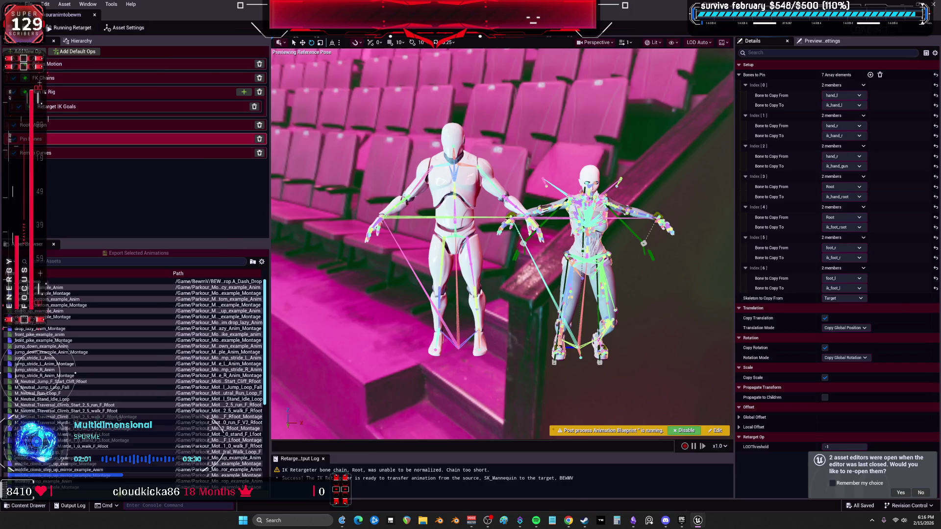
key(alt+Tab)
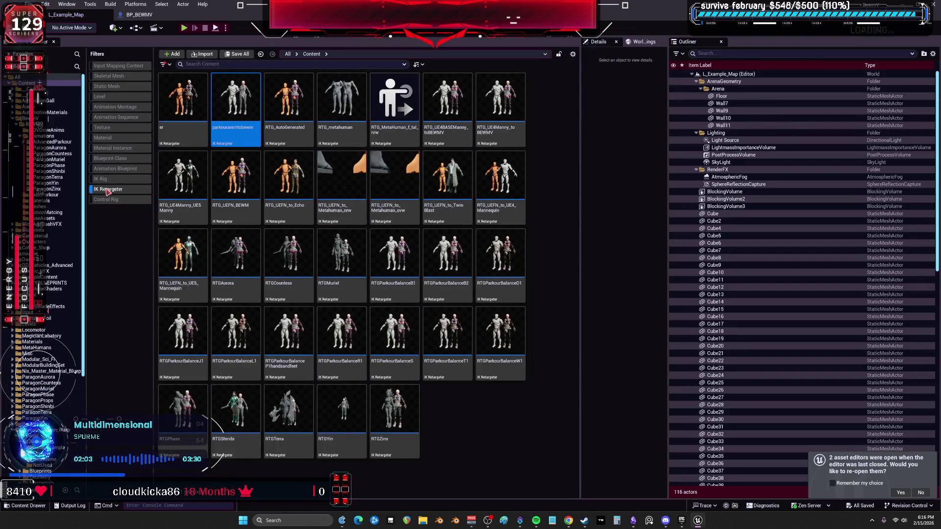
Step: Open Retarget Animations for the Example_ThirdPerson AnimBP in Parkour_Motion_Warp
click(108, 190)
scroll(31, 368, down, 2)
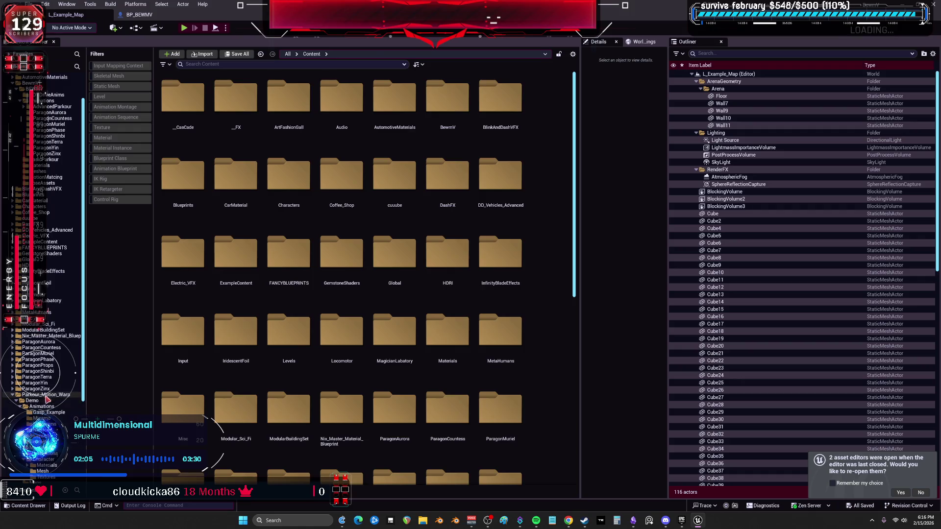
click(46, 396)
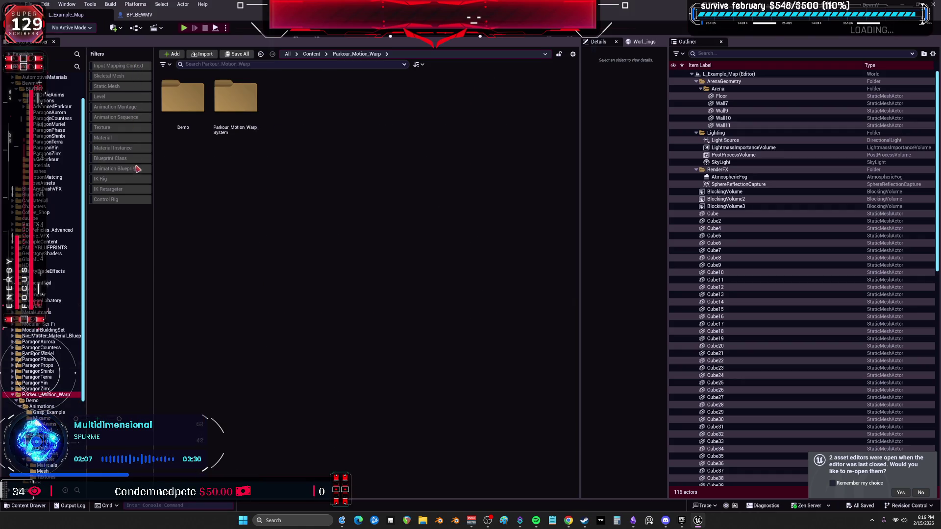
click(139, 168)
right_click(191, 92)
click(247, 117)
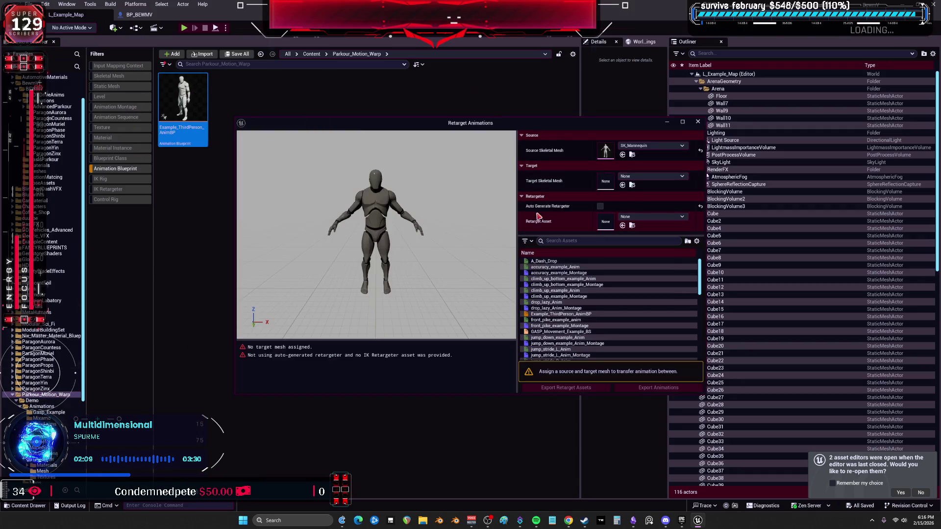
Step: Set the target skeletal mesh to BEWMV
click(652, 176)
text(foot)
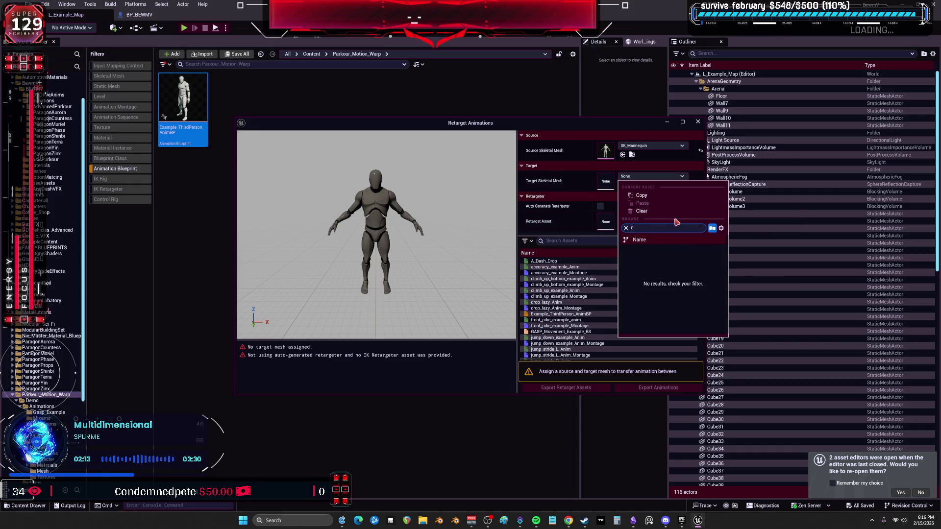
text(e)
key(ctrl+a)
text(b)
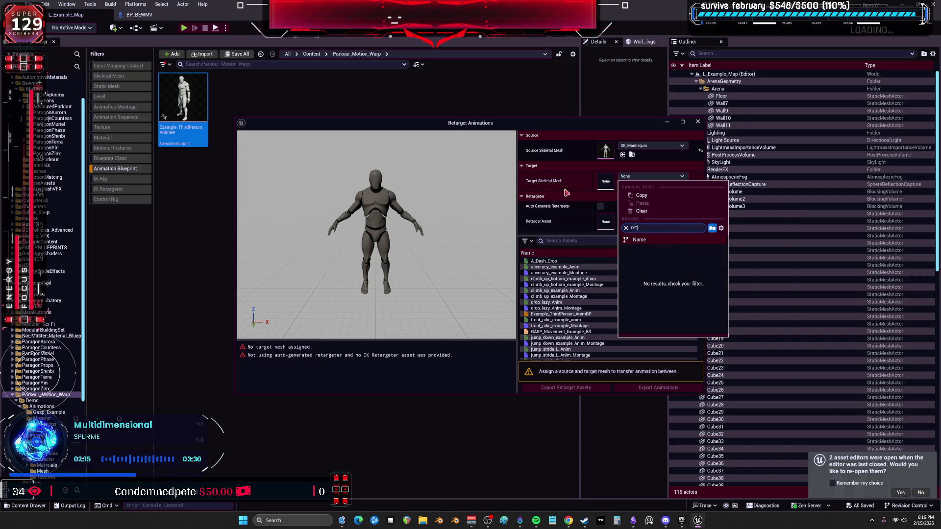
text(ewm)
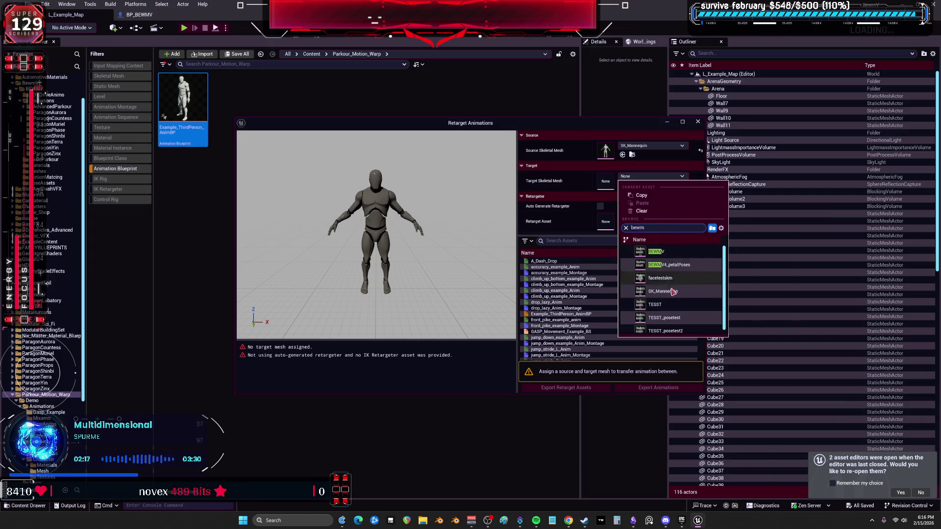
click(657, 251)
Step: Use the parkouranimtobewm retargeter, select every animation, and bring up the export options
click(652, 217)
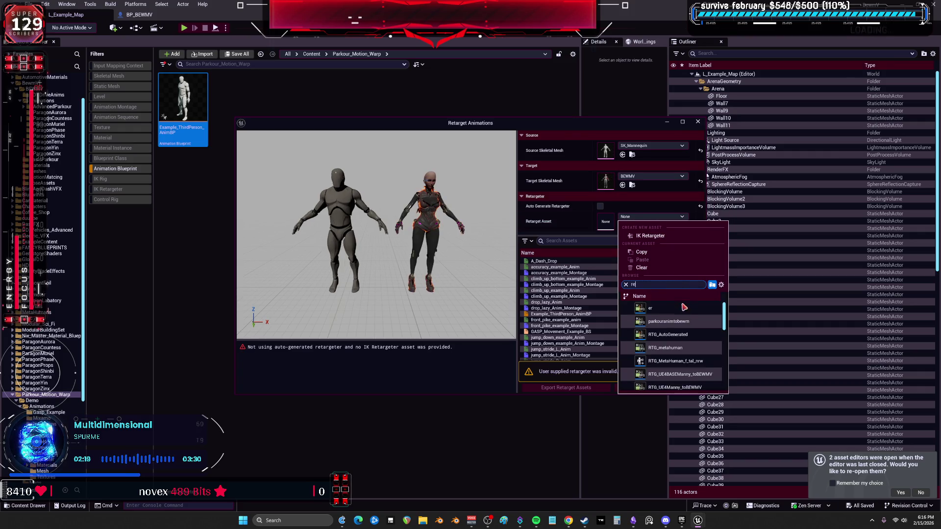
scroll(688, 328, down, 5)
scroll(710, 352, down, 5)
scroll(710, 358, down, 3)
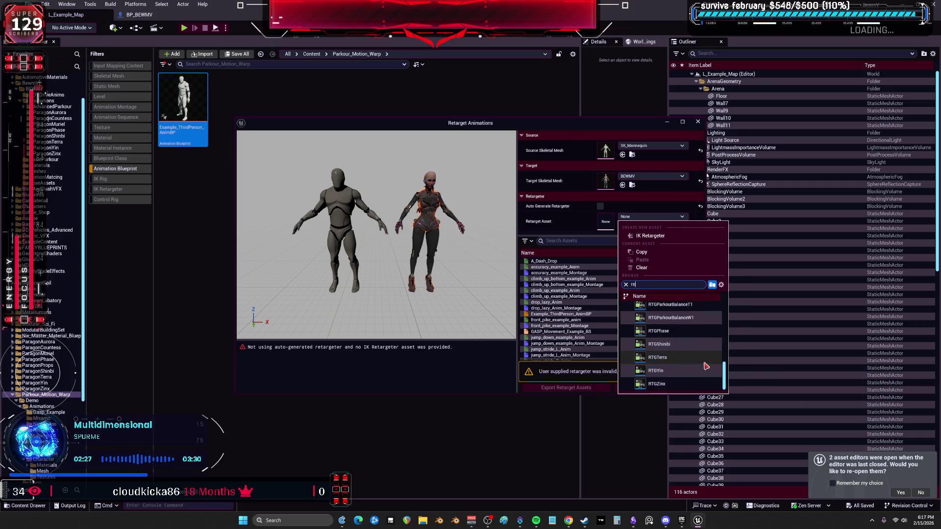
scroll(706, 355, up, 2)
key(BackSpace)
key(BackSpace)
scroll(706, 341, up, 5)
scroll(698, 357, up, 5)
scroll(696, 352, up, 1)
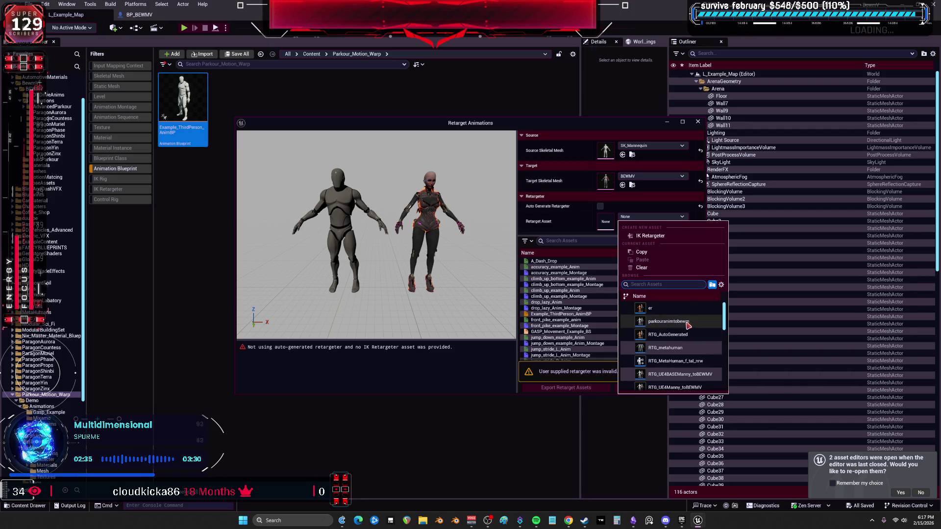
click(676, 322)
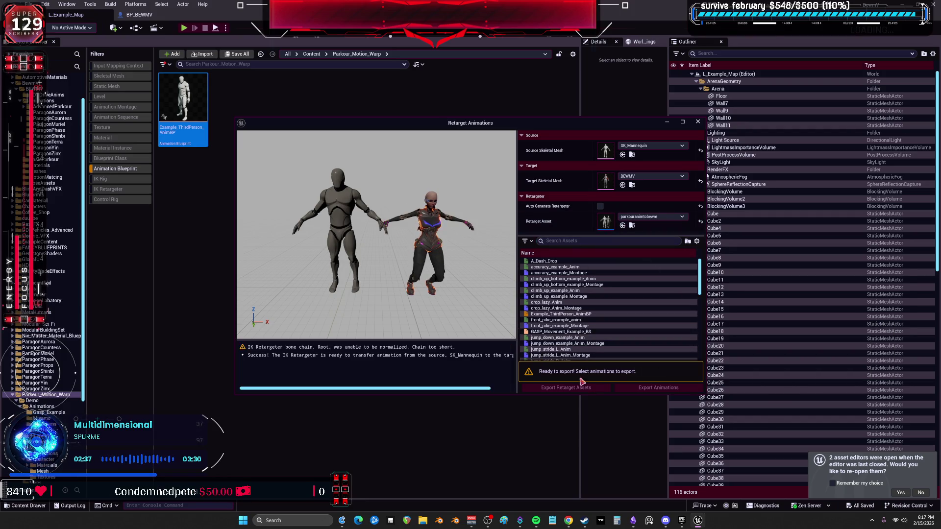
key(ctrl+a)
click(659, 388)
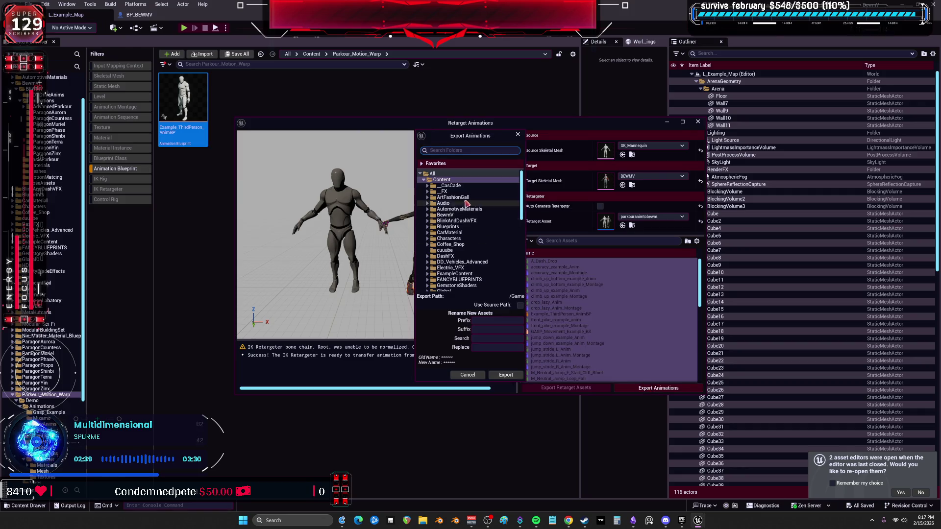
Step: Batch-export the retargeted animations into the BewmV/BEWMV/BasicParkour folder
drag(467, 139, 590, 161)
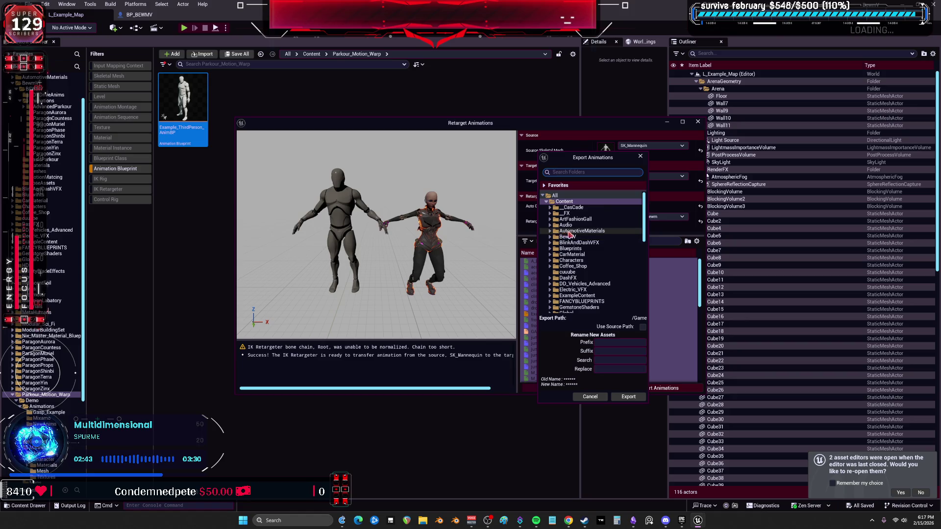
click(551, 237)
click(554, 243)
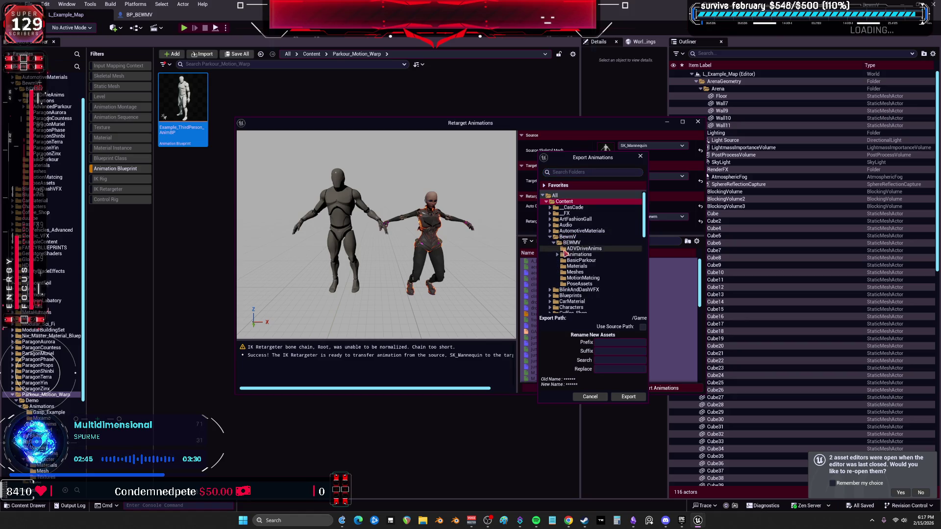
click(561, 261)
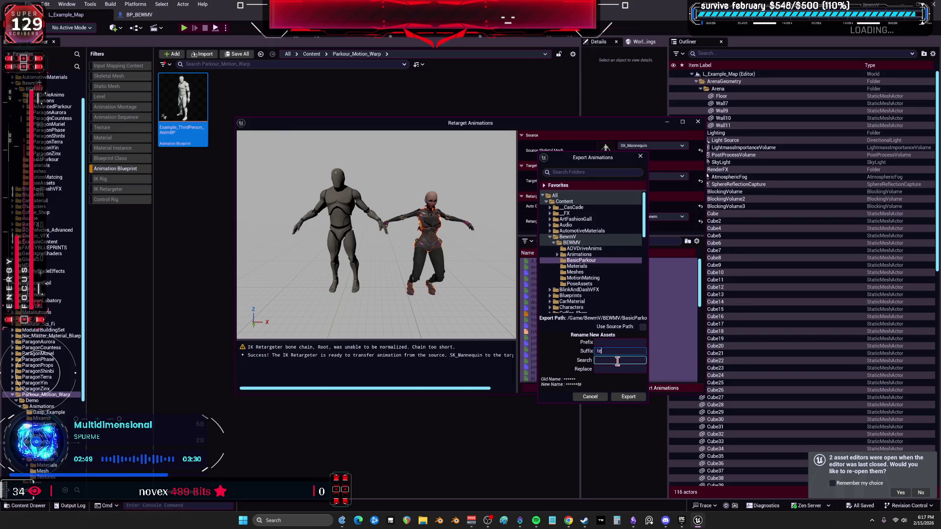
click(628, 398)
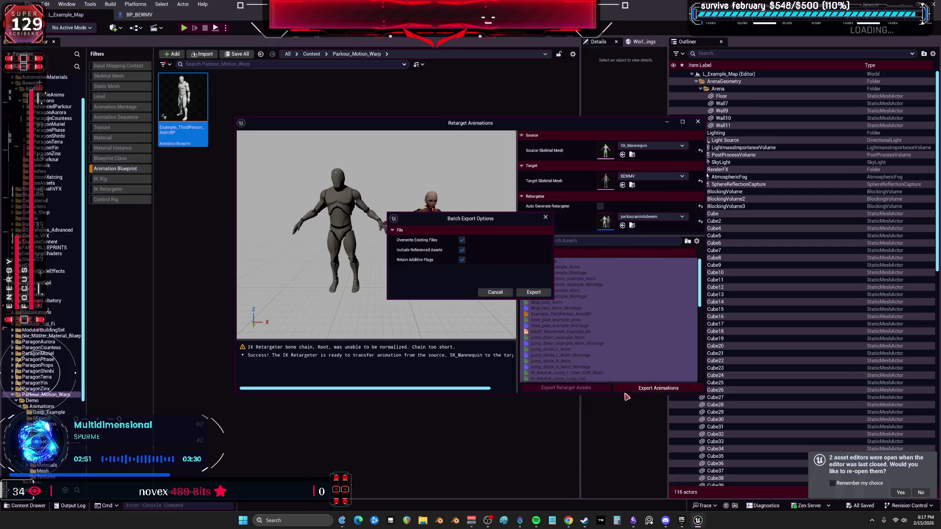
click(532, 292)
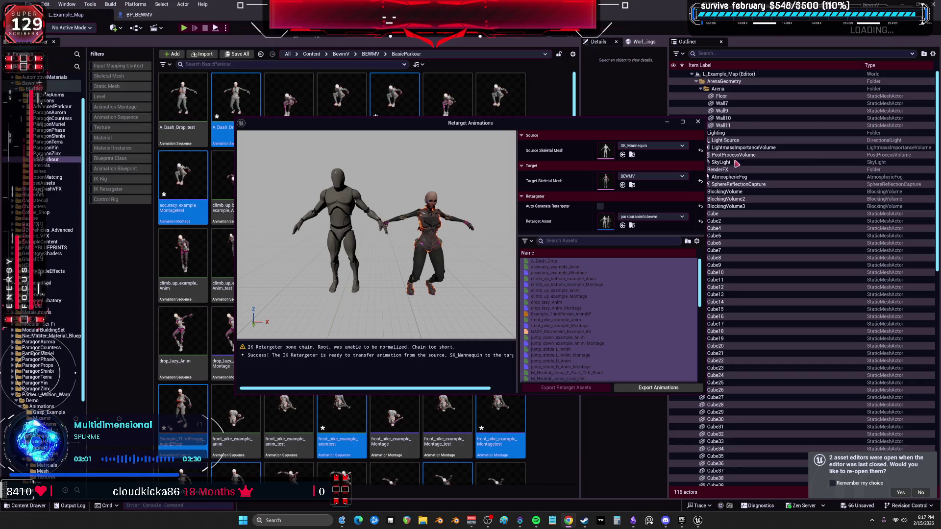
Step: Close the retargeting window, save all assets, and start play-testing the level
click(698, 122)
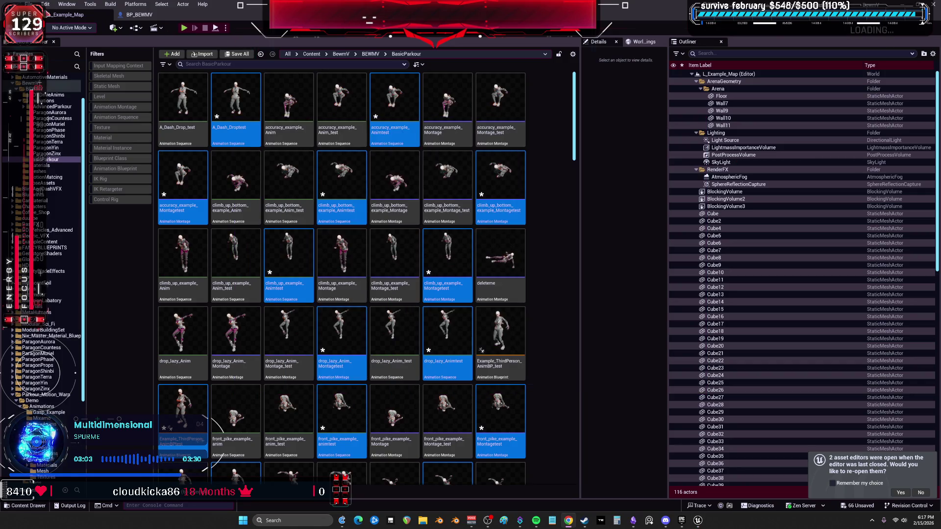
click(30, 4)
click(88, 114)
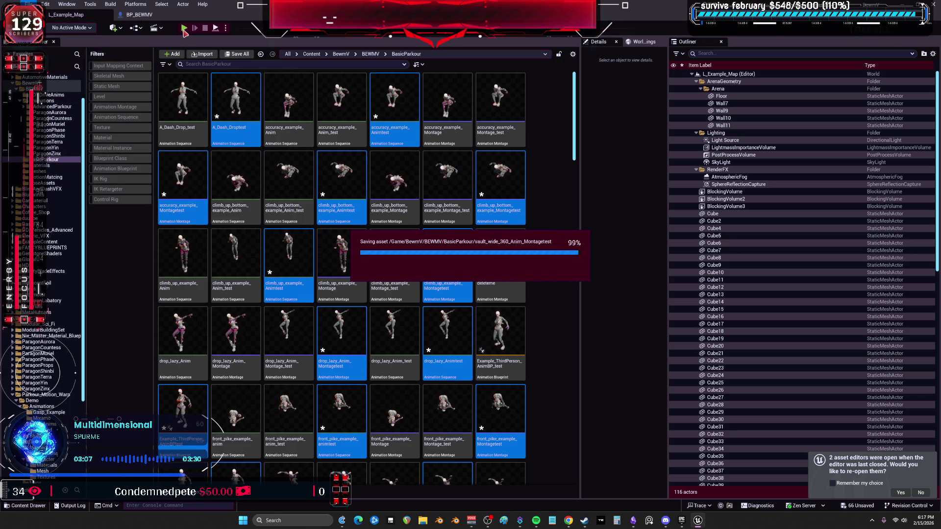
click(184, 28)
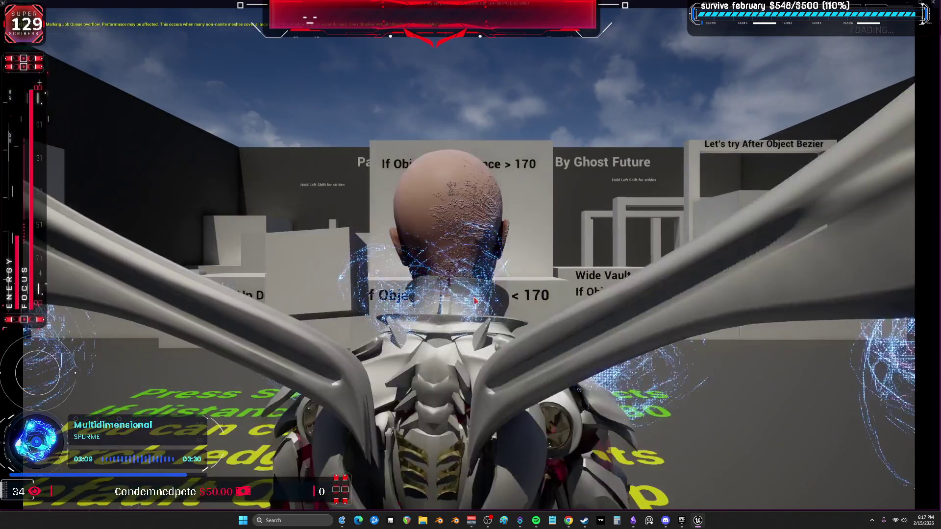
Step: In the play-test, vault the Wide Vault block, then climb the < 170 and > 170 blocks
key(w)
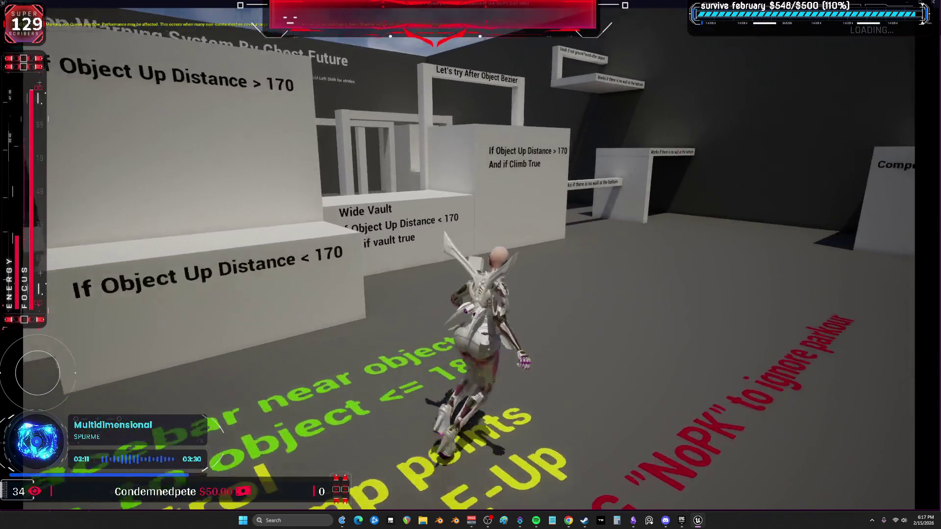
key(space)
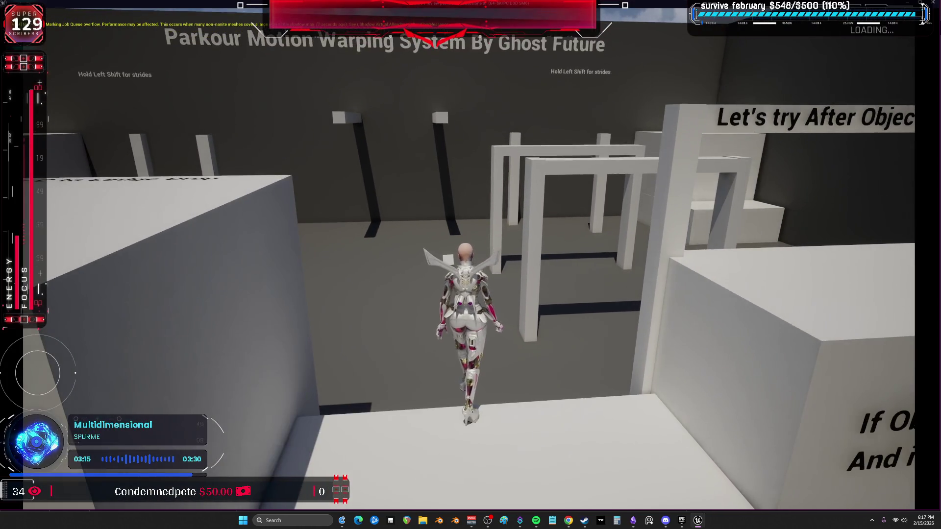
key(w)
key(space)
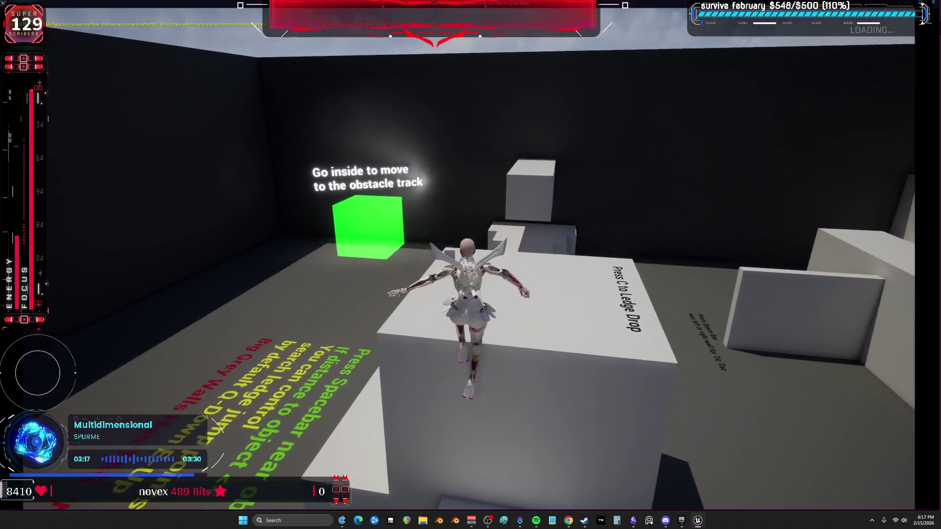
key(w)
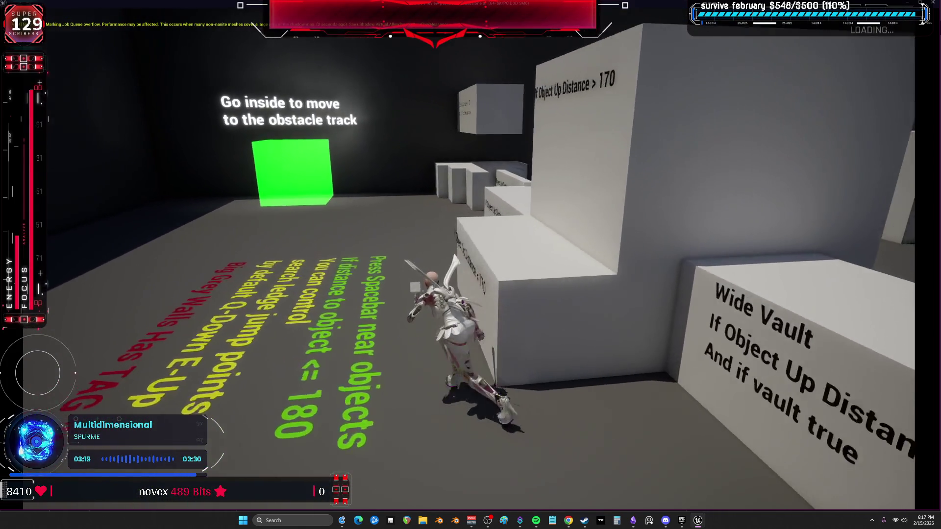
key(space)
key(w)
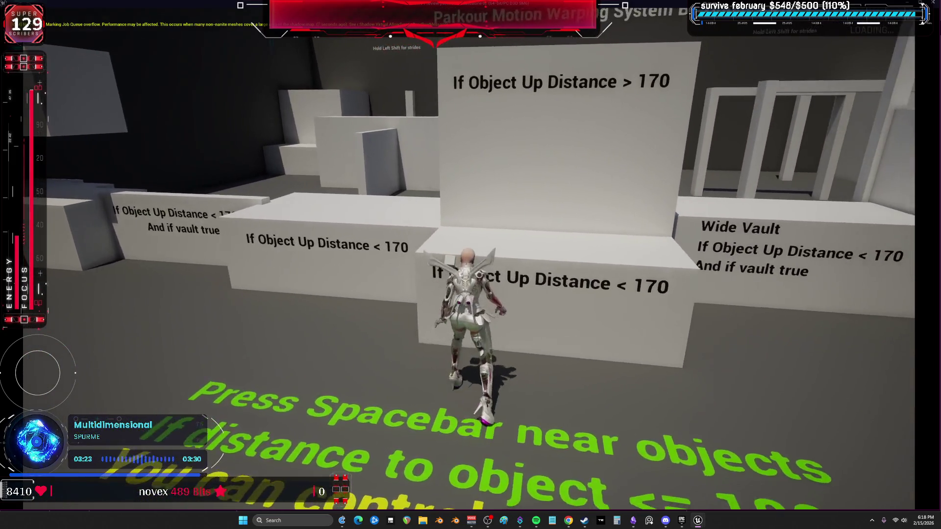
key(space)
key(space)
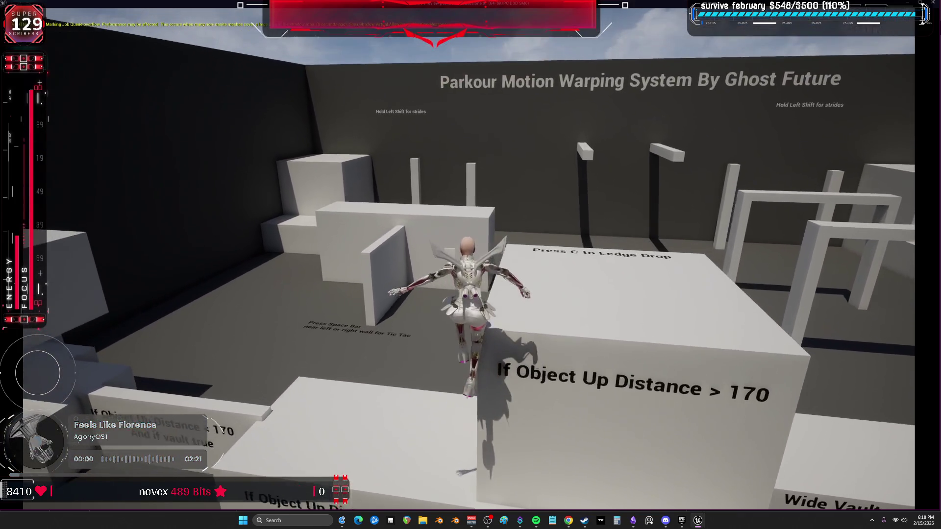
key(w)
key(w)
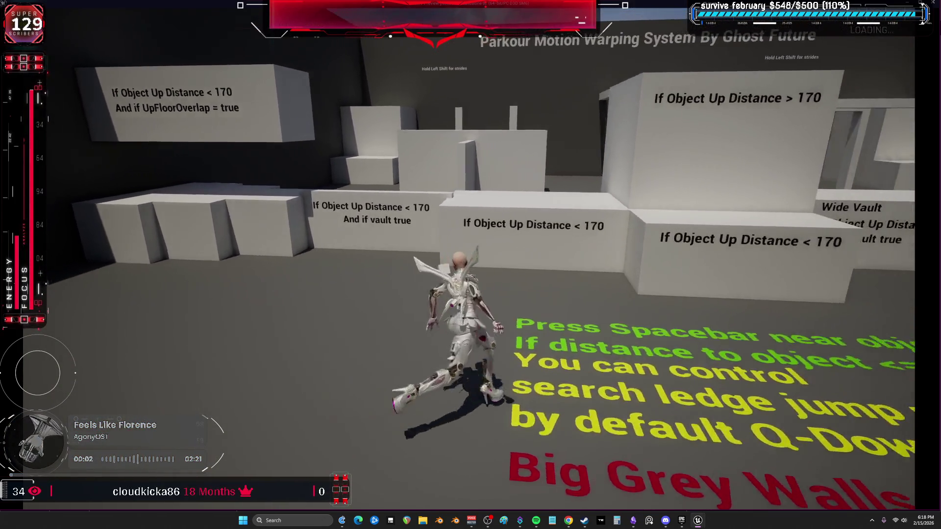
Step: Vault toward the Tic Tac wall, climb the tall wall, leap across and drop to the lettered floor
key(space)
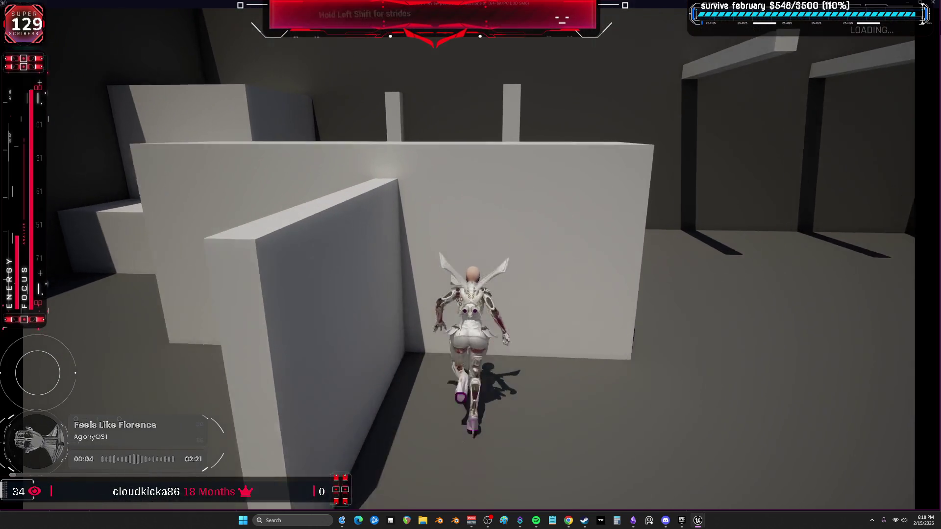
key(space)
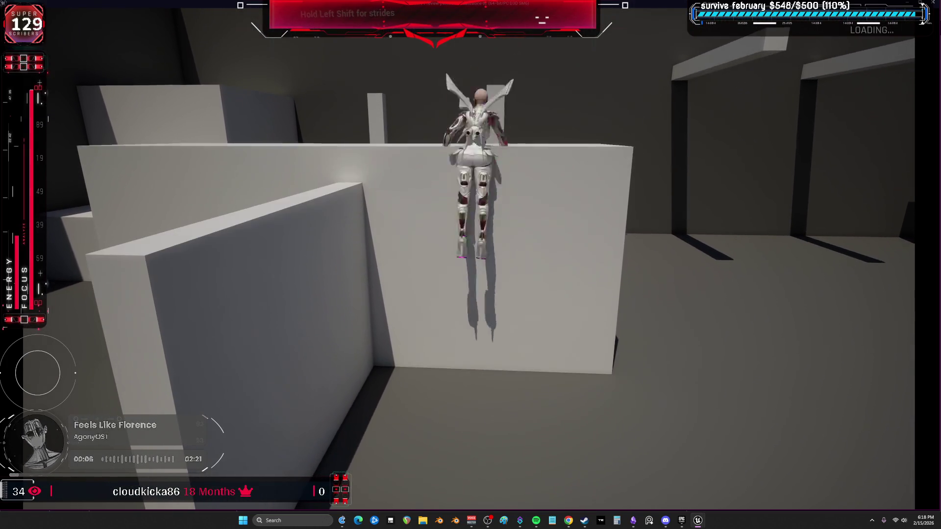
key(space)
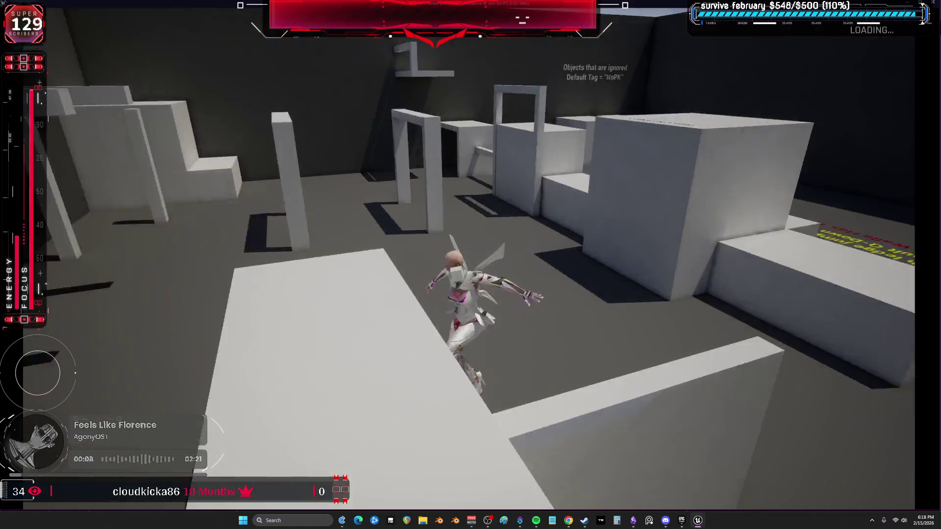
key(space)
Step: Vault the If Object Up Distance < 170 block and the green-cube wall, trigger the magic circle, climb the white wall, and stop
key(w)
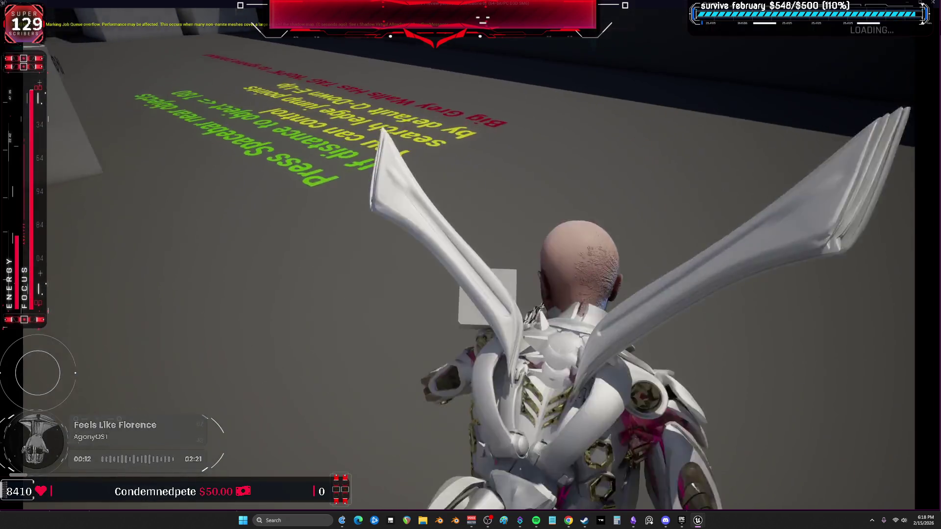
key(space)
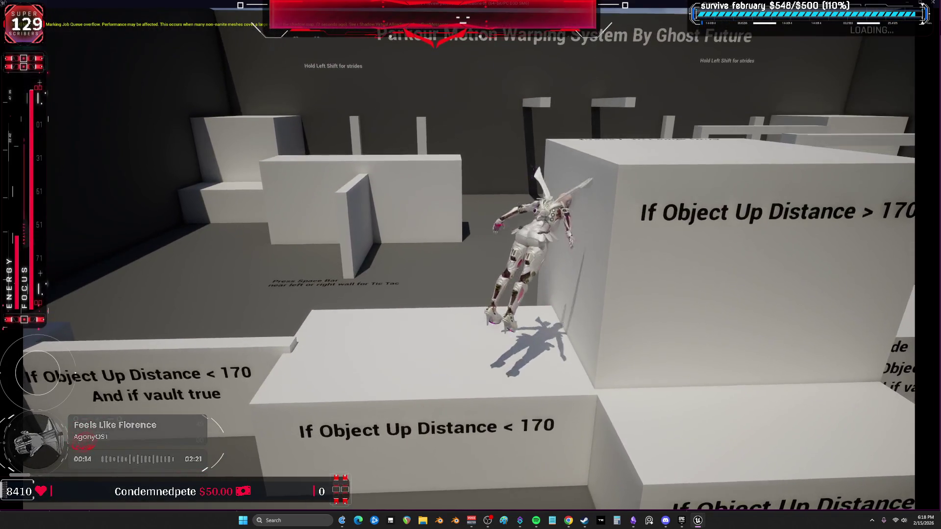
key(w)
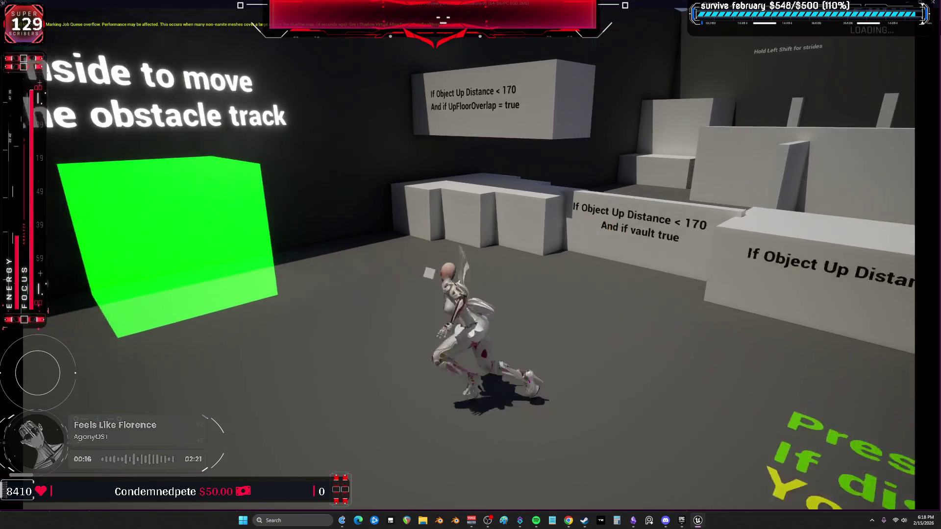
key(space)
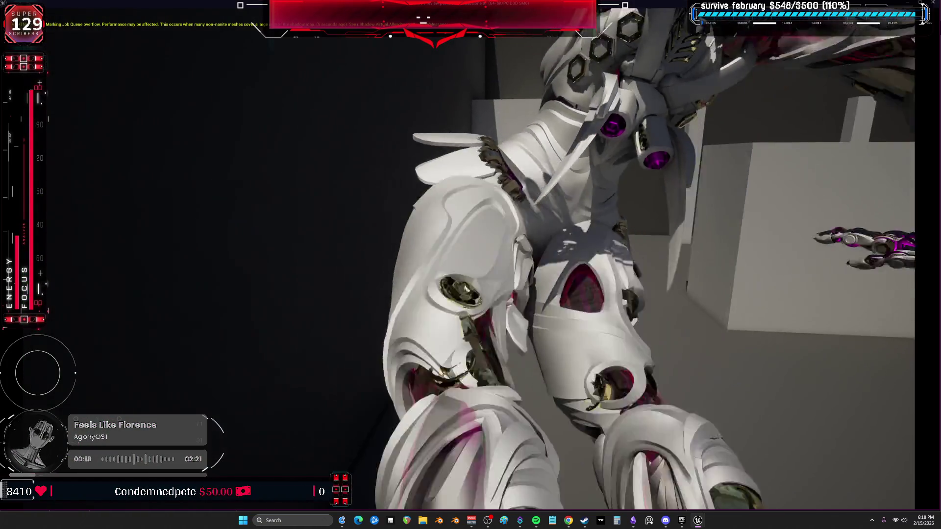
key(w)
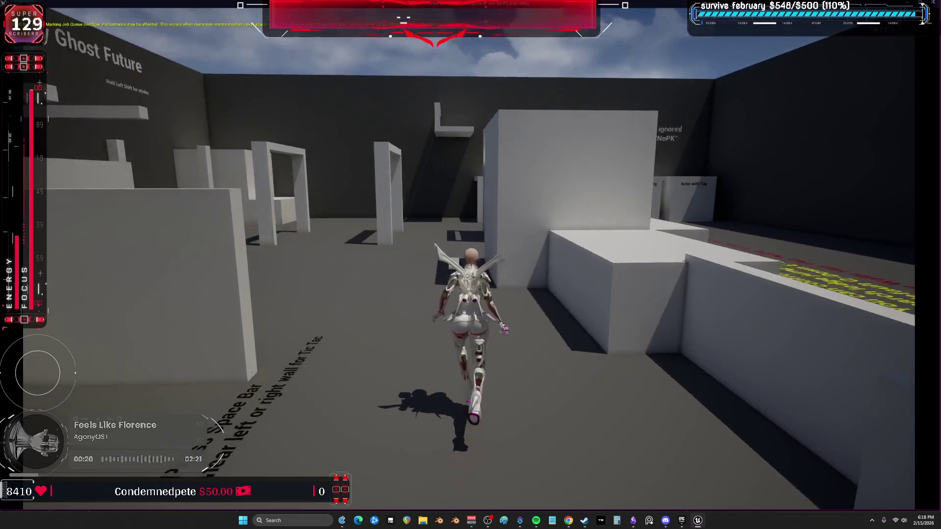
key(shift)
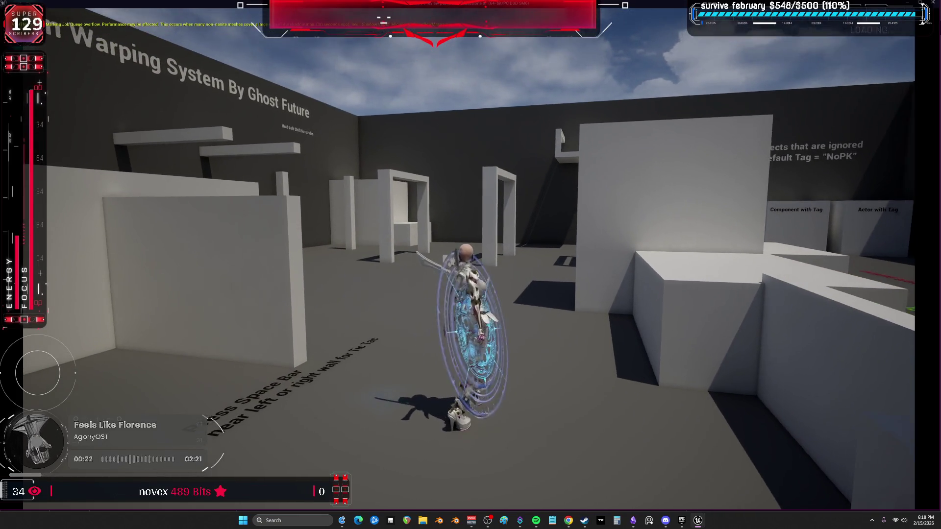
key(space)
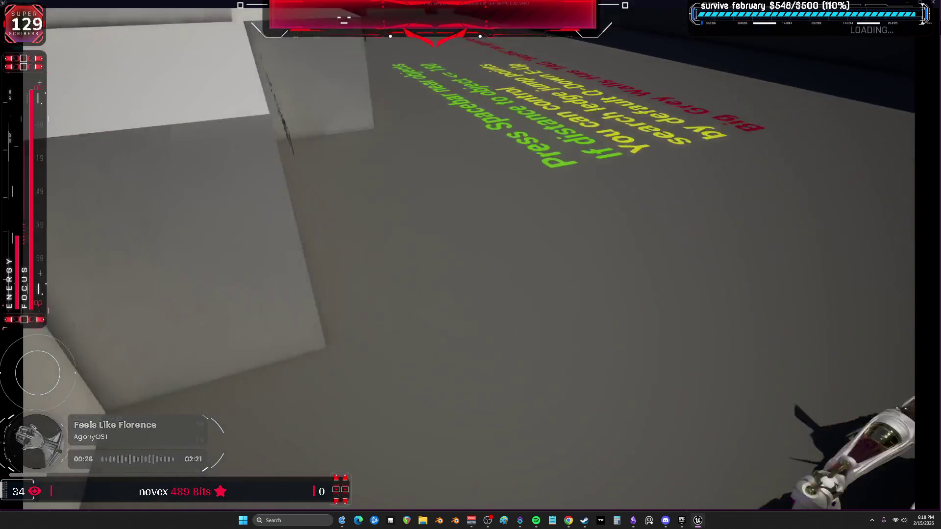
key(Escape)
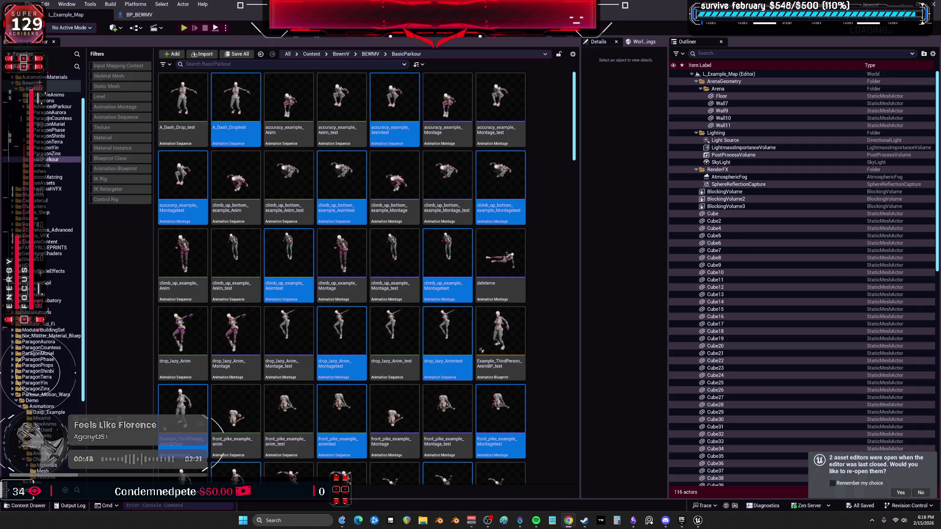
Step: Go to the BEWMV folder and open BP_BEWMV in the Blueprint editor
click(54, 89)
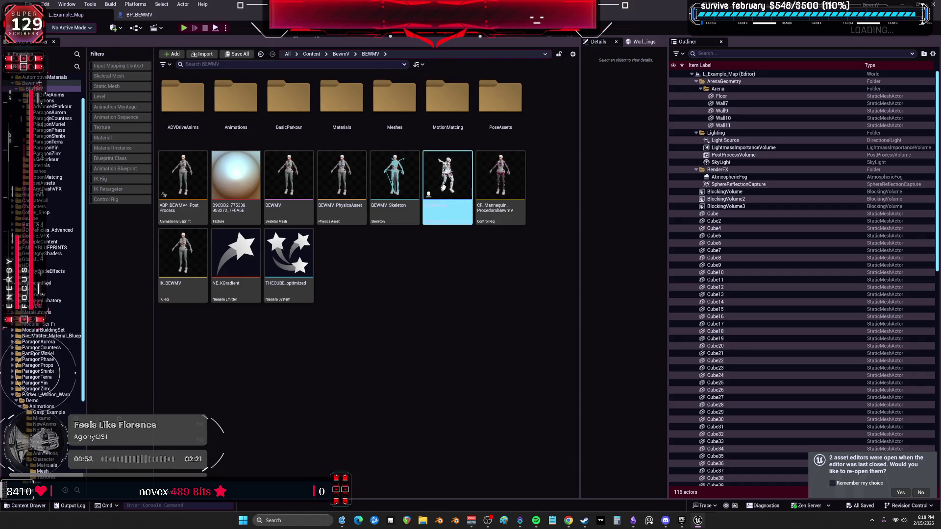
double_click(443, 187)
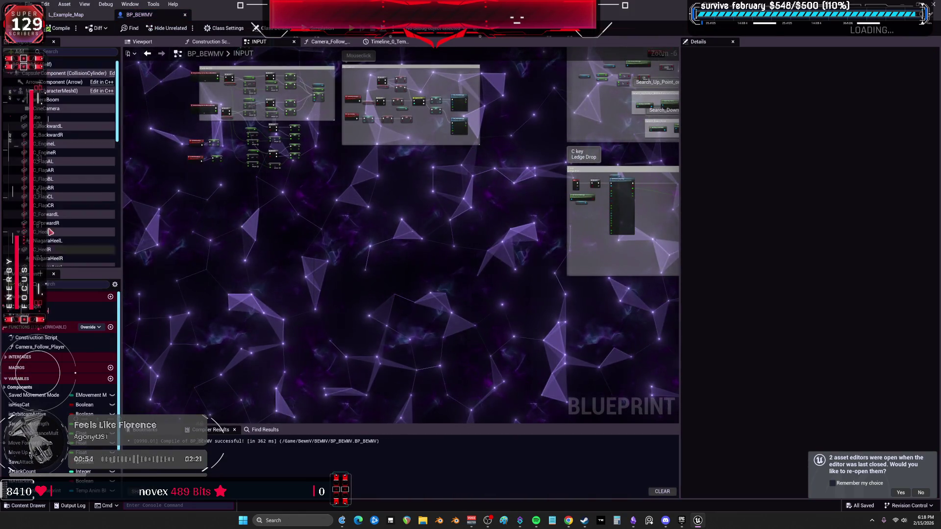
Step: Enable Print Info Tick and Draw Debug Point Spheres on the Parkour_Component_BPC component
scroll(51, 241, down, 10)
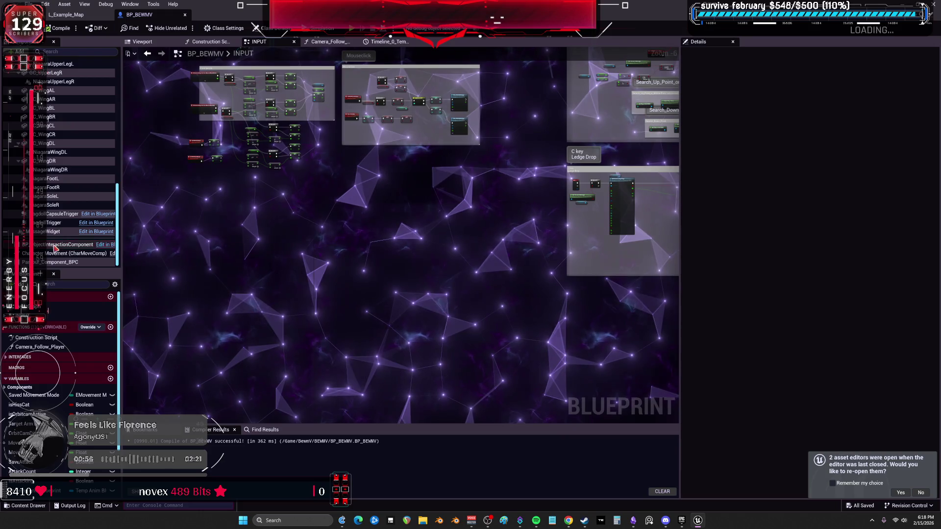
click(54, 261)
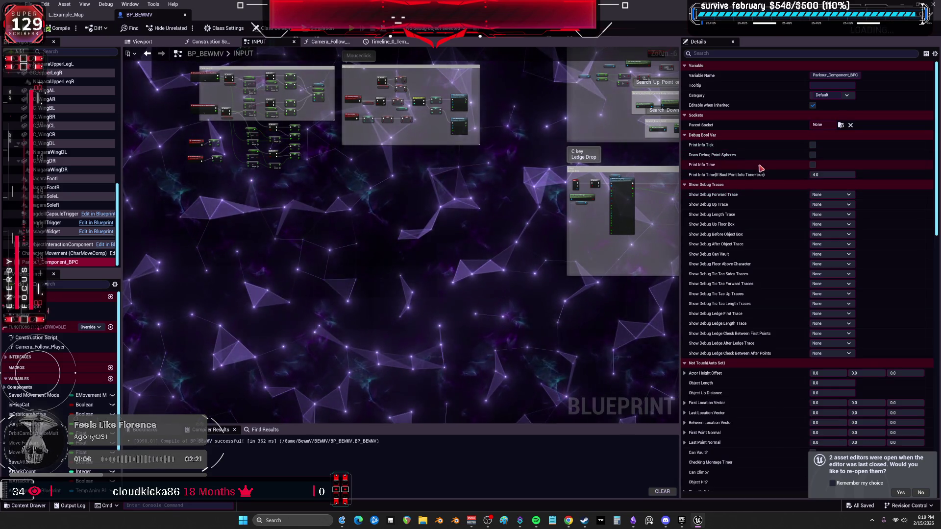
click(811, 156)
click(812, 145)
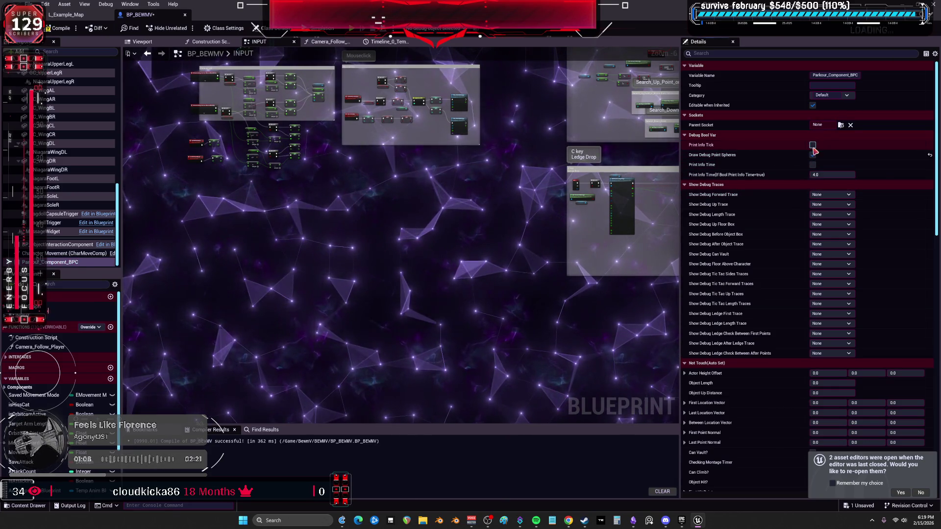
scroll(780, 216, down, 3)
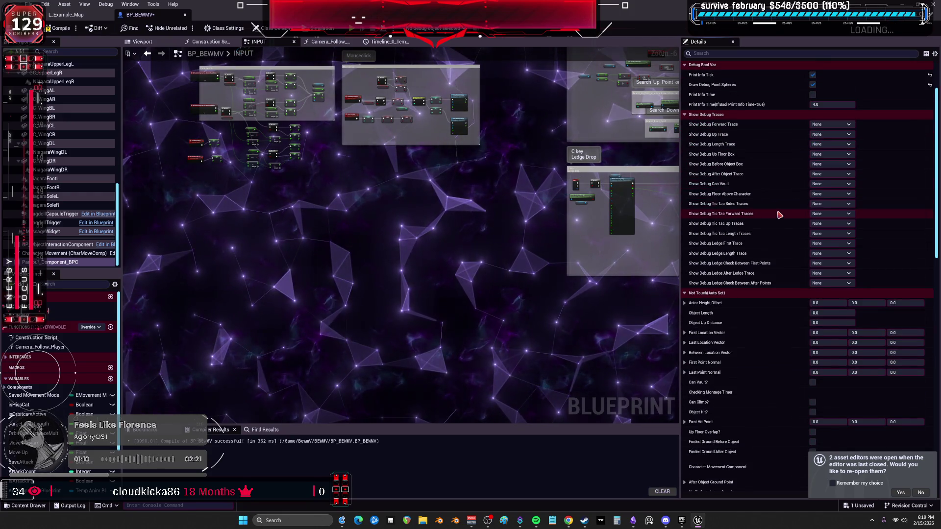
scroll(760, 304, down, 1)
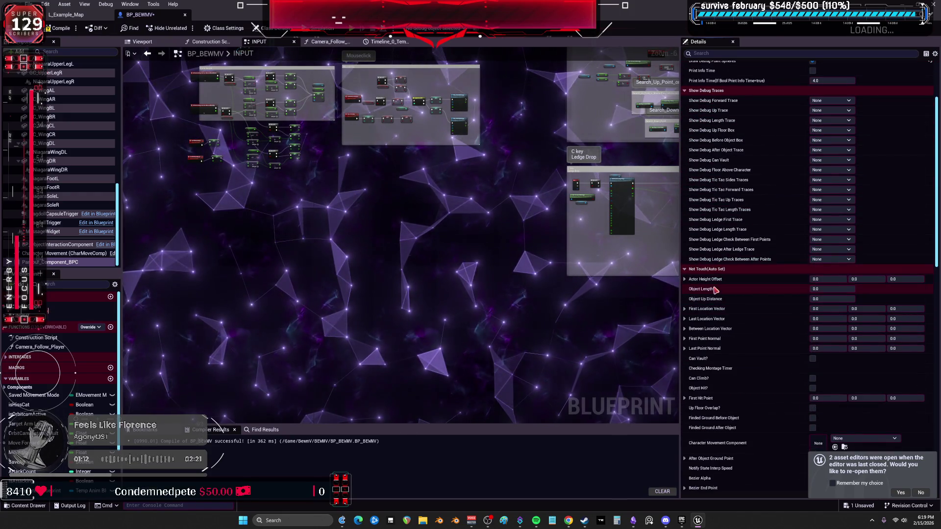
scroll(736, 299, down, 2)
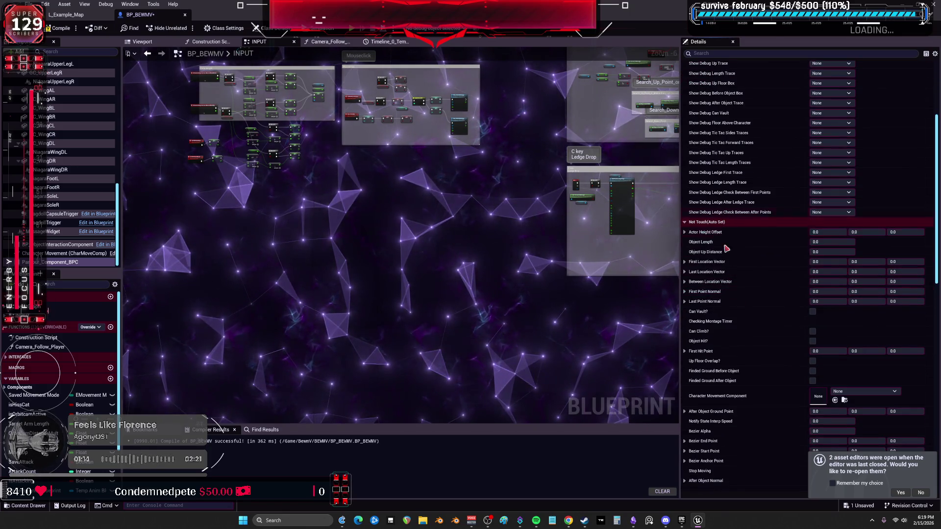
scroll(726, 239, down, 12)
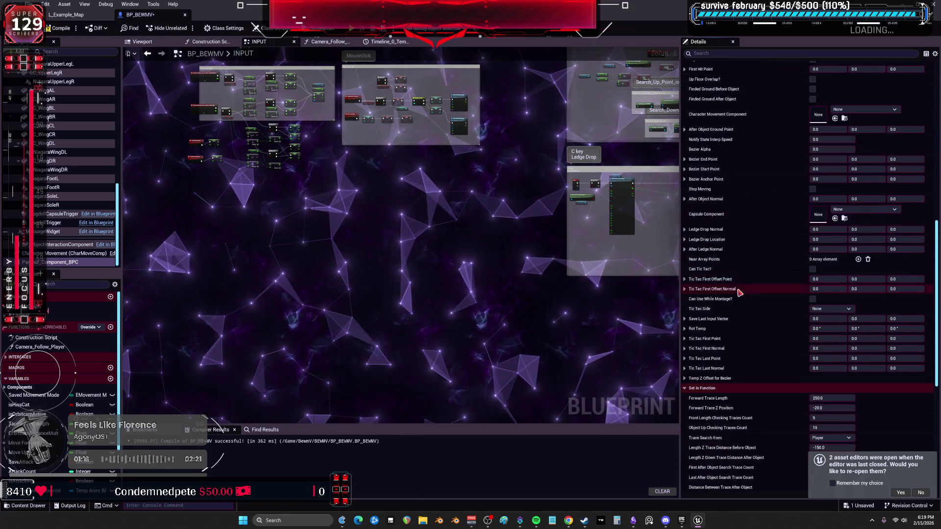
scroll(739, 292, down, 11)
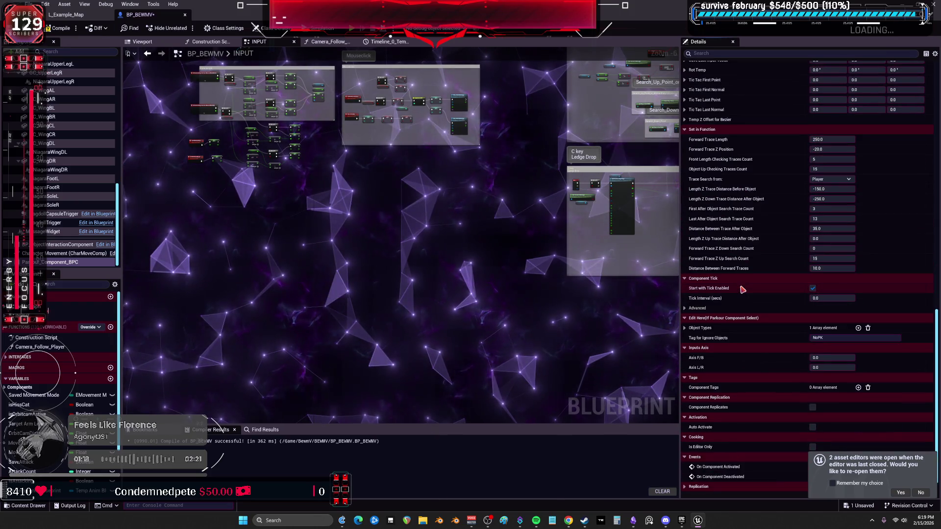
scroll(743, 290, down, 1)
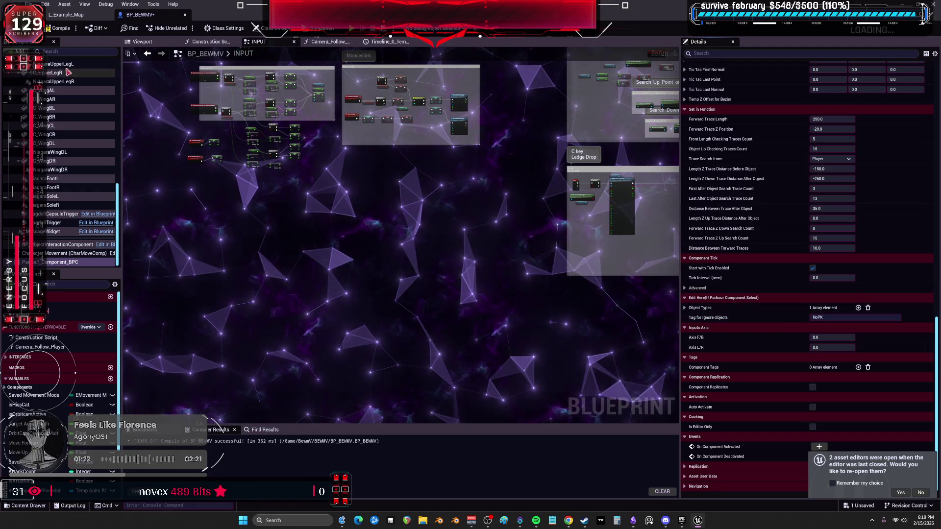
Step: Compile and save BP_BEWMV, then frame the character in the Viewport
key(ctrl+s)
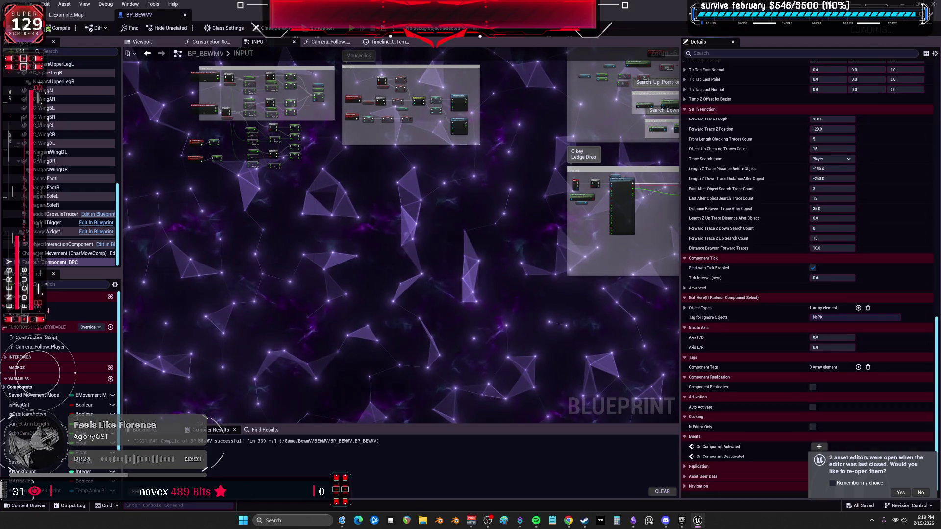
click(156, 45)
key(f)
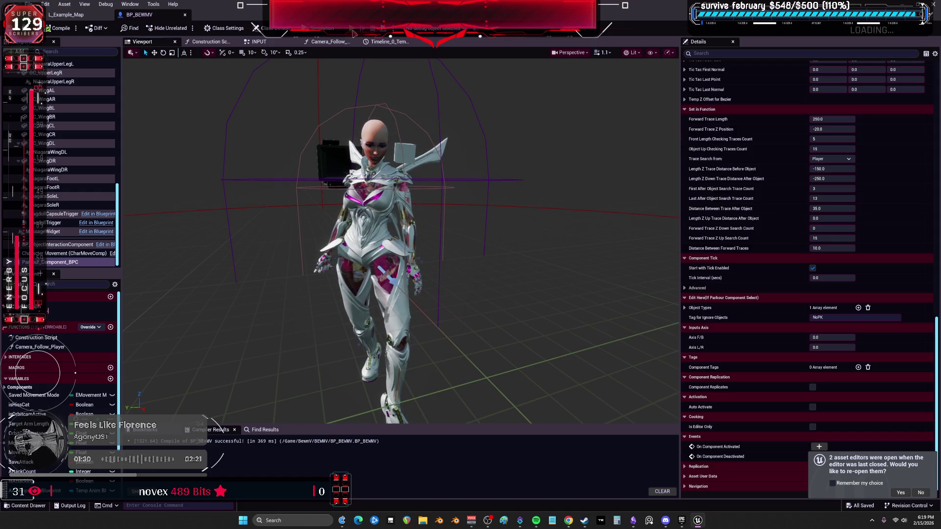
click(353, 33)
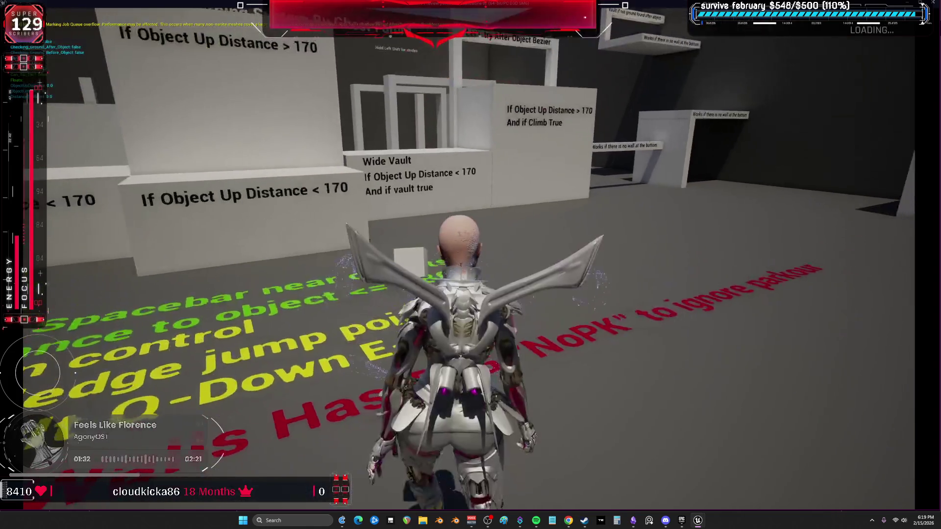
key(w)
key(space)
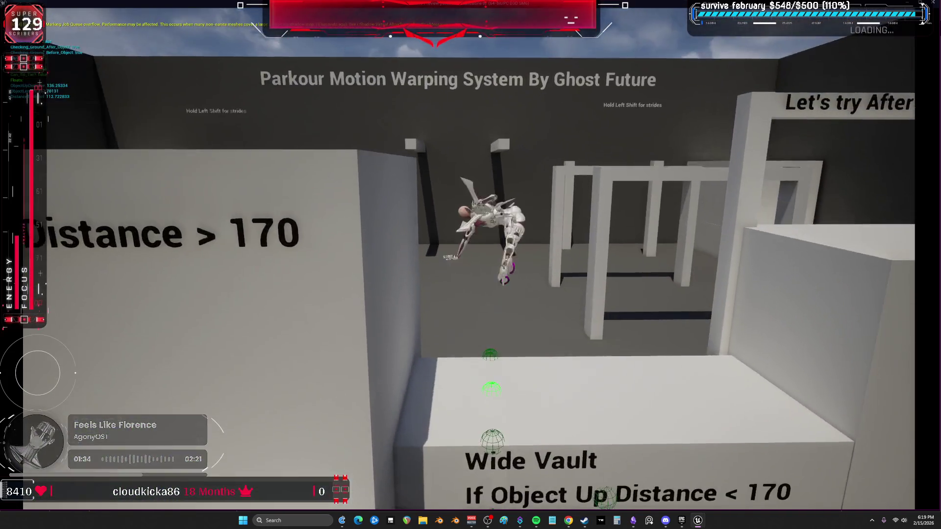
key(w)
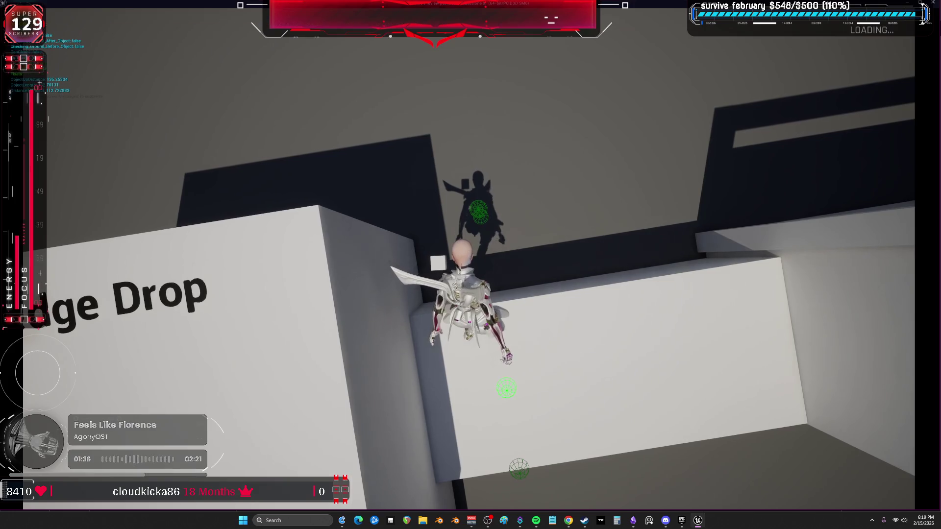
key(w)
key(w)
key(space)
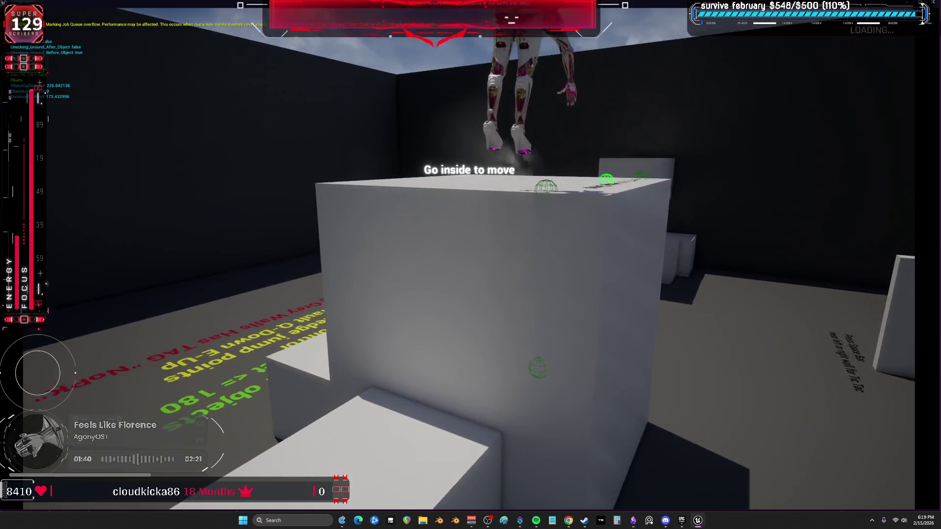
key(w)
key(space)
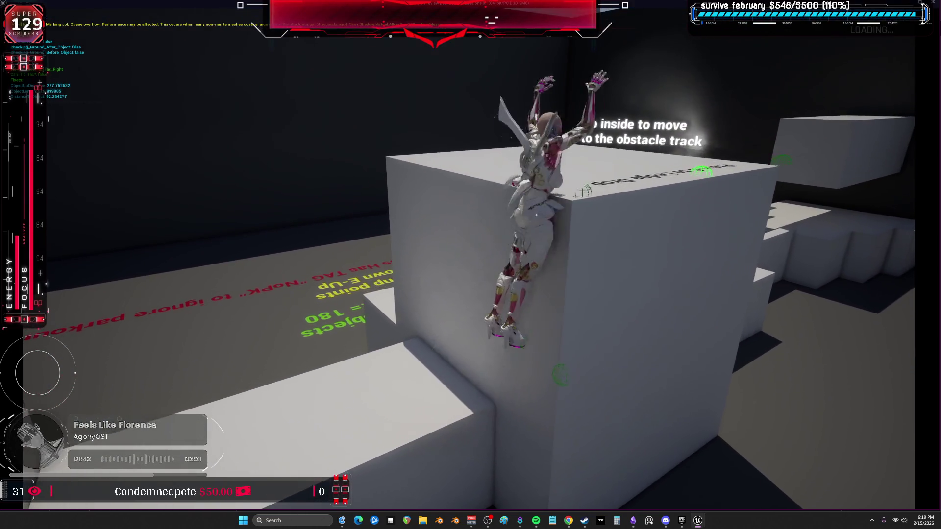
key(w)
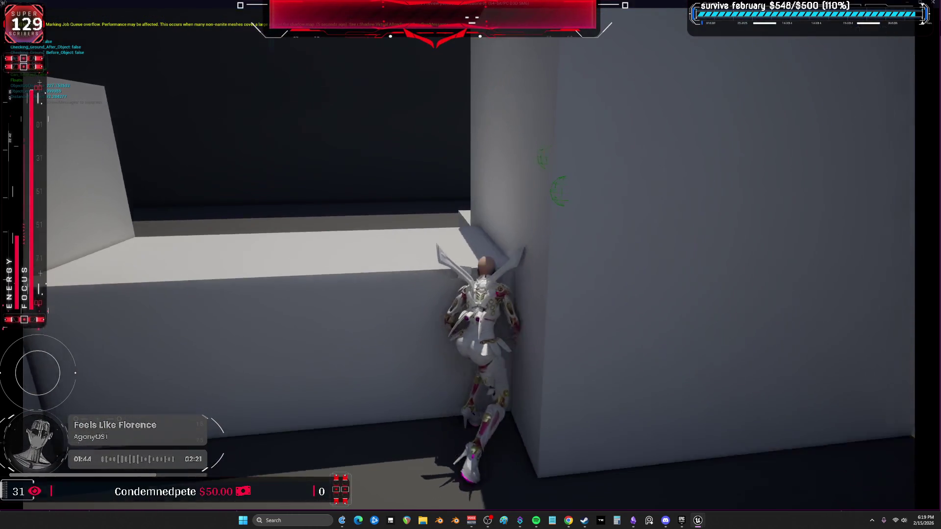
key(w)
key(space)
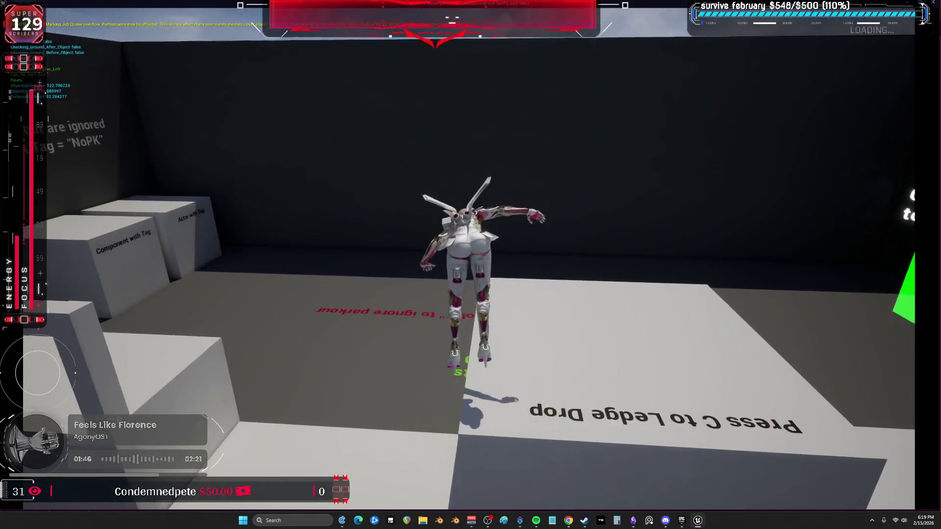
key(w)
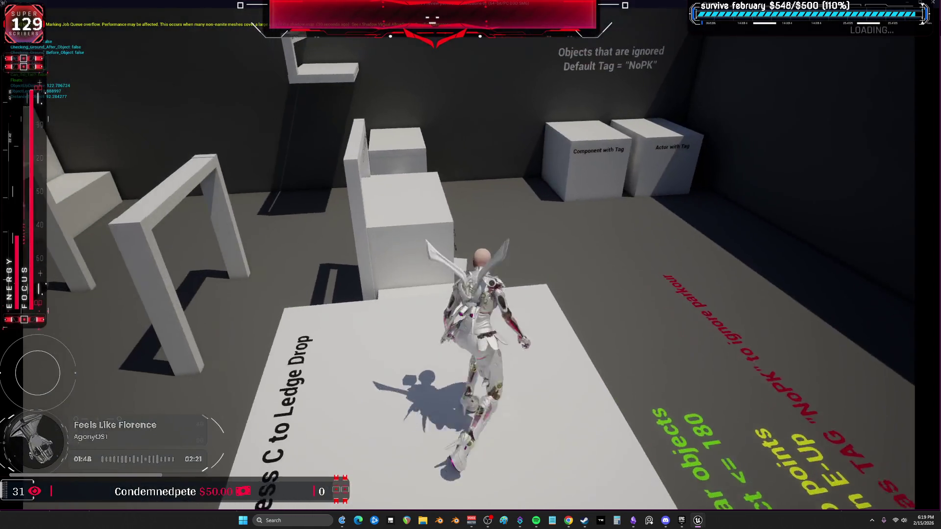
key(w)
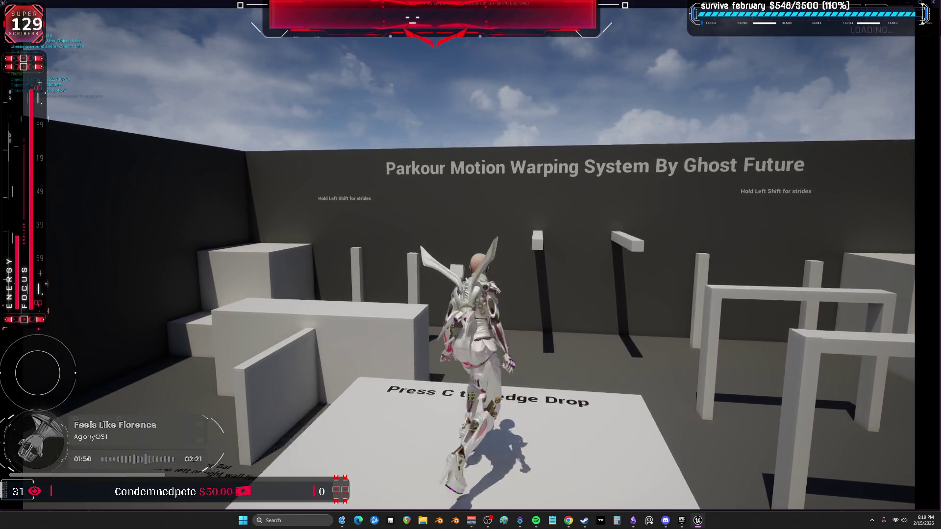
key(w)
key(space)
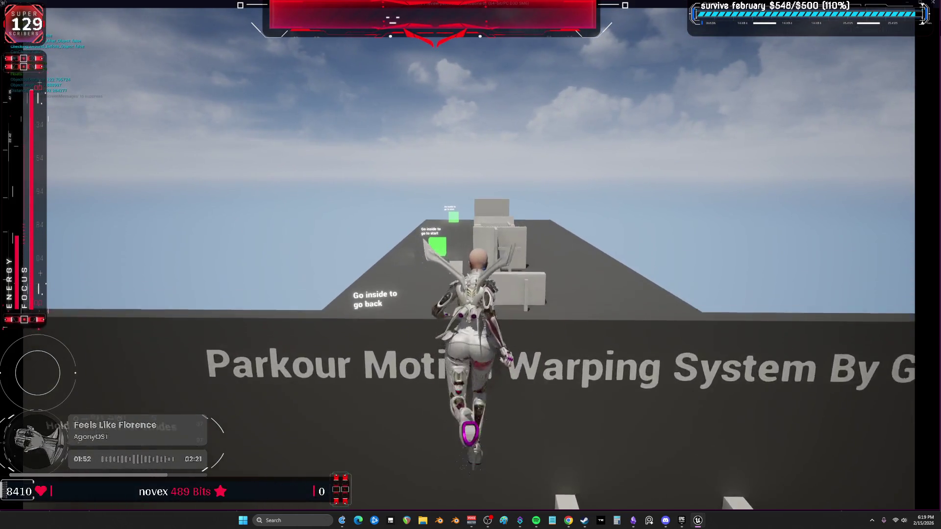
key(w)
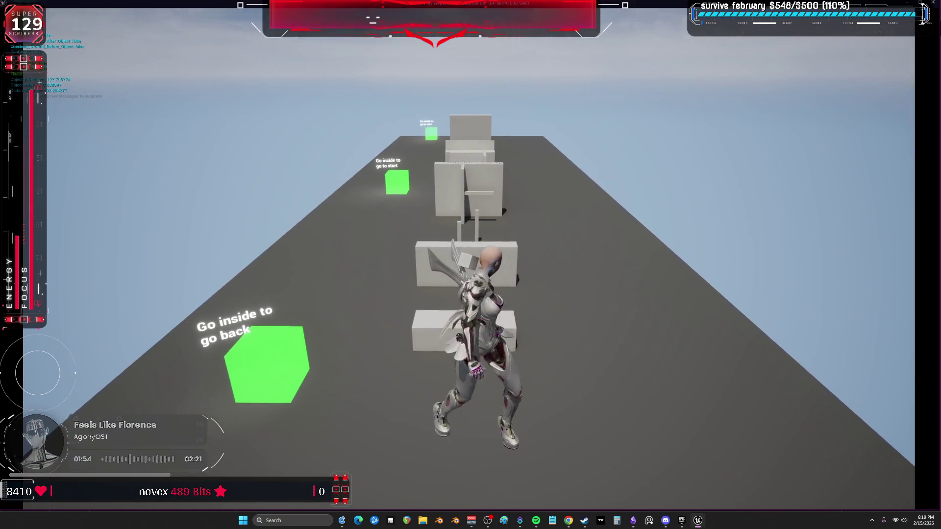
key(w)
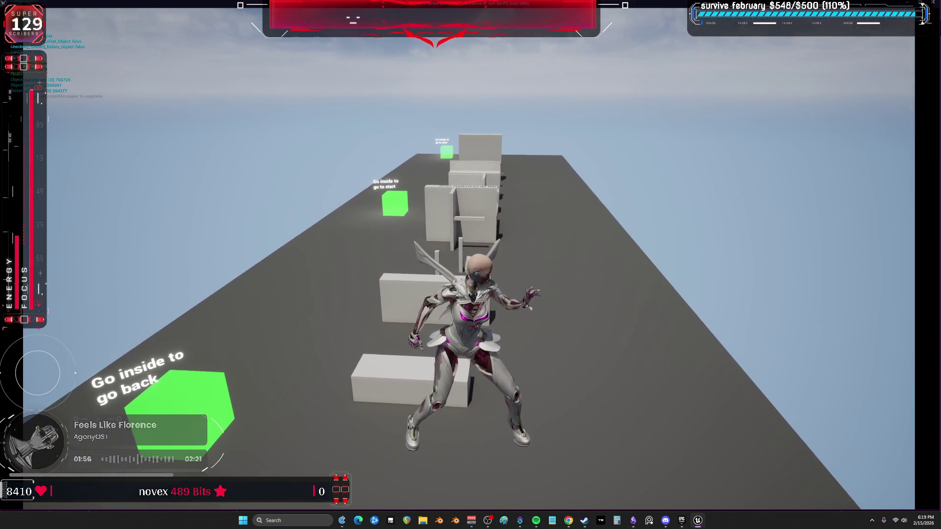
key(w)
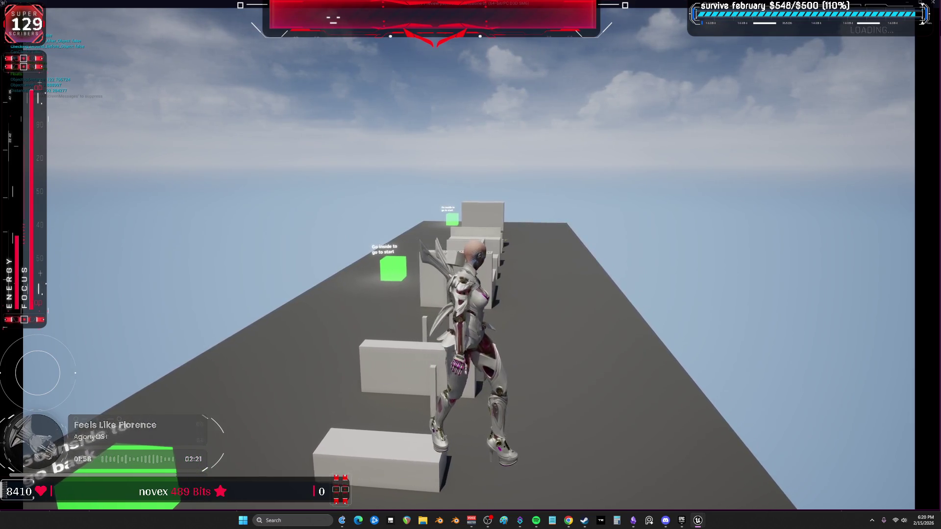
key(e)
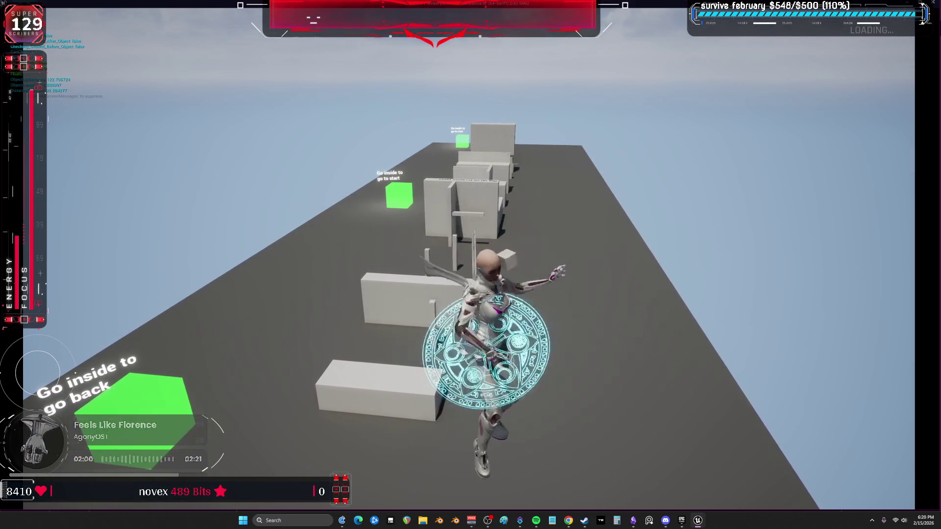
key(e)
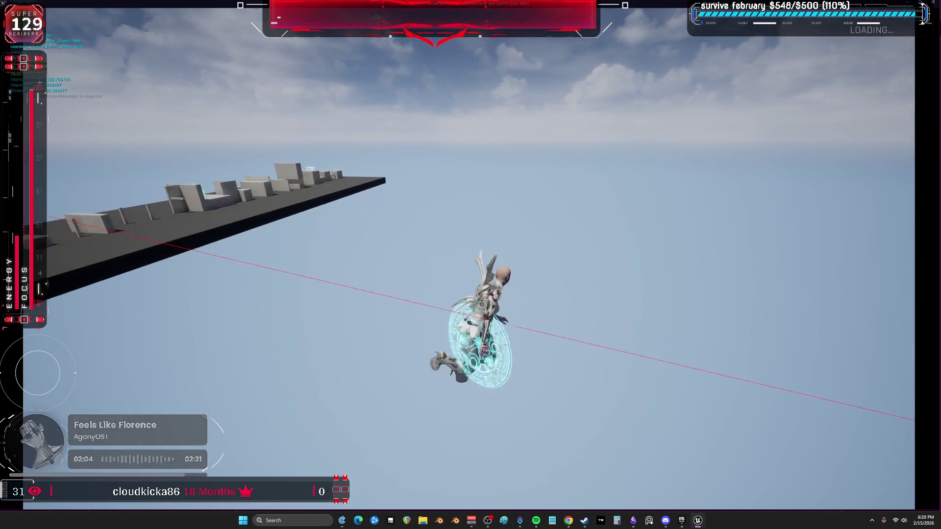
key(w)
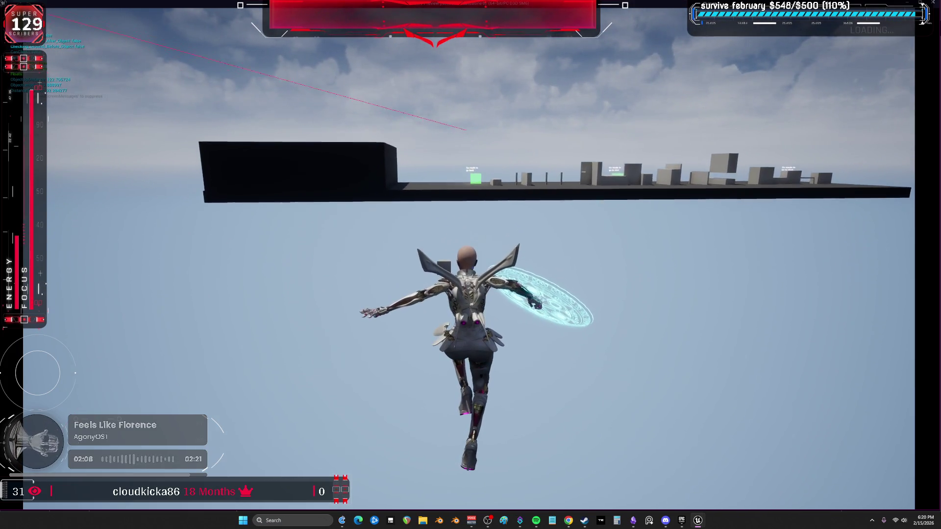
key(Escape)
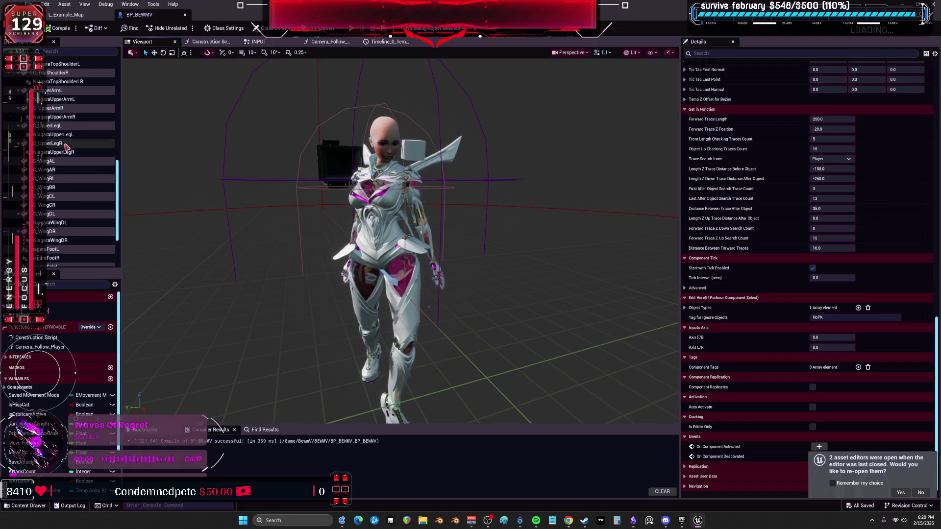
Step: Open the BP_BEWMV EventGraph from the My Blueprint panel
click(198, 47)
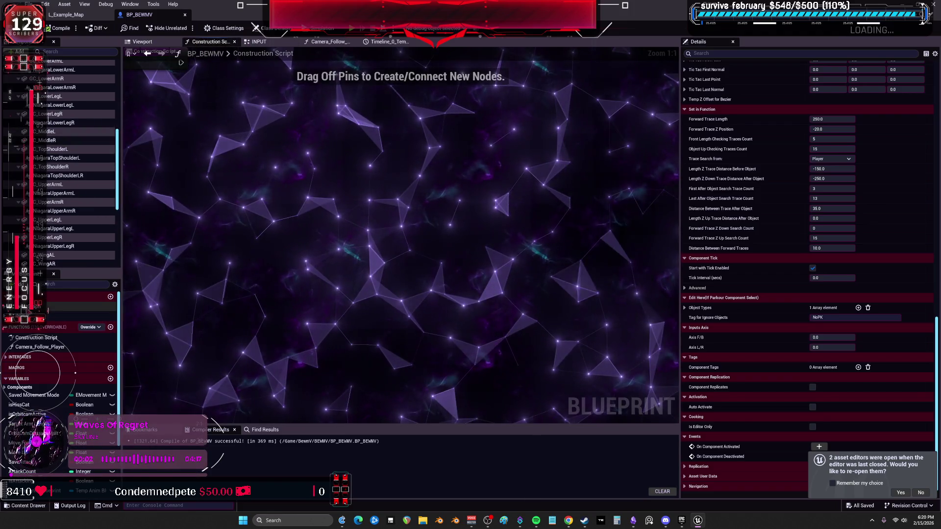
double_click(49, 314)
scroll(489, 198, up, 5)
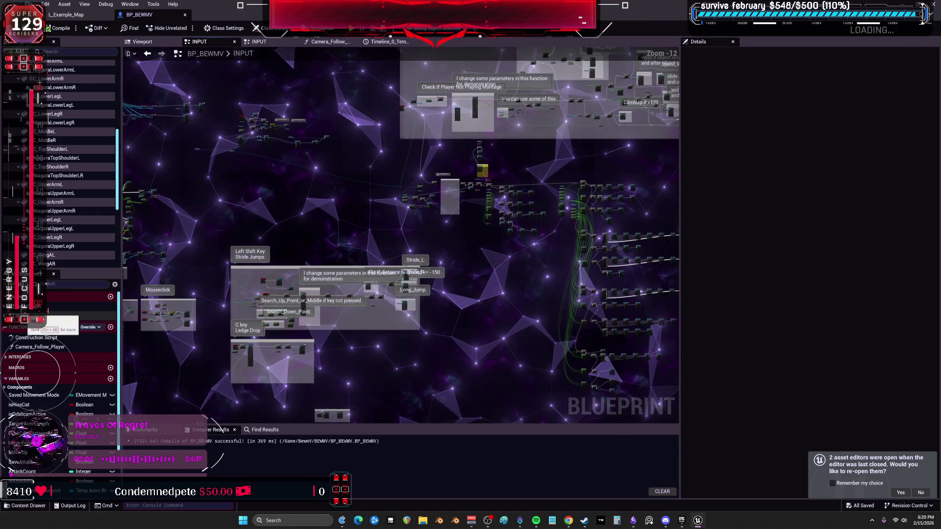
scroll(489, 198, down, 4)
scroll(489, 197, up, 8)
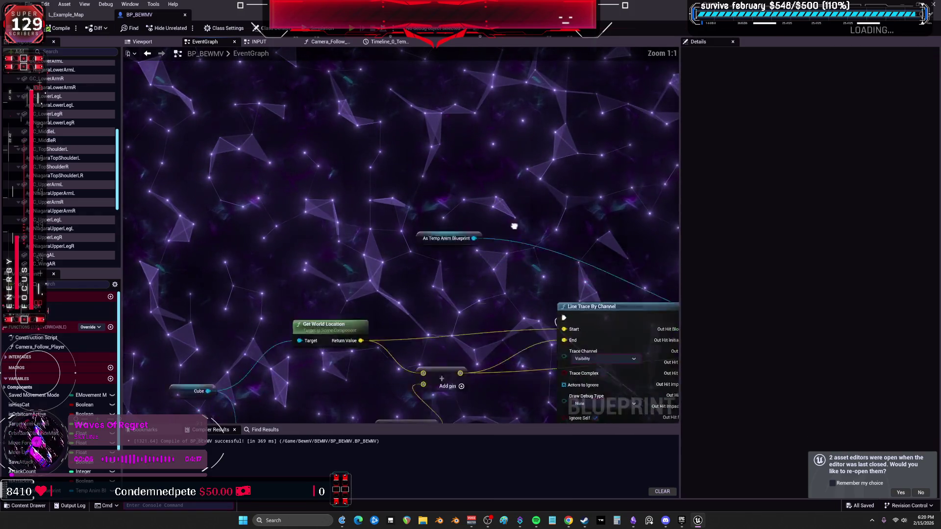
Step: Inspect the Play Montage, Event Tick, Sequence and Line Trace By Channel nodes, then start a play-test
mouse_move(540, 119)
mouse_down()
mouse_move(259, 107)
mouse_move(613, 96)
mouse_up()
drag(470, 206, 72, 196)
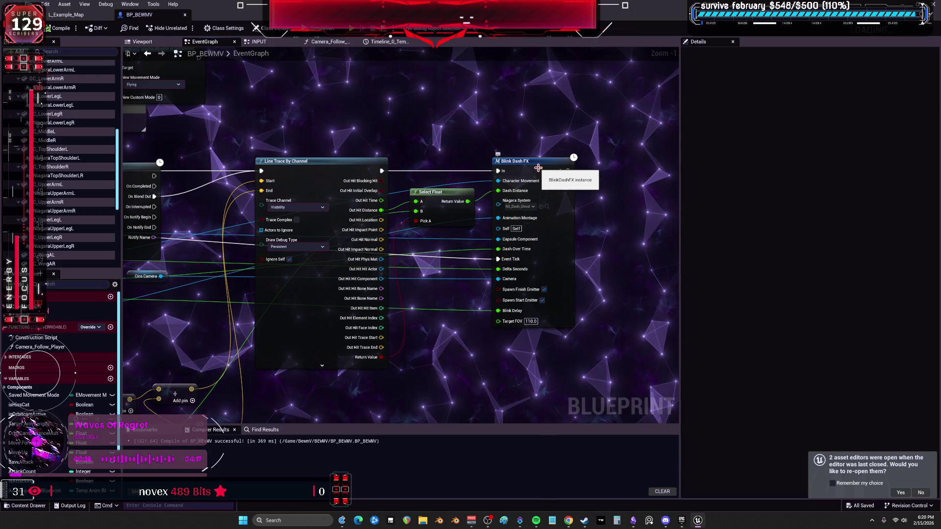
drag(306, 419, 229, 207)
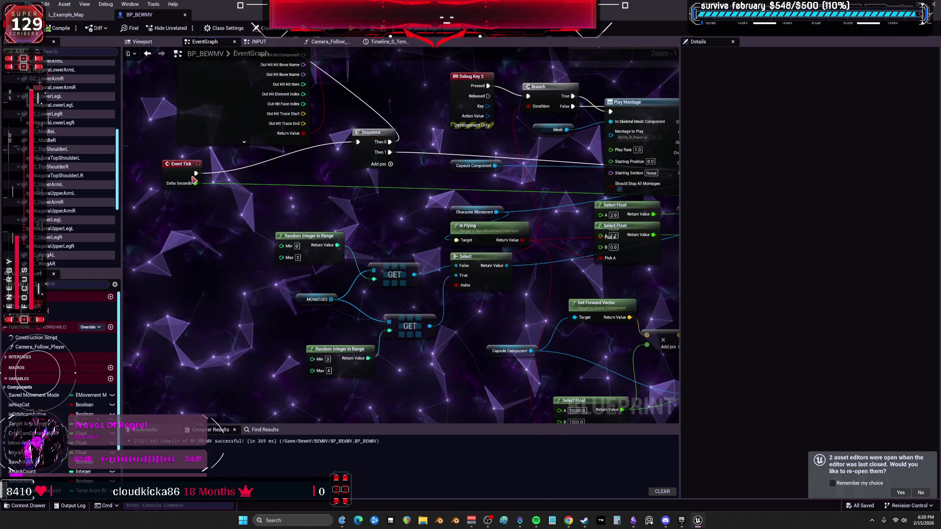
drag(250, 73, 293, 204)
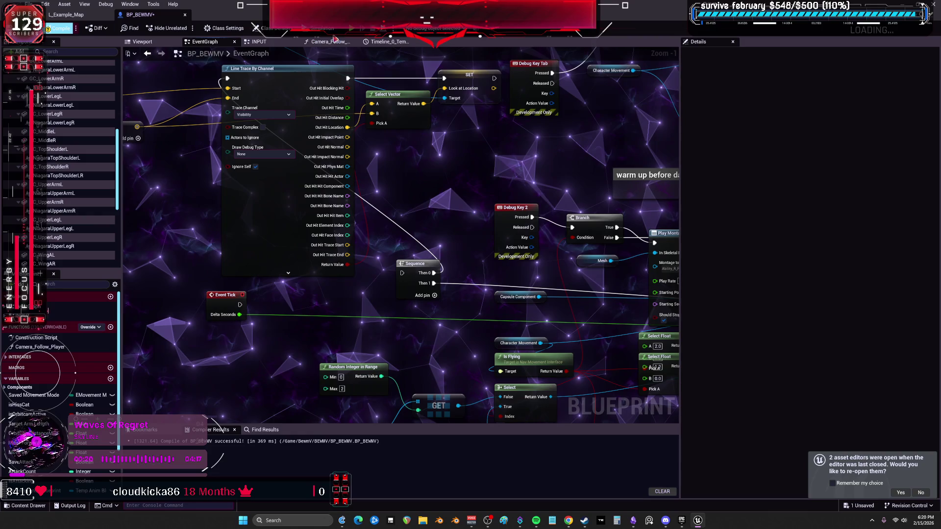
click(353, 28)
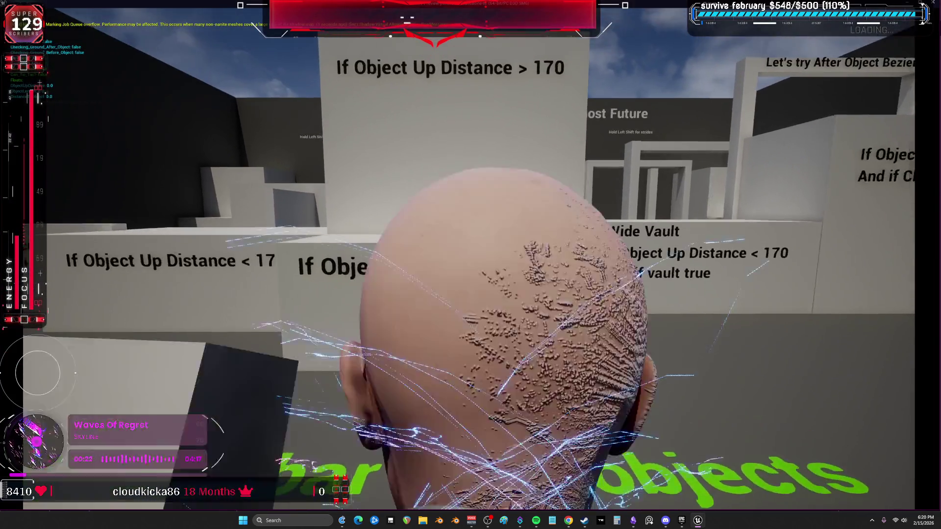
Step: Vault onto the lower box, climb the > 170 box, drop down and vault onto the < 170 box
key(space)
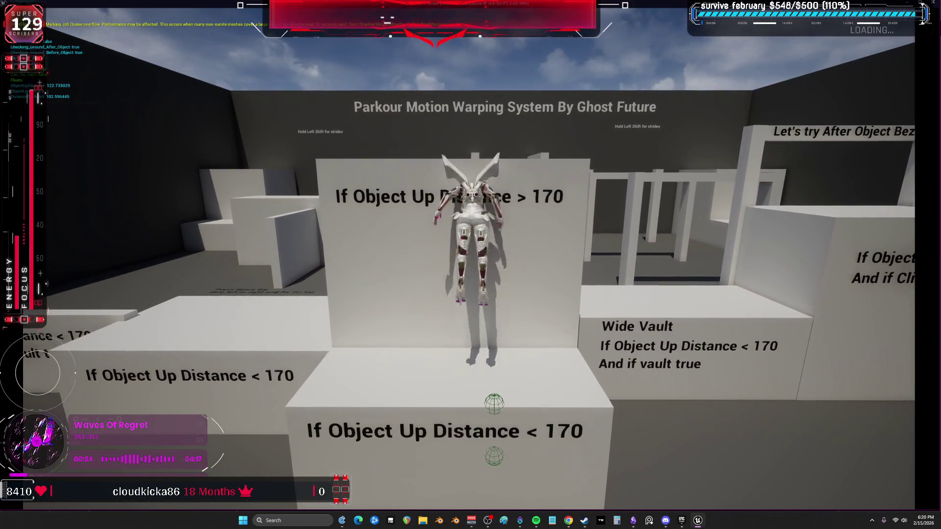
key(space)
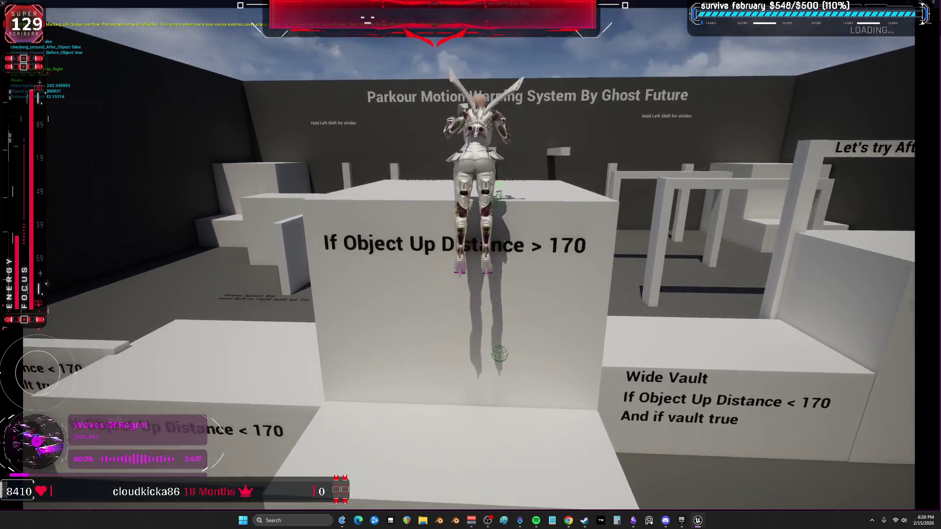
key(c)
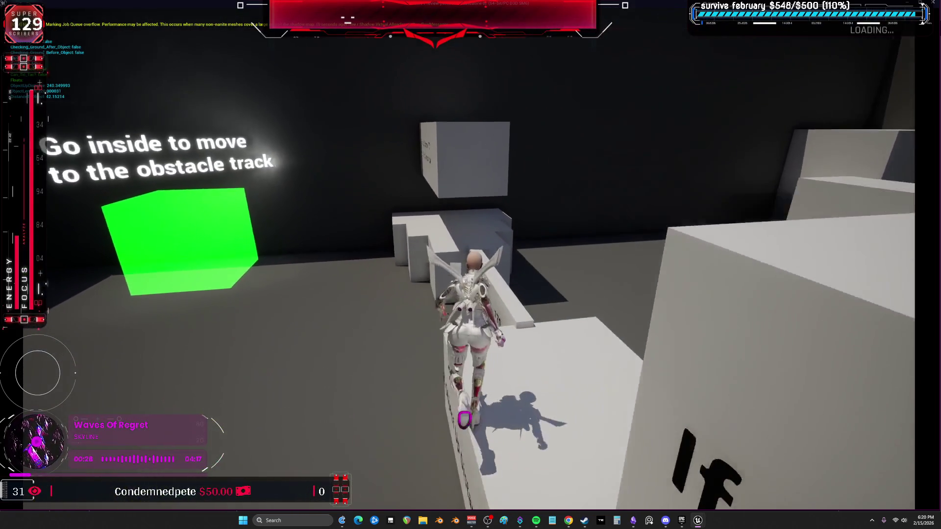
key(space)
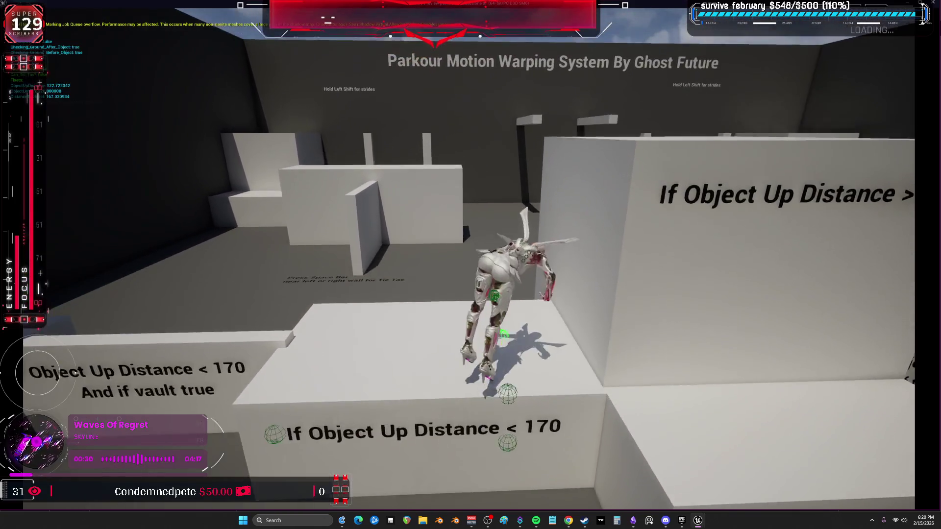
key(Escape)
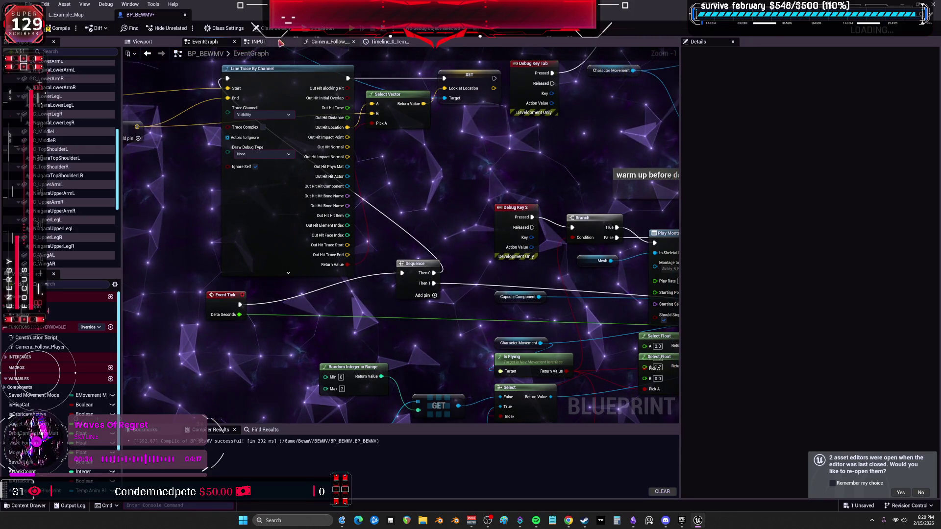
Step: Open BP_BEWMV's INPUT graph and pan to the Check trace hit Branch and Jump nodes
click(259, 42)
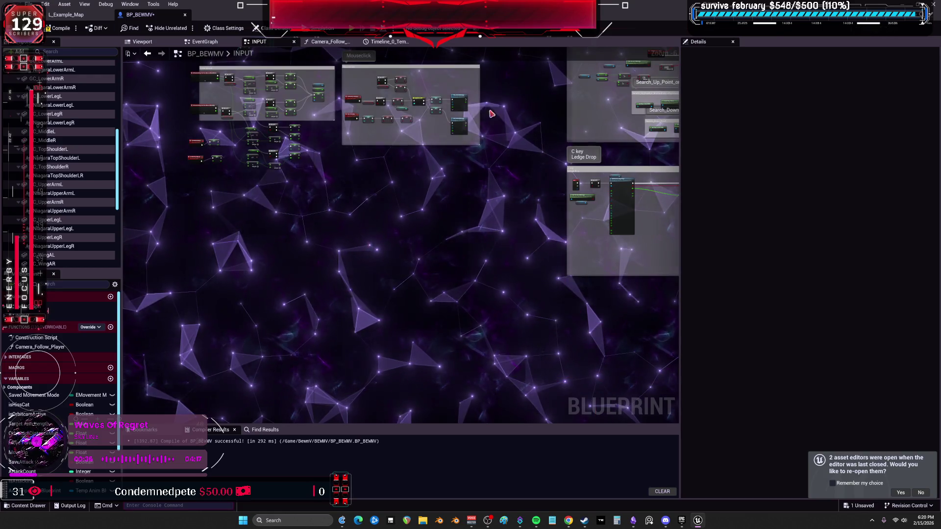
scroll(428, 221, down, 6)
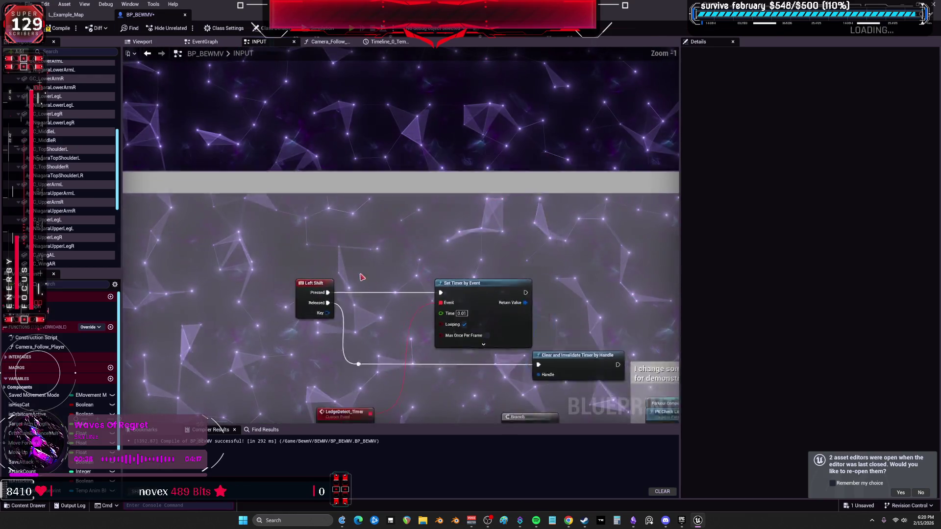
scroll(328, 177, up, 6)
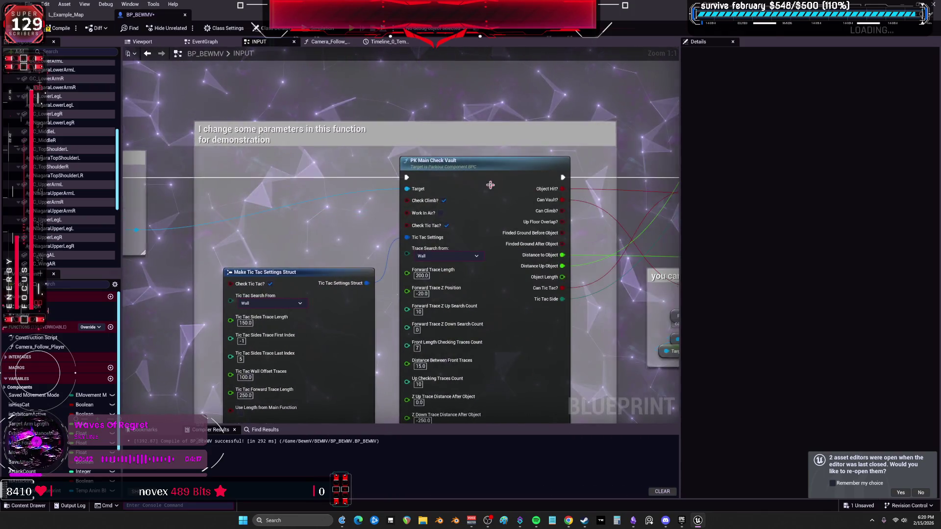
scroll(351, 137, down, 3)
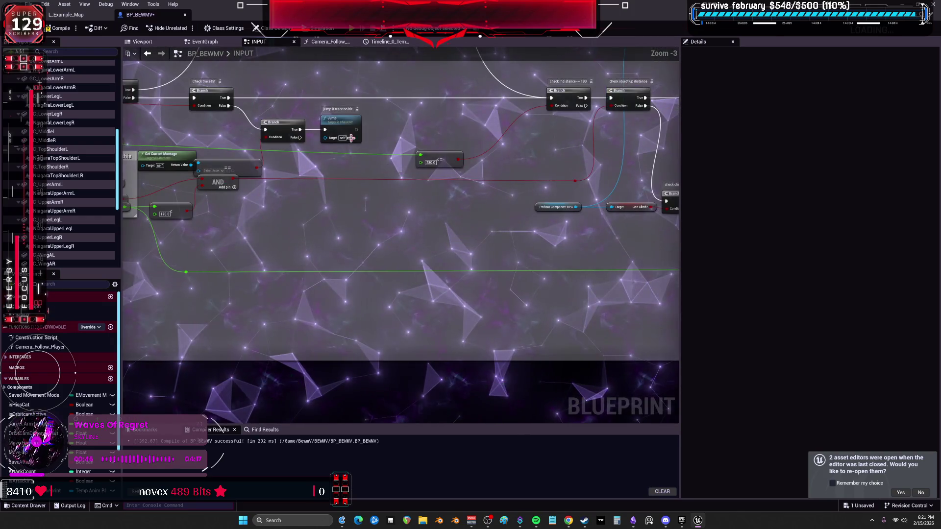
mouse_move(351, 138)
mouse_down()
mouse_move(333, 229)
mouse_move(202, 285)
mouse_up()
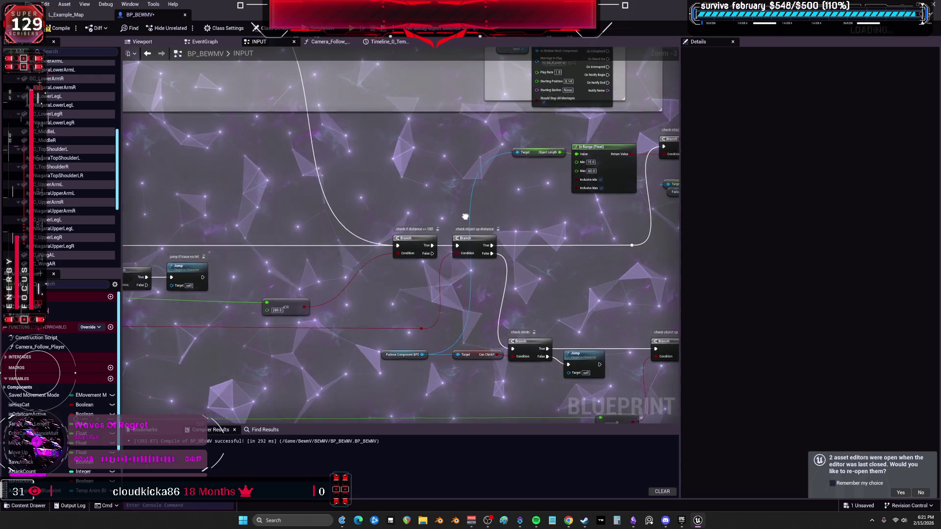
drag(468, 216, 217, 266)
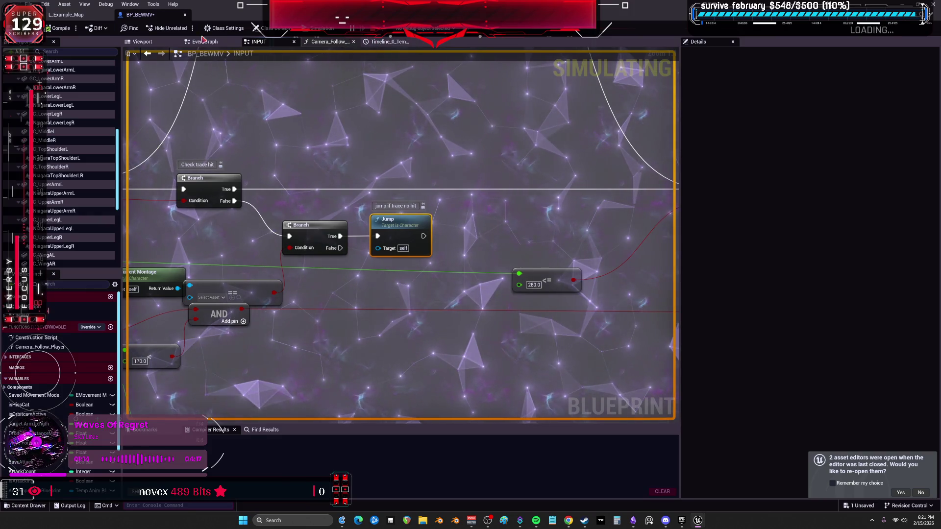
click(80, 18)
Step: Step past the paused breakpoint, resume, and run the character off the vault block
click(150, 17)
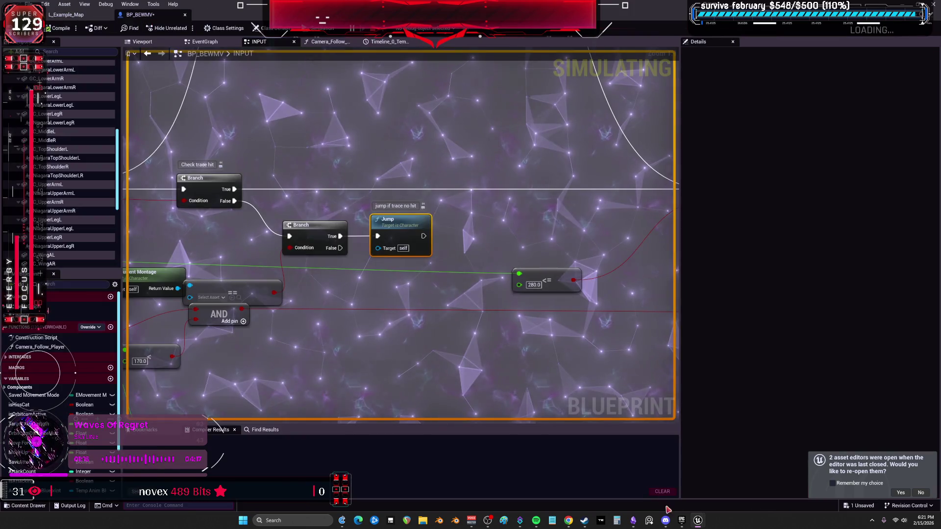
click(698, 521)
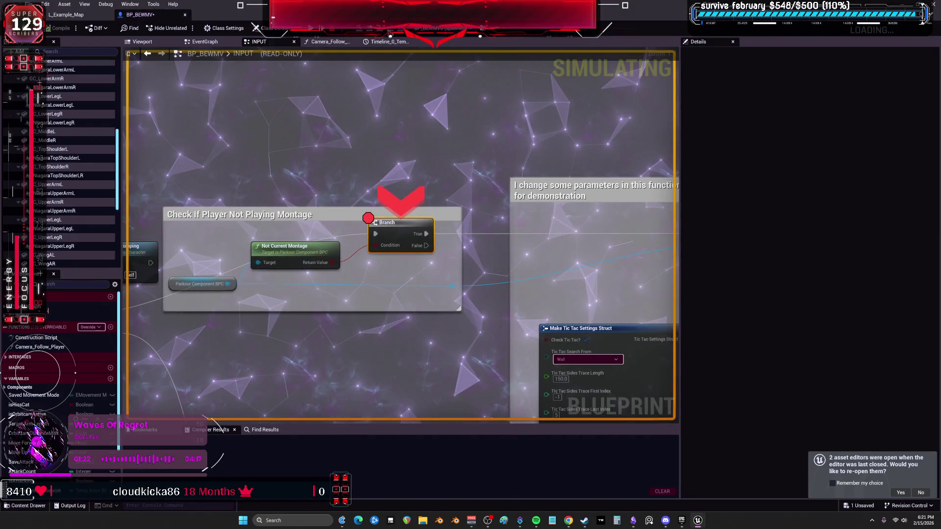
click(389, 30)
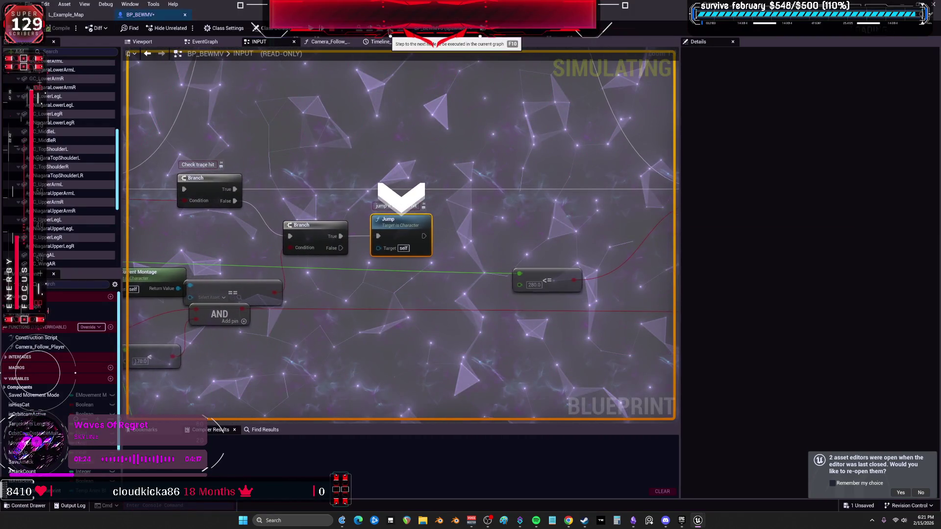
key(F10)
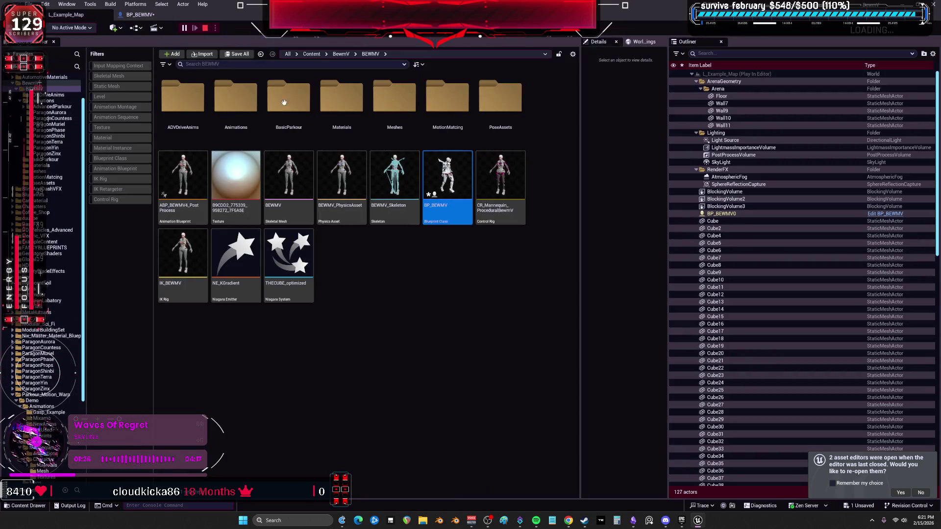
click(699, 522)
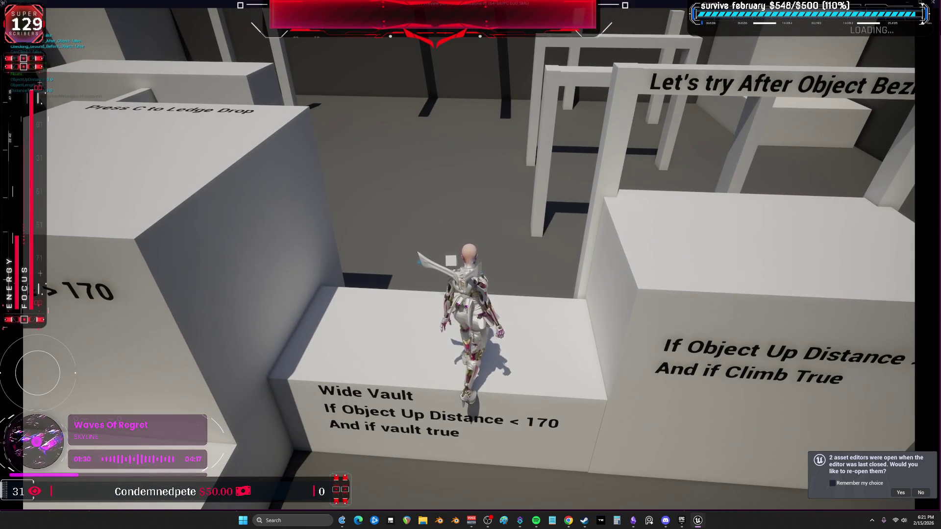
key(w)
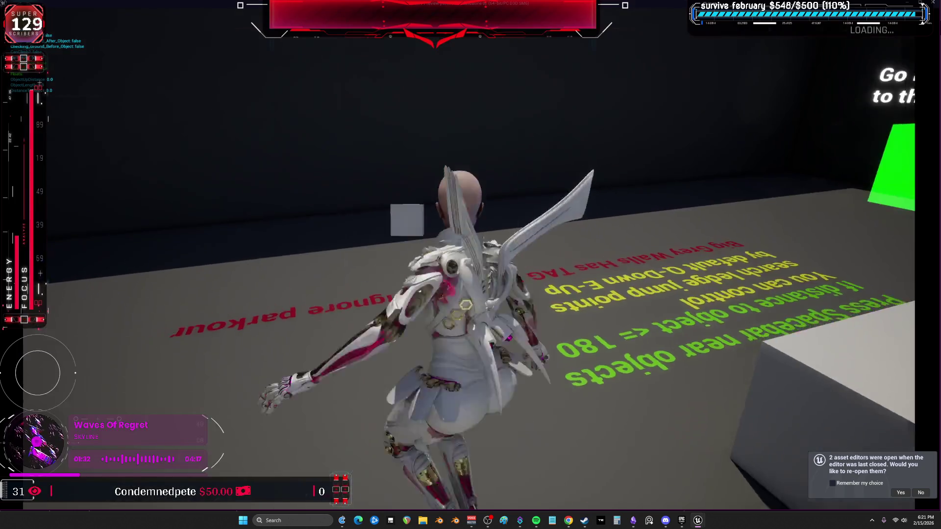
Step: Jump to hit the montage-check breakpoint and step with F10 through the Branches to Jump
key(alt+Tab)
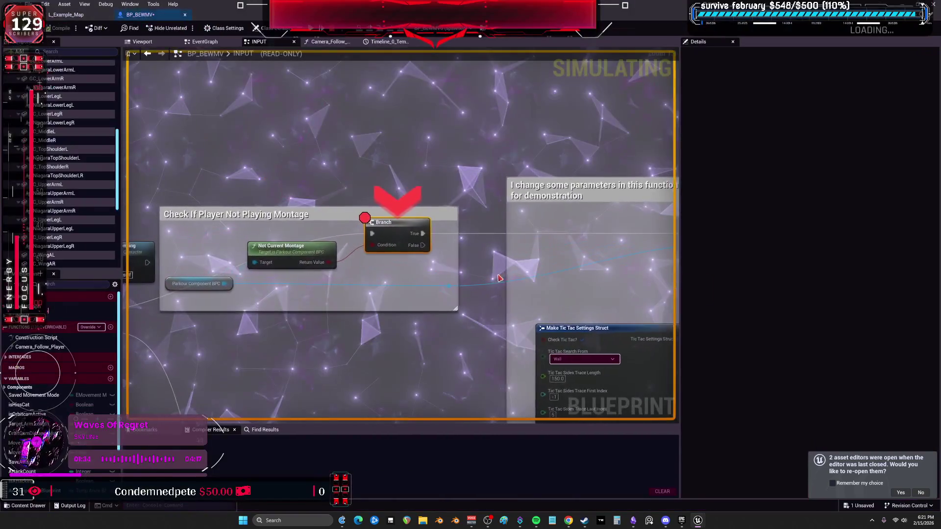
key(F10)
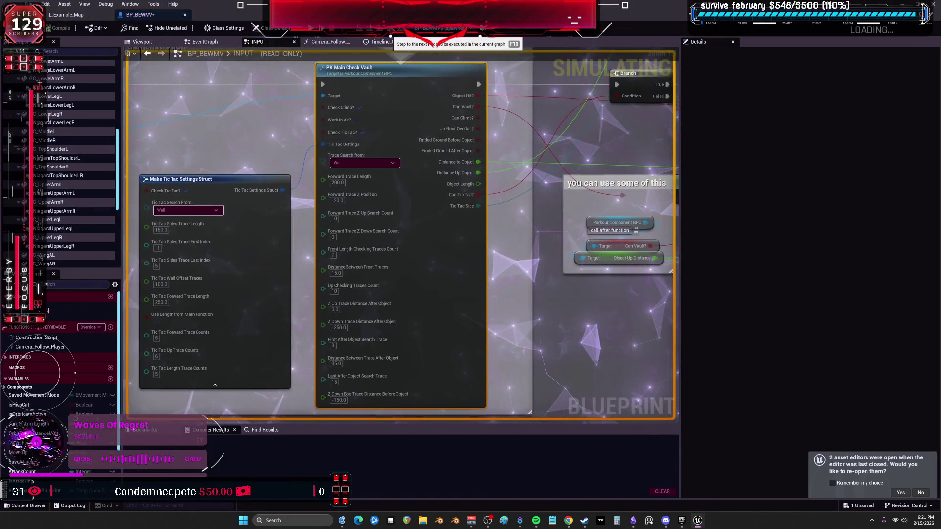
key(F10)
key(F10)
key(F10)
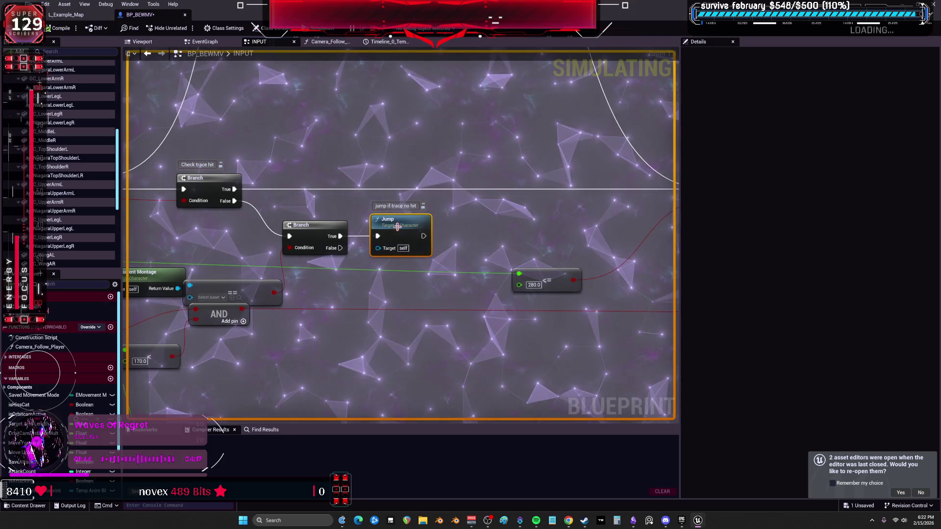
scroll(455, 221, down, 6)
scroll(454, 221, down, 3)
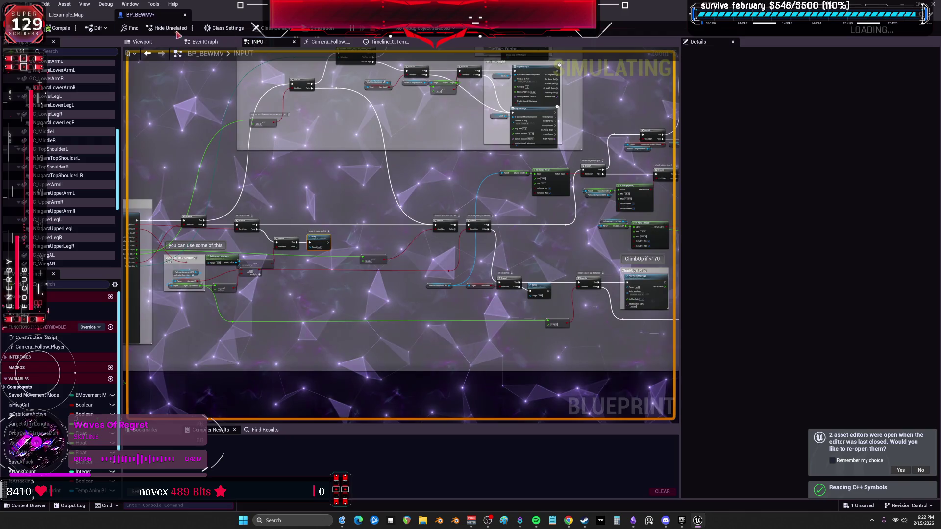
scroll(289, 196, up, 3)
scroll(198, 229, up, 3)
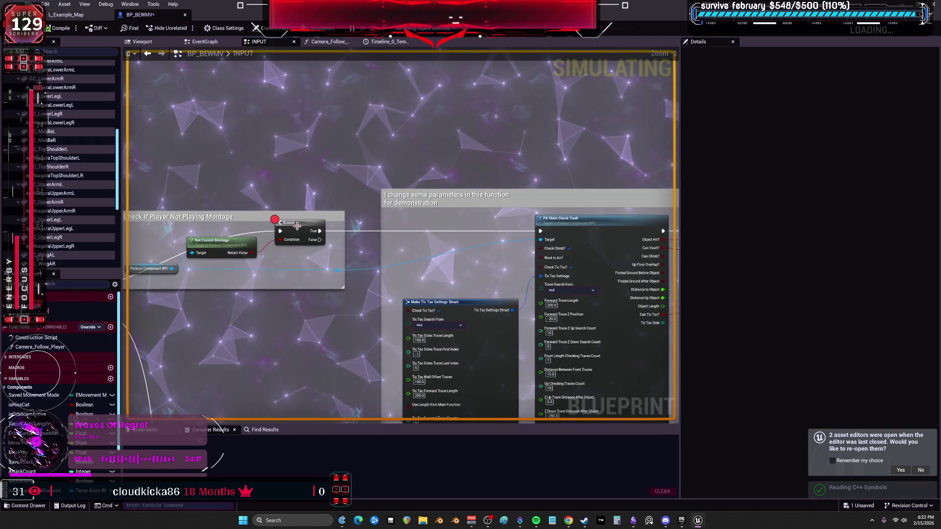
Step: Remove the breakpoint from the montage-check Branch node and return to the level editor
right_click(290, 227)
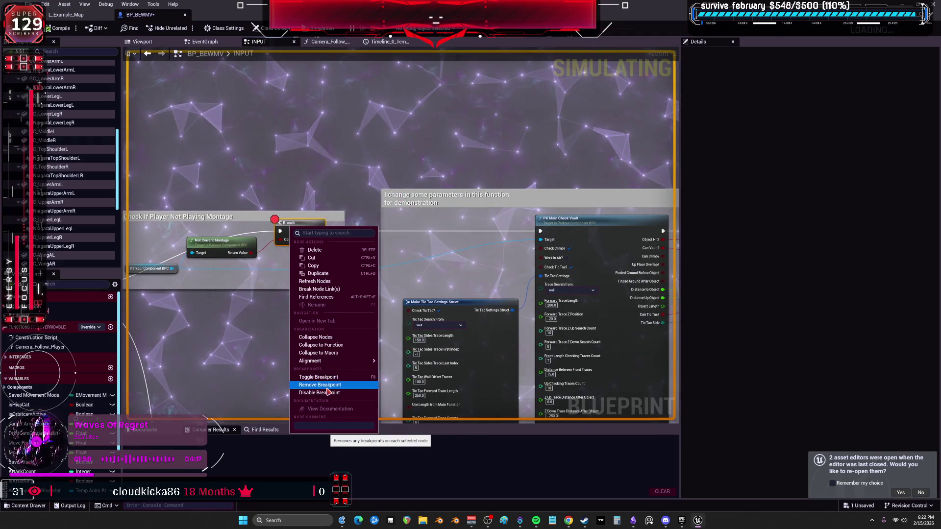
drag(512, 169, 210, 154)
scroll(418, 186, down, 2)
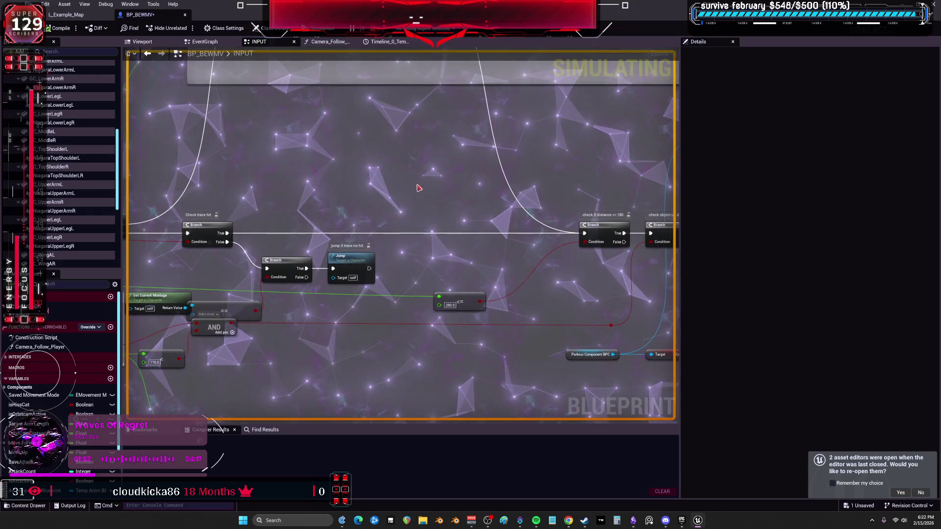
click(82, 19)
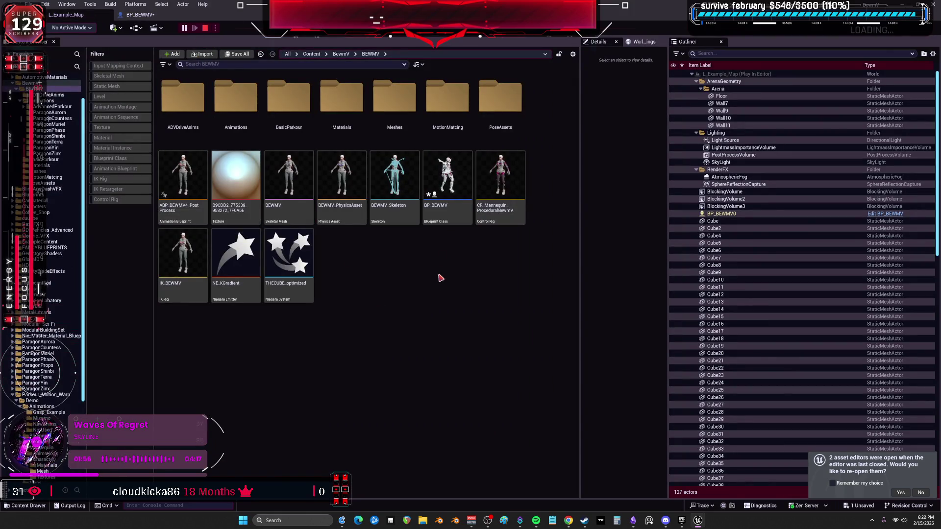
double_click(460, 178)
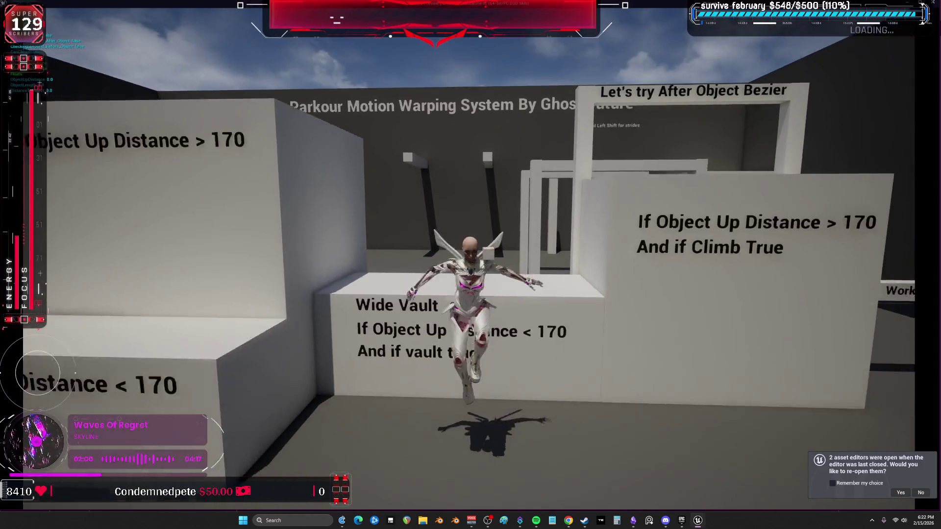
key(w)
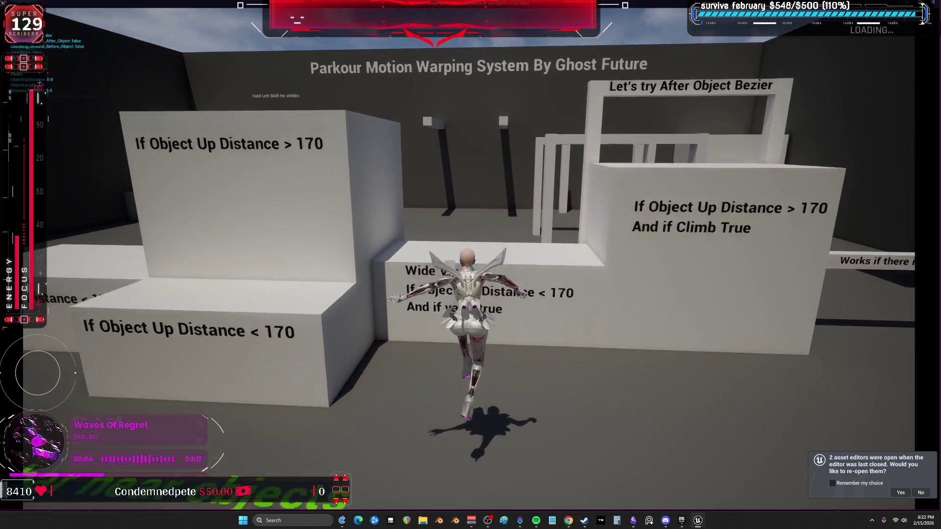
key(space)
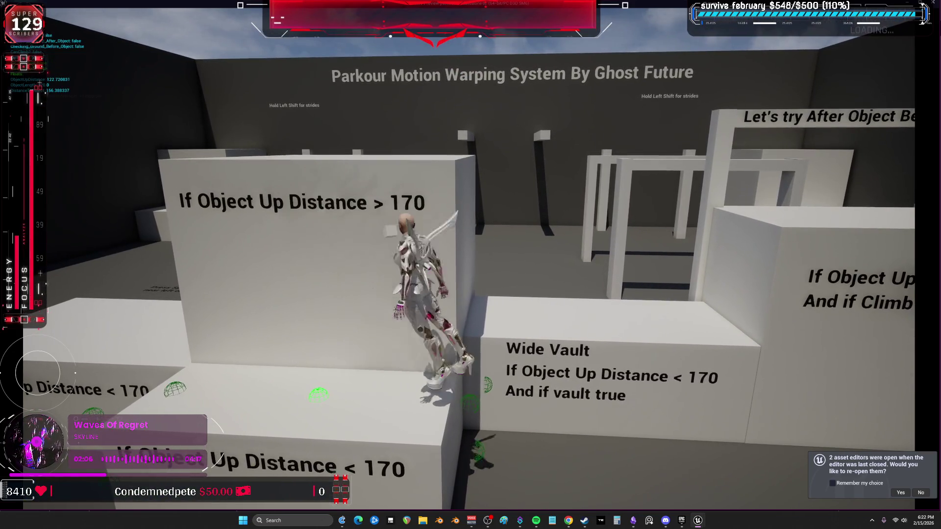
key(w)
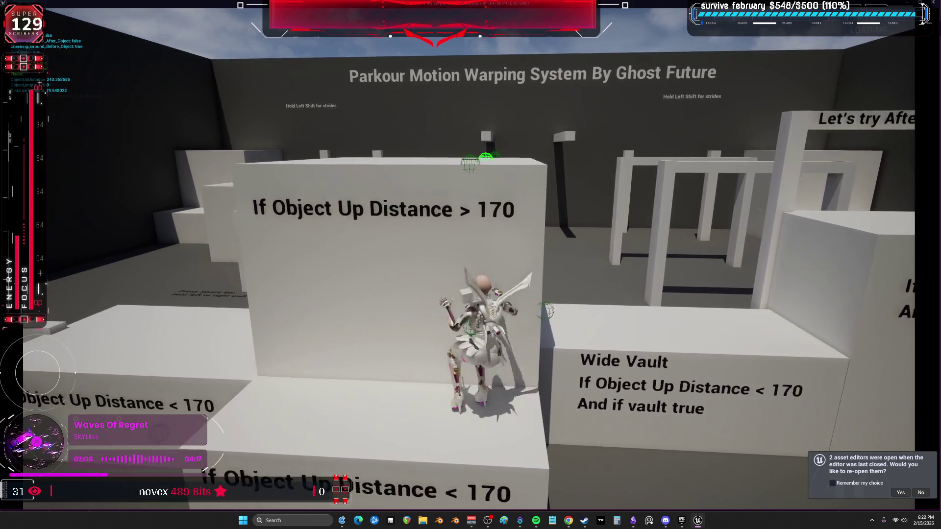
key(space)
key(d)
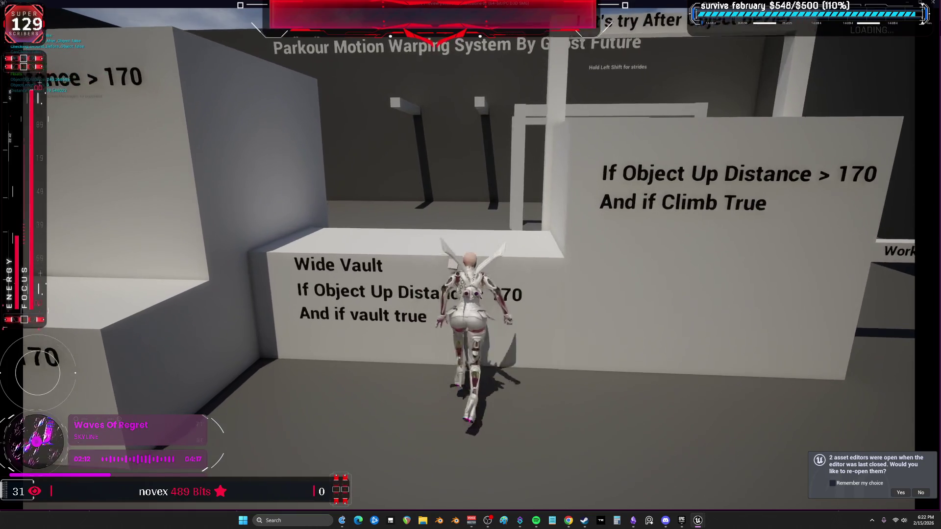
key(space)
key(Escape)
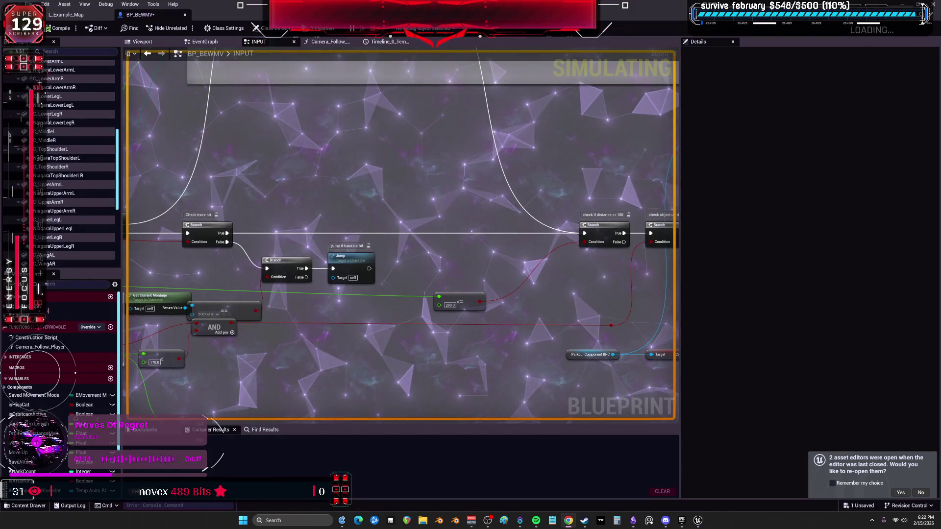
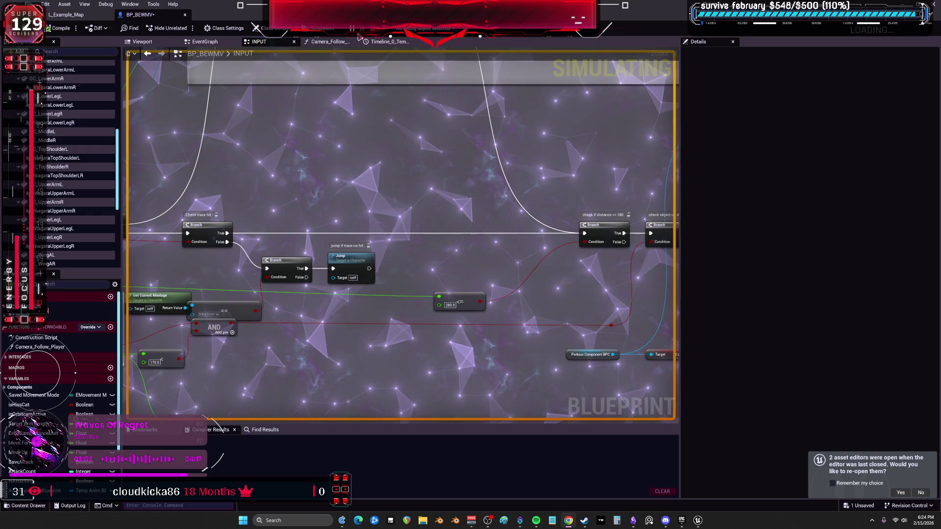
Step: Walk the character around the parkour test map in the game preview, then switch to the Epic Games Launcher
mouse_move(698, 521)
click(699, 478)
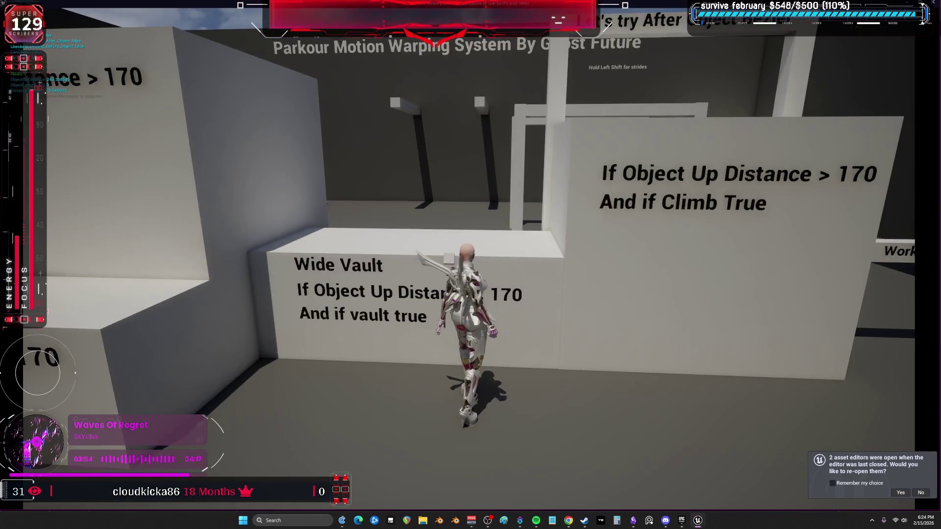
key(s)
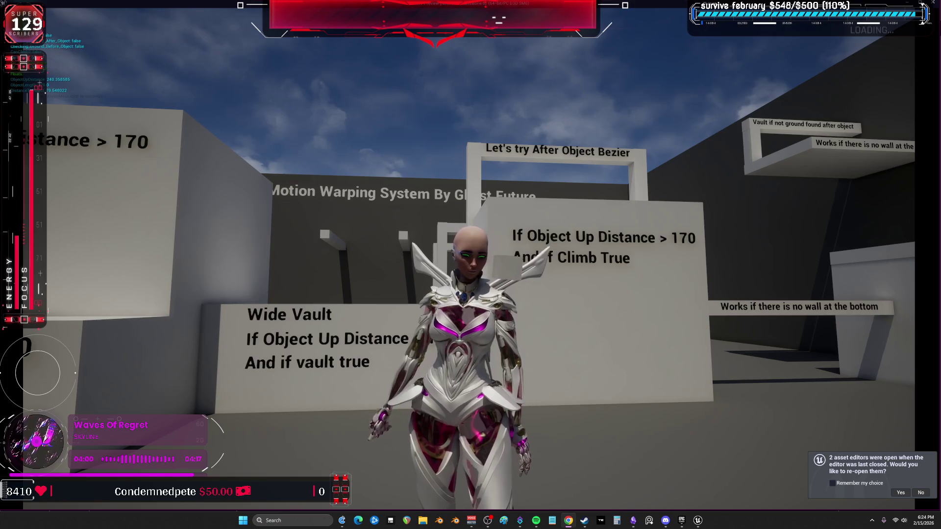
key(alt+Tab)
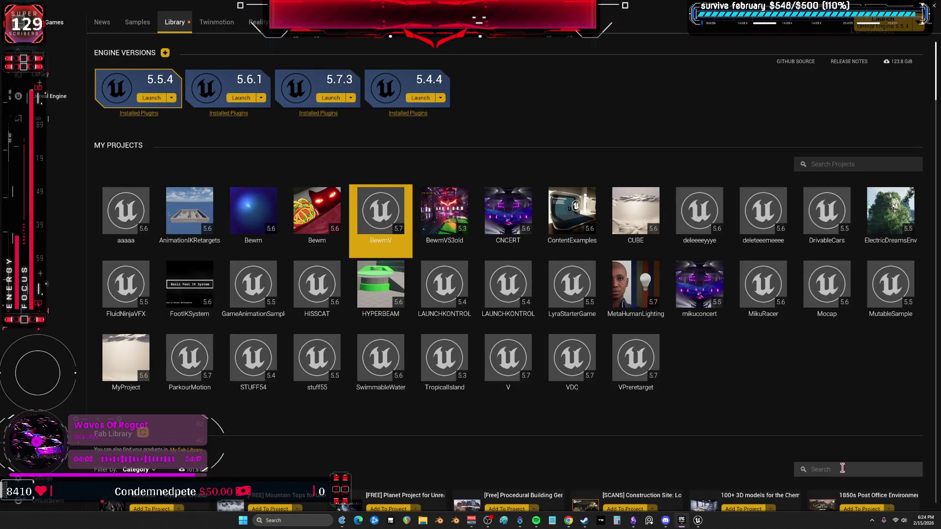
Step: Find Parkour Motion Warping System via a 'parkour' search, expand its description, and maximize its documentation window
text(parkour)
scroll(232, 308, down, 1)
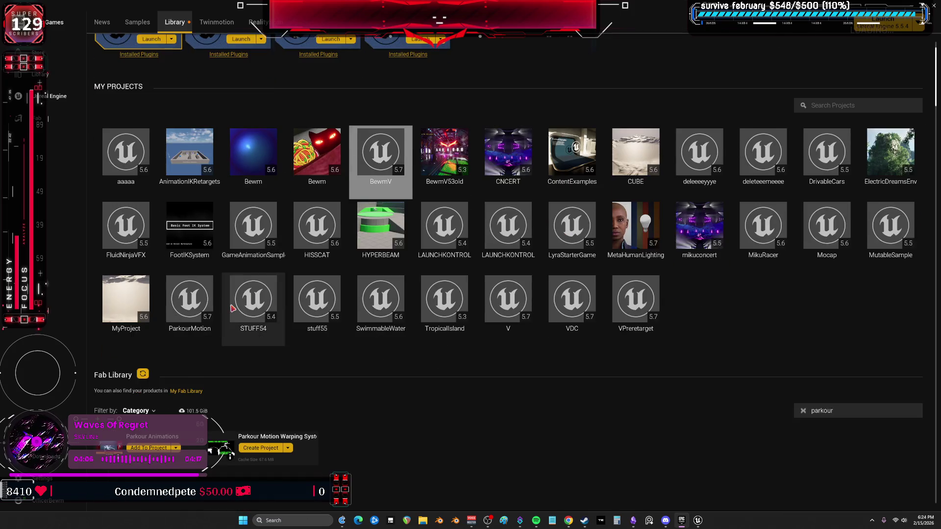
scroll(232, 308, down, 1)
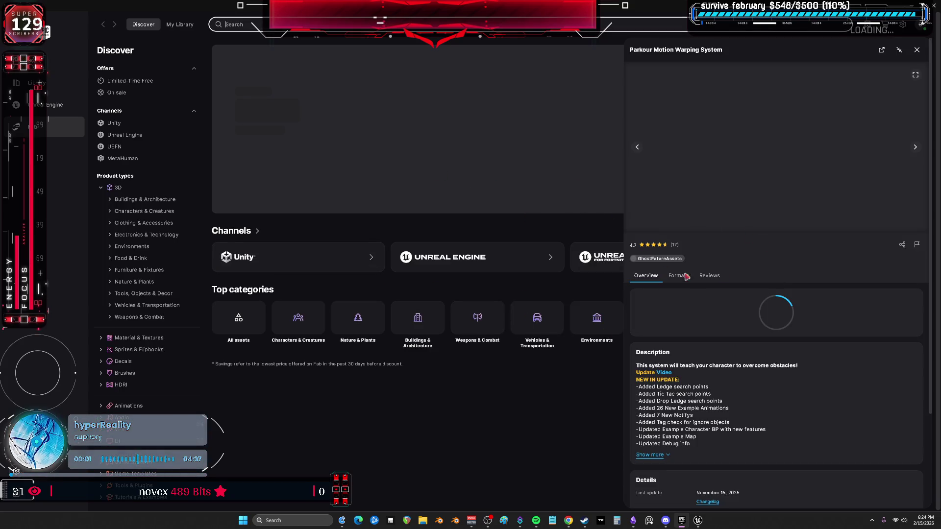
scroll(699, 369, down, 4)
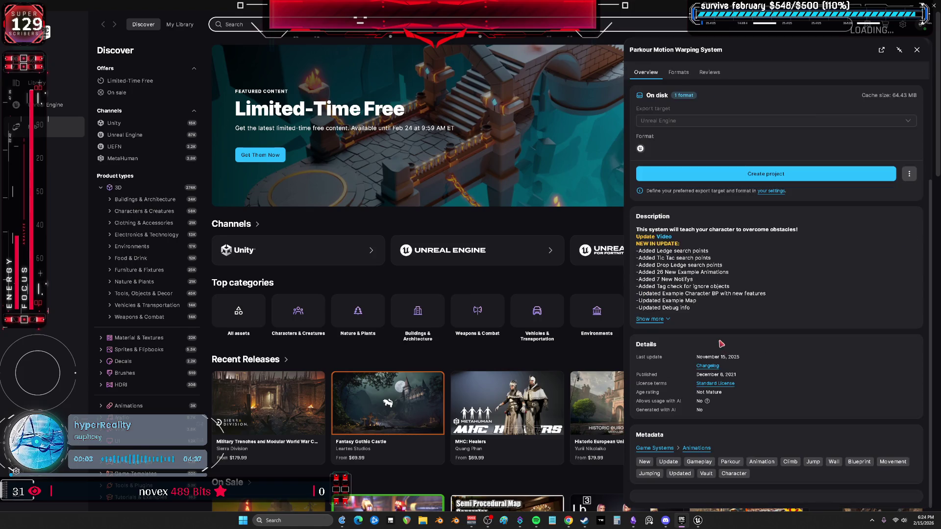
click(660, 319)
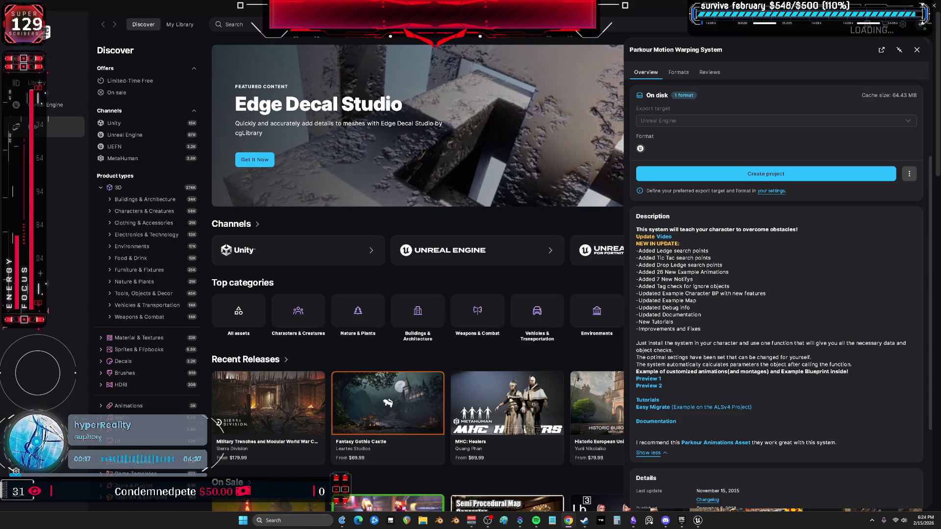
drag(926, 162, 573, 171)
double_click(574, 167)
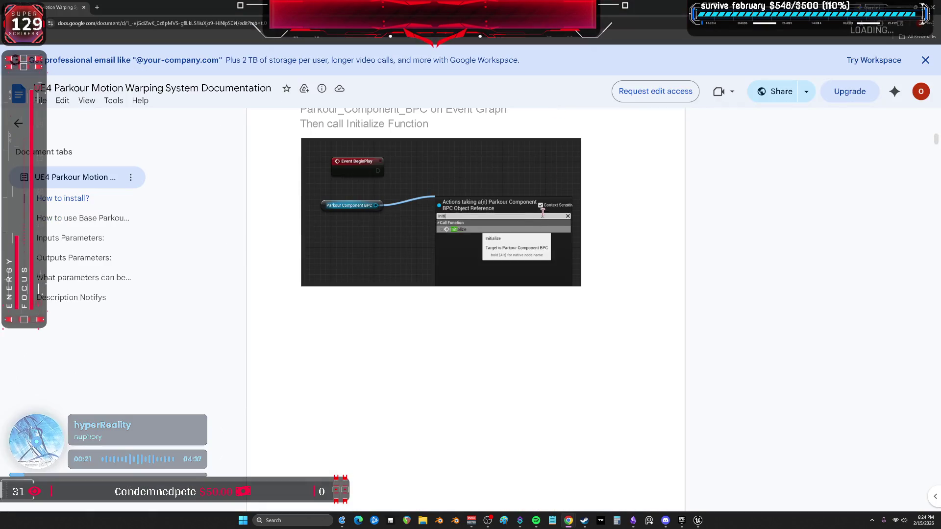
Step: Scroll the install steps to the UE5 wiring of Action Value X/Y to Axis L/R and F/B
scroll(469, 261, up, 15)
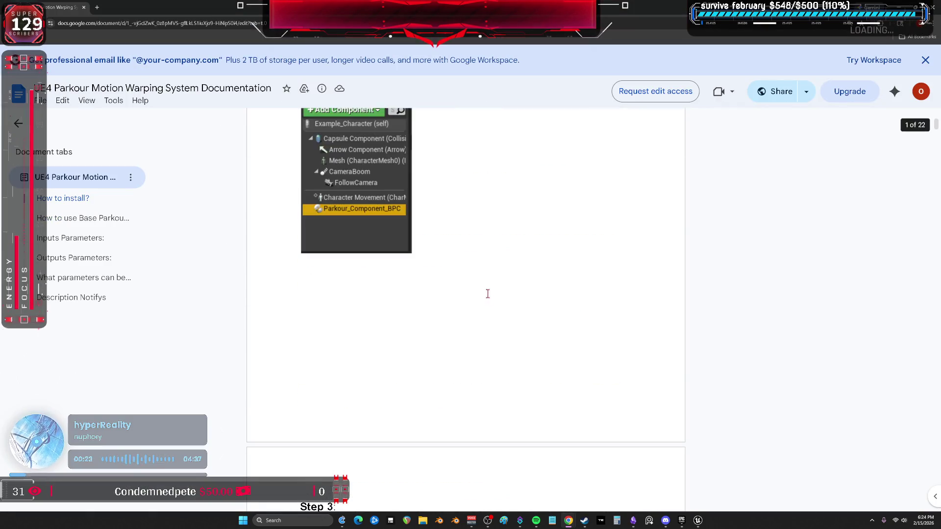
scroll(414, 276, down, 5)
scroll(371, 163, up, 2)
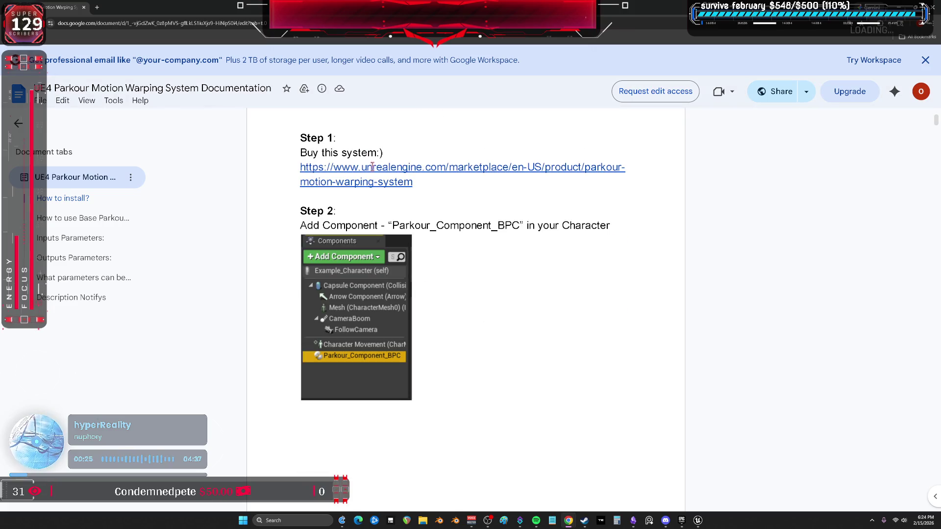
scroll(476, 260, down, 8)
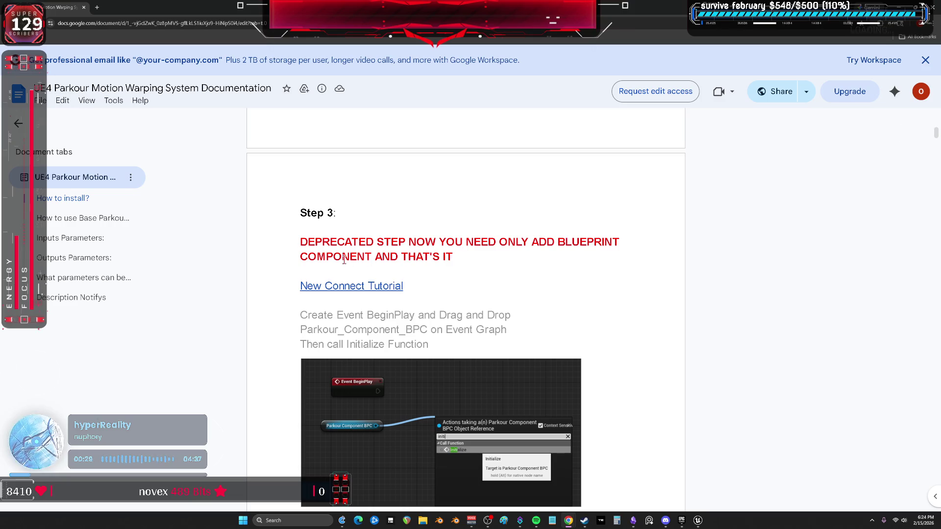
scroll(352, 254, down, 2)
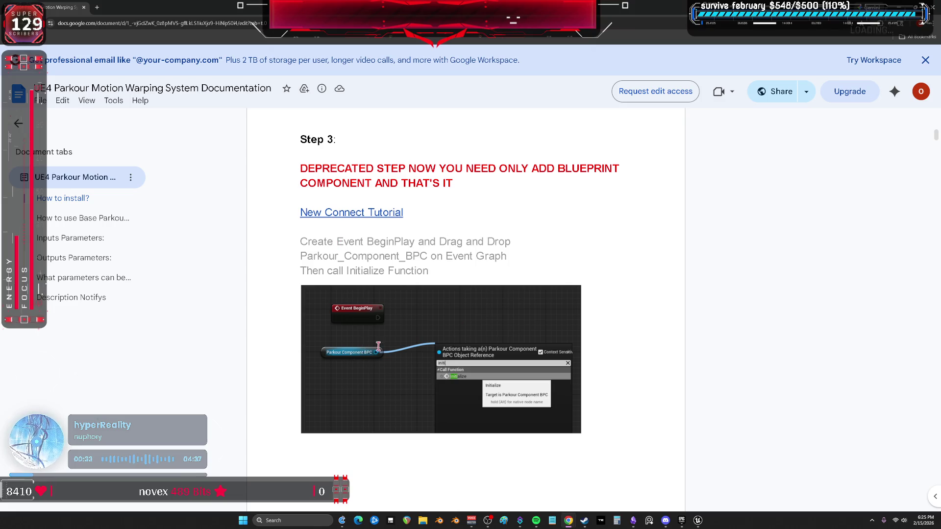
scroll(357, 273, down, 10)
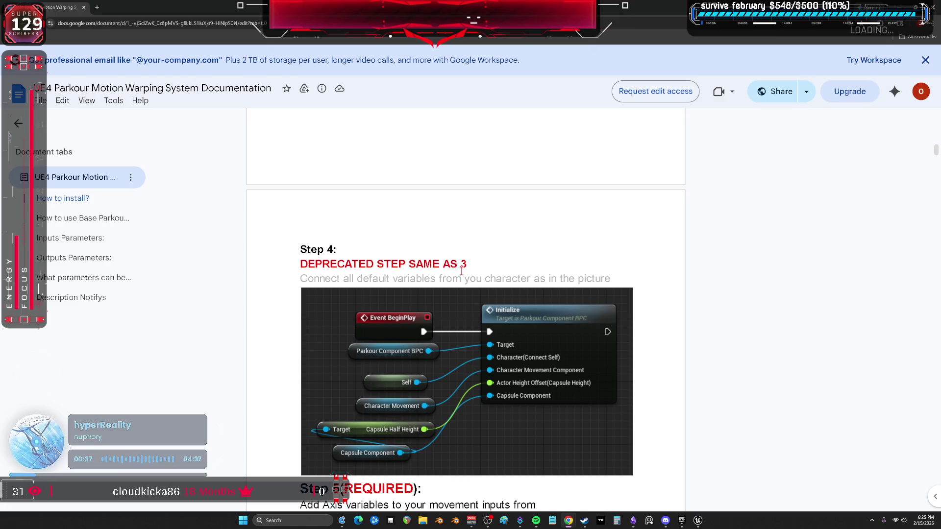
scroll(459, 269, up, 7)
scroll(519, 294, down, 12)
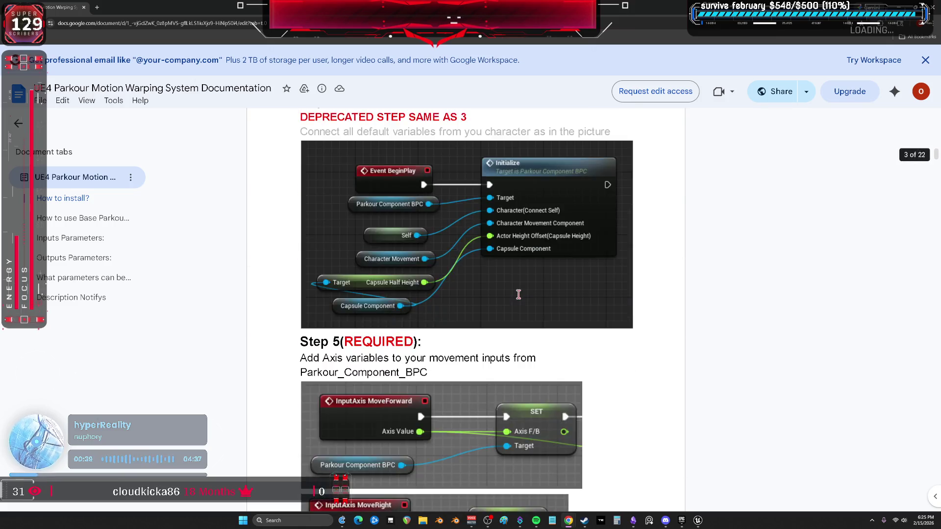
scroll(519, 295, up, 2)
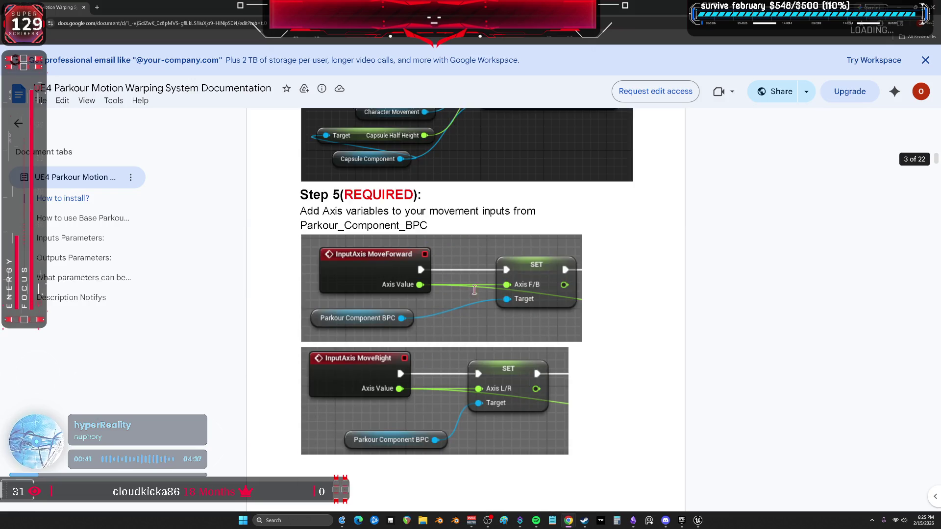
scroll(439, 319, down, 10)
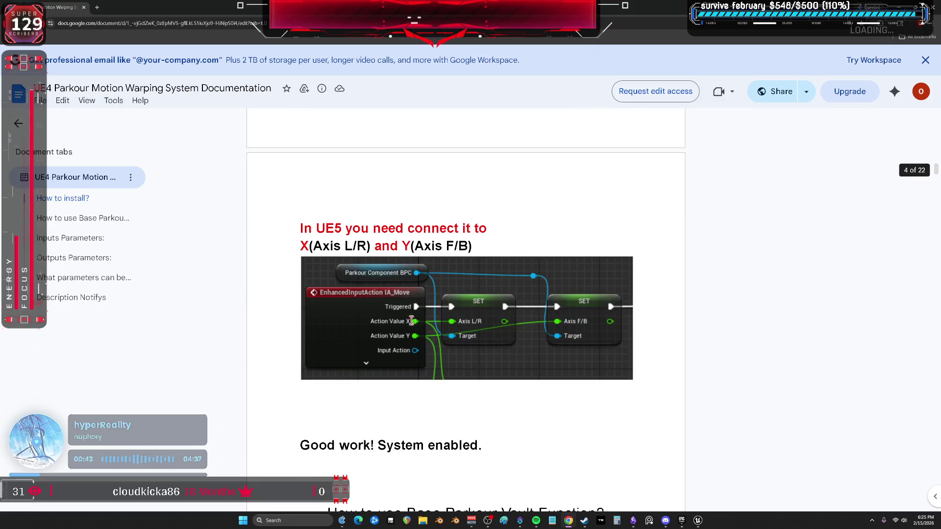
key(alt+Tab)
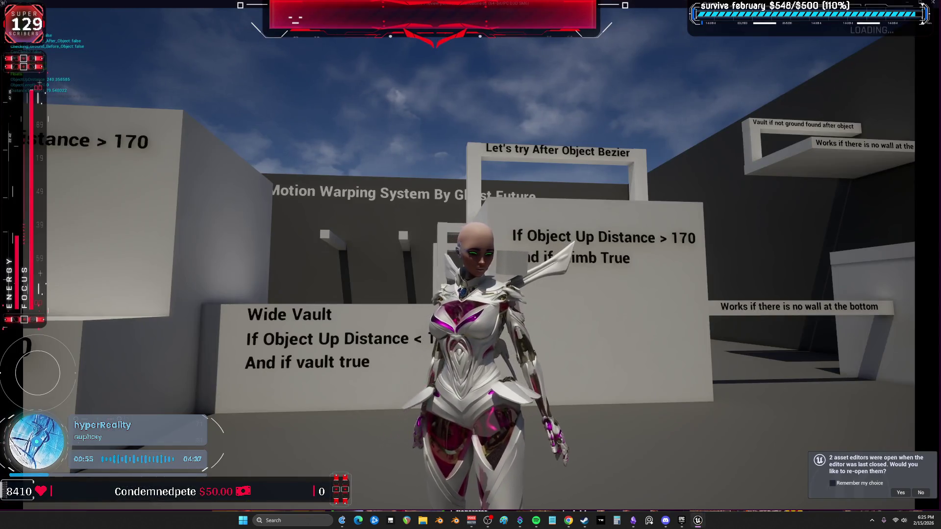
Step: Return to the BP_BEWMV INPUT graph and pan to the Check If Player Not Playing Montage section
key(alt+Tab)
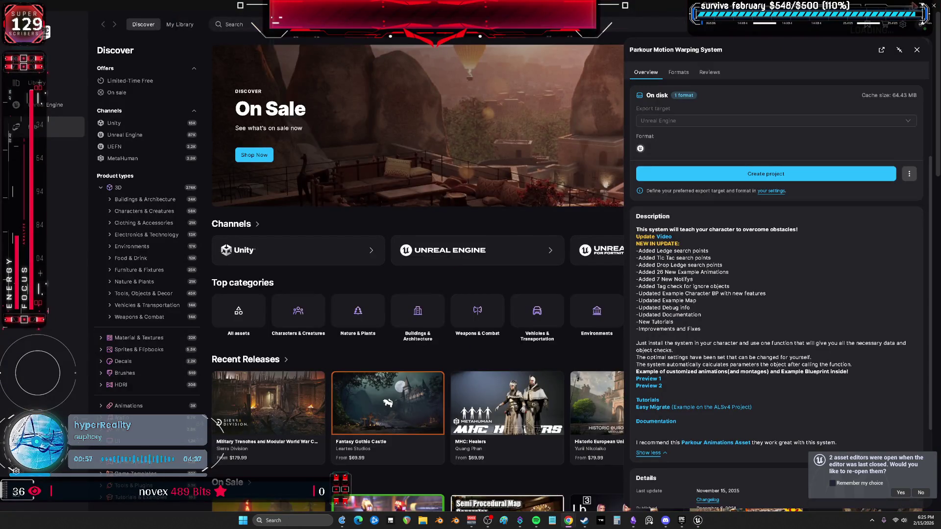
key(alt+Tab)
scroll(378, 174, down, 3)
mouse_move(413, 227)
mouse_down()
mouse_move(498, 248)
mouse_move(479, 200)
mouse_move(481, 148)
mouse_move(228, 209)
mouse_move(283, 269)
mouse_up()
drag(295, 119, 591, 298)
drag(223, 316, 334, 317)
Step: Undo the broken pin links and drop a Parkour Component BPC reference into the EventGraph
scroll(335, 317, up, 8)
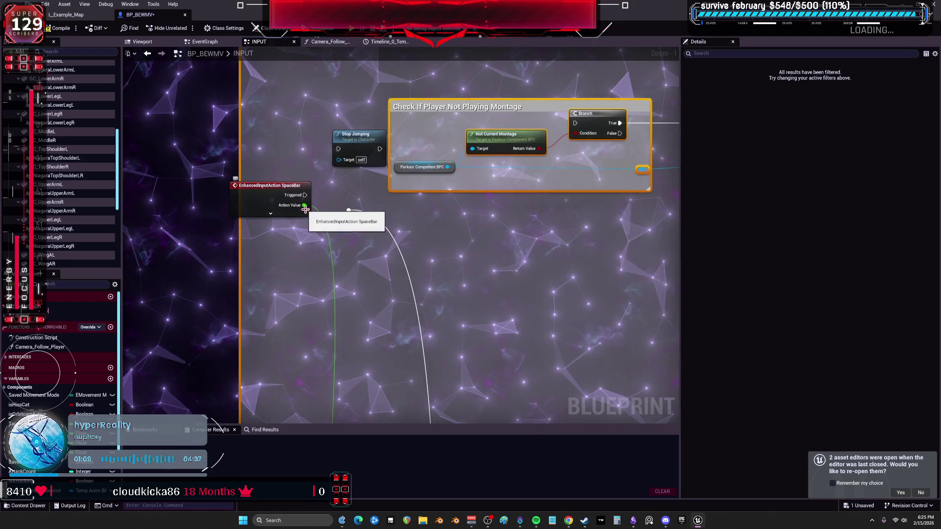
scroll(319, 147, down, 3)
key(ctrl+z)
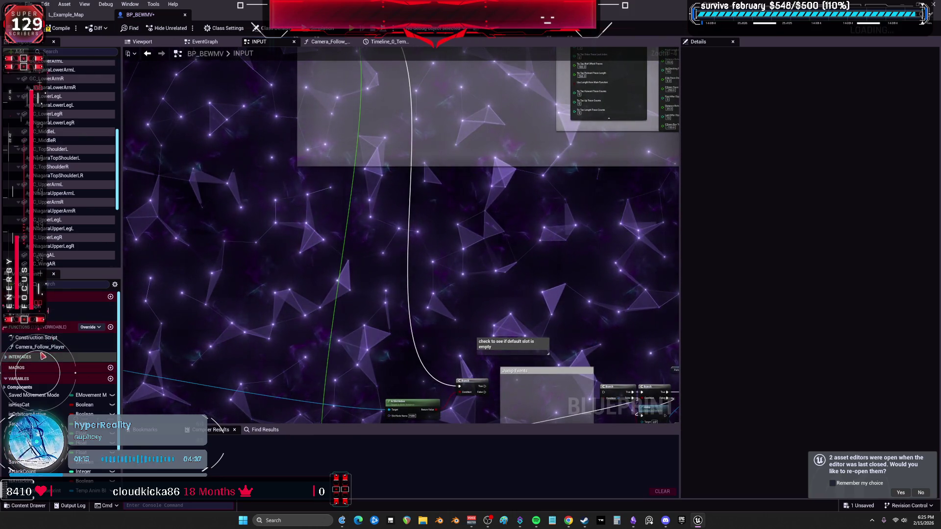
click(216, 43)
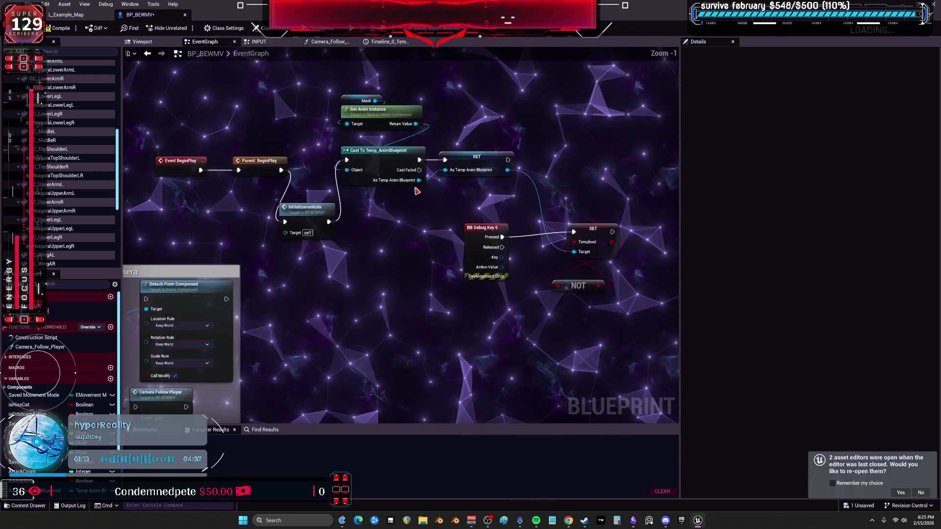
scroll(59, 353, down, 3)
scroll(69, 198, down, 5)
drag(69, 198, 68, 199)
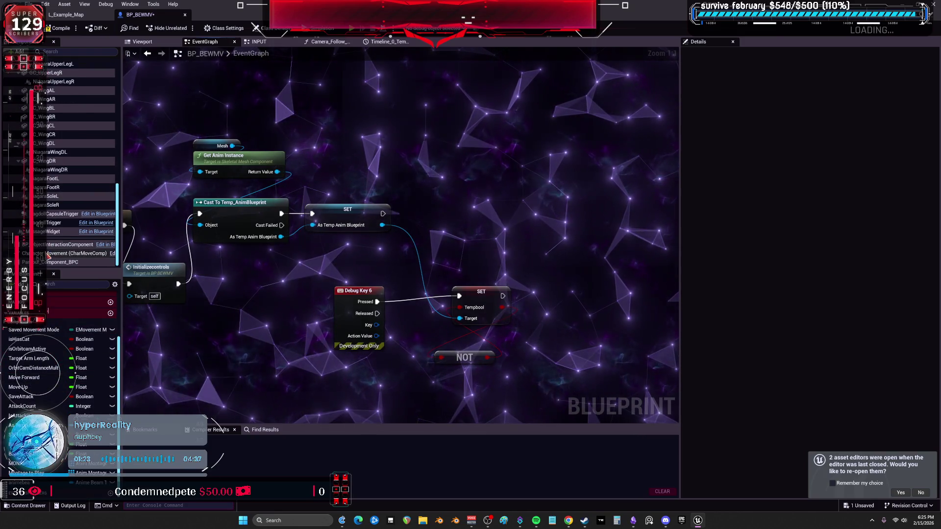
mouse_move(59, 262)
mouse_down()
mouse_move(456, 154)
mouse_move(482, 181)
mouse_up()
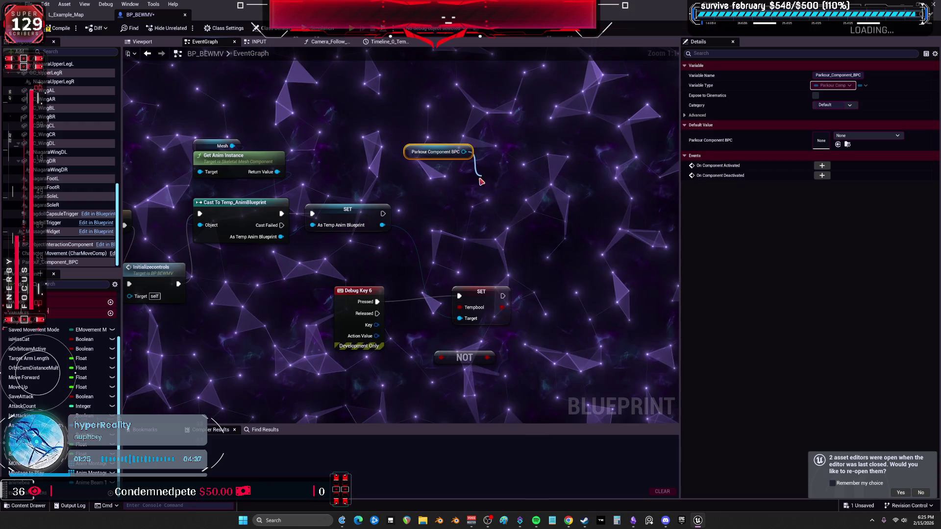
text(ini)
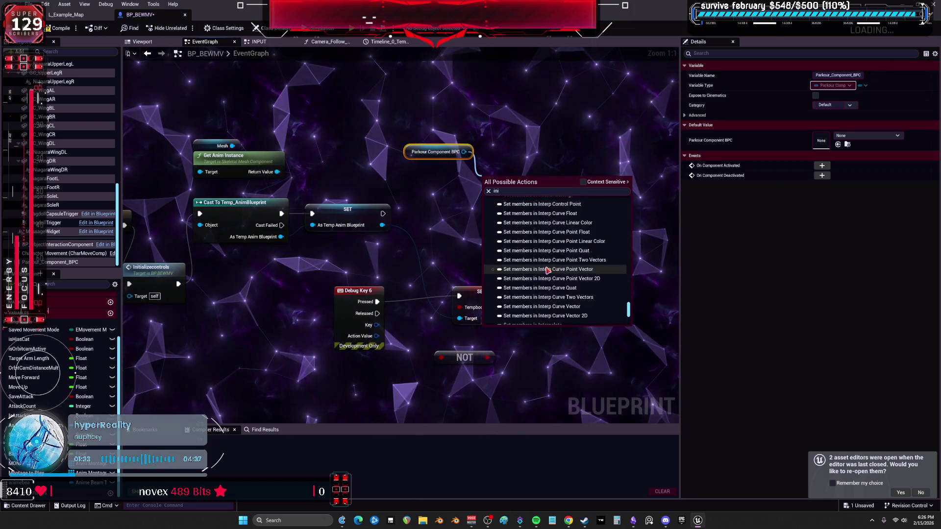
click(560, 137)
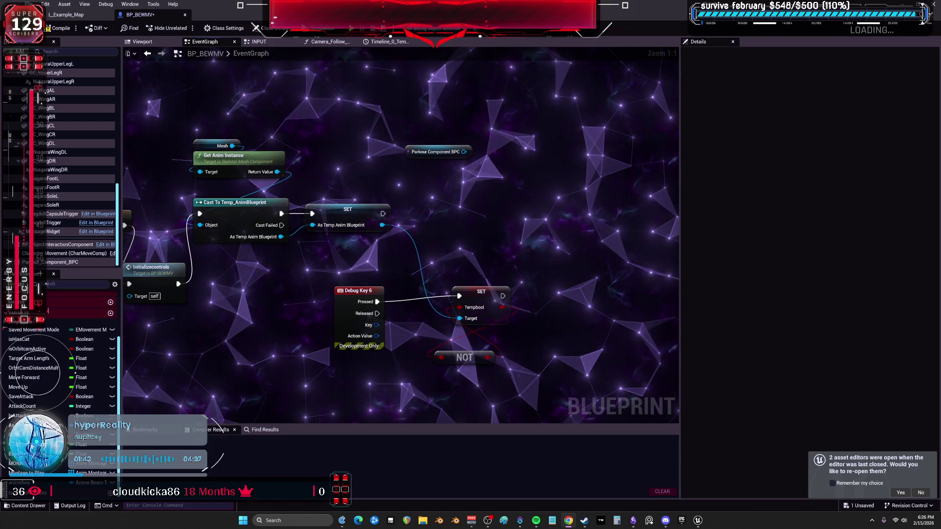
Step: Search the reference's context-sensitive actions for 'initial' without adding a node, then show Parkour_Component_BPC settings
drag(467, 151, 475, 170)
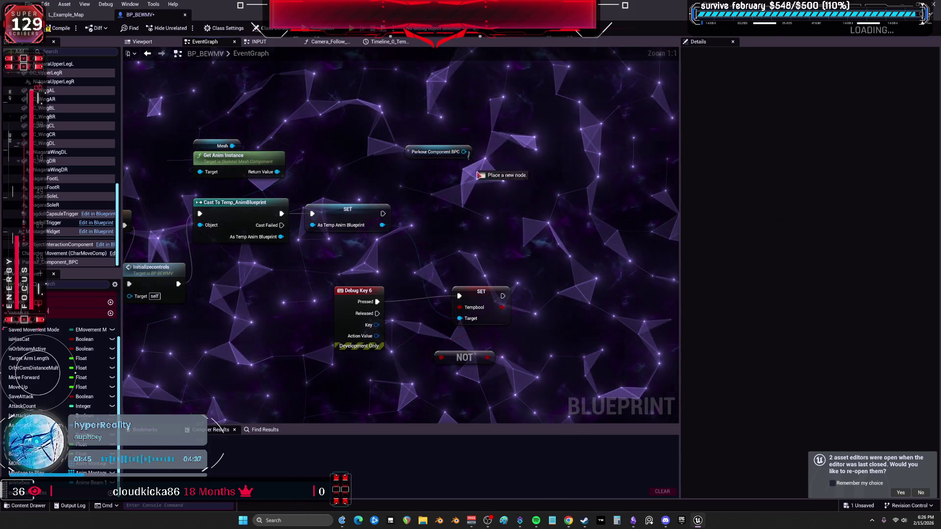
drag(498, 210, 497, 210)
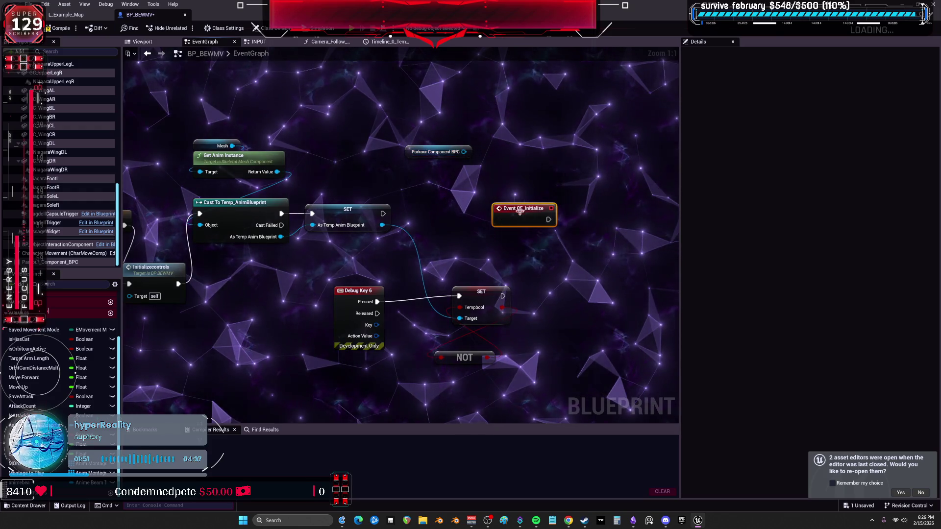
drag(464, 152, 492, 210)
text(initial)
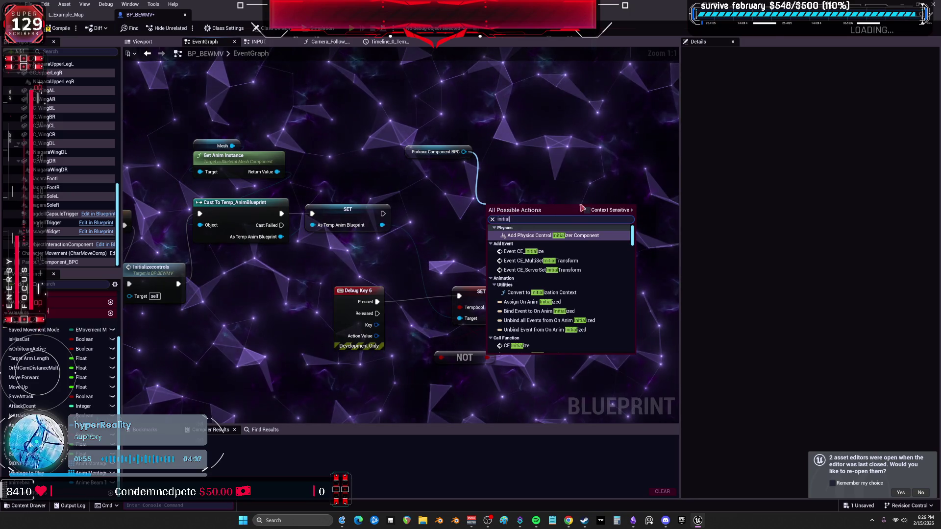
click(586, 210)
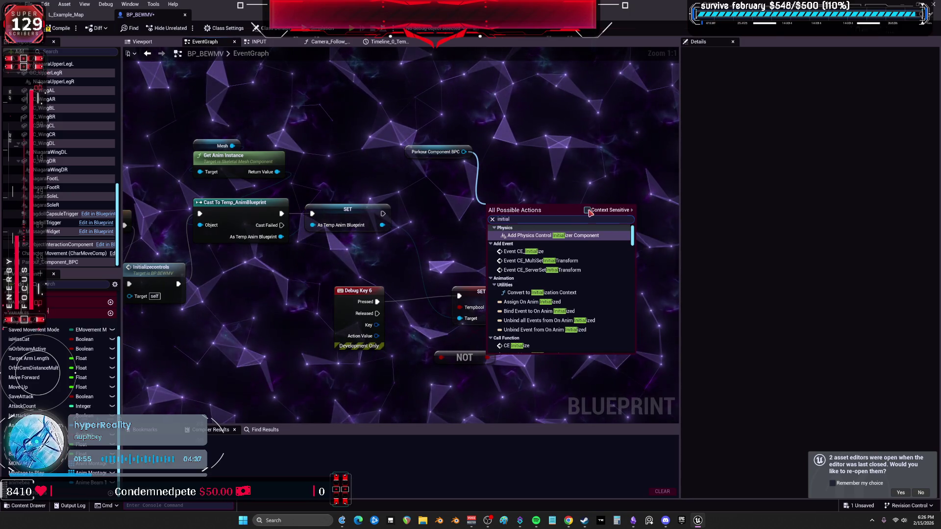
click(522, 233)
text(ini)
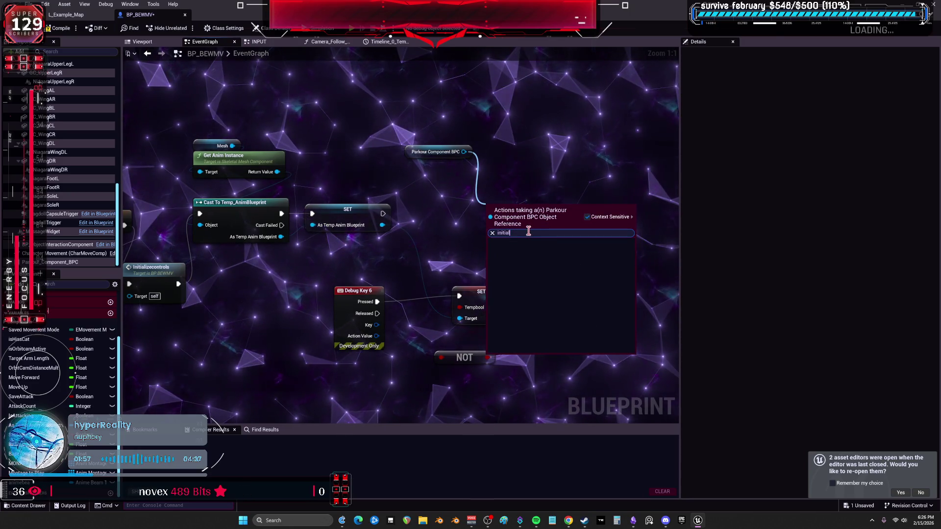
key(BackSpace)
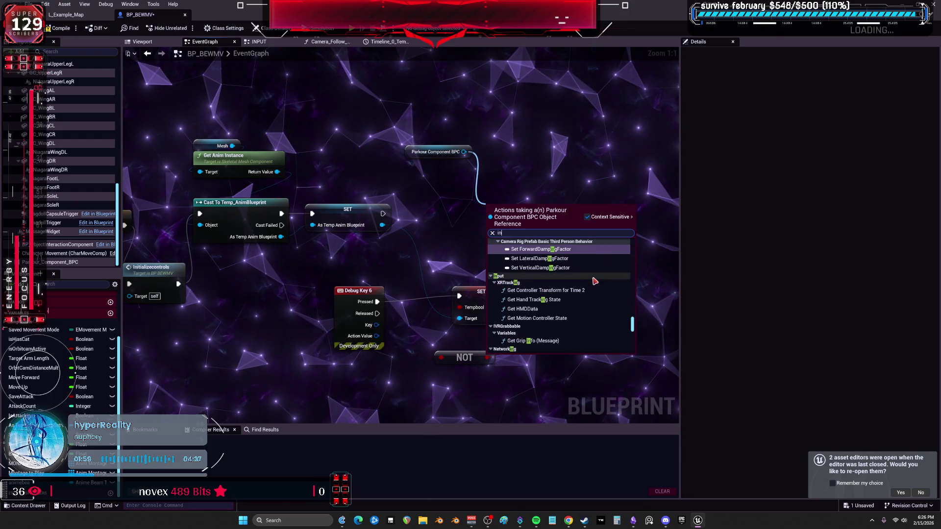
key(BackSpace)
key(Escape)
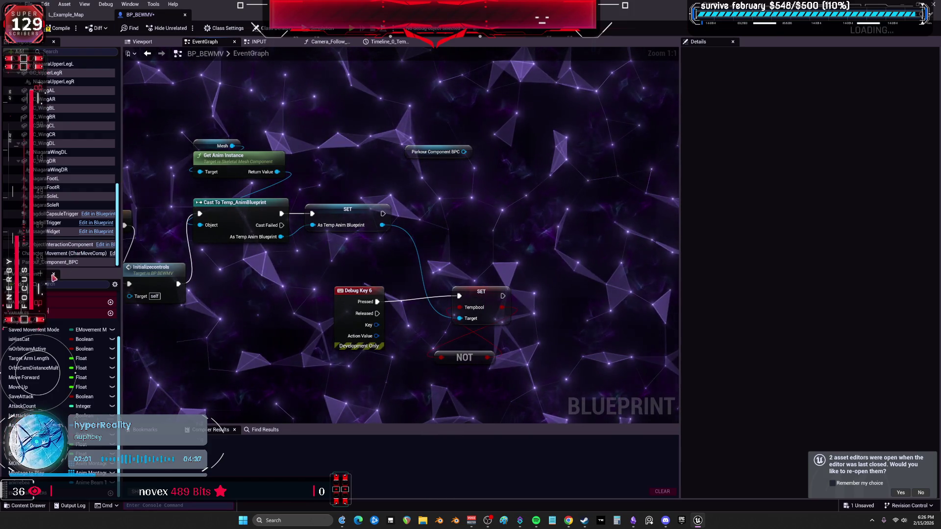
click(59, 263)
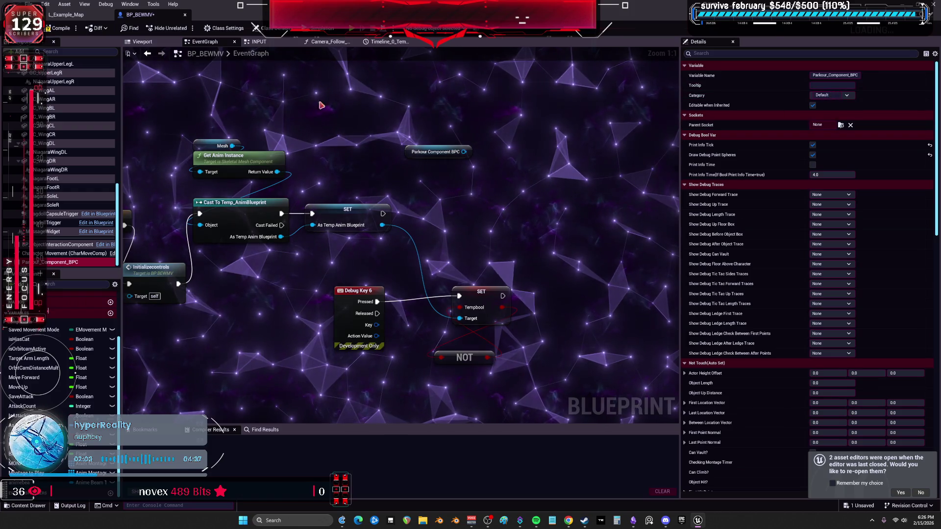
Step: Locate the Parkour_Component_BPC class in the Content Browser from BP_BEWMV's Components panel
click(66, 15)
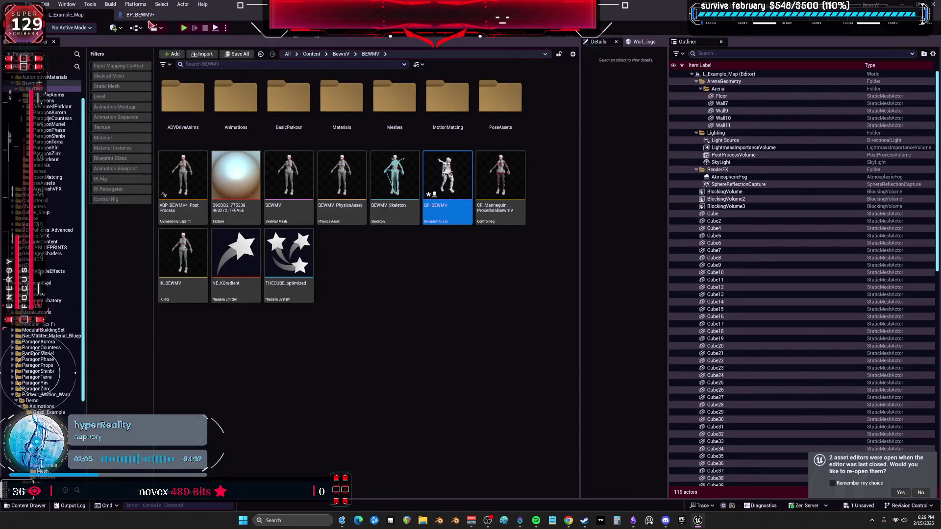
click(140, 14)
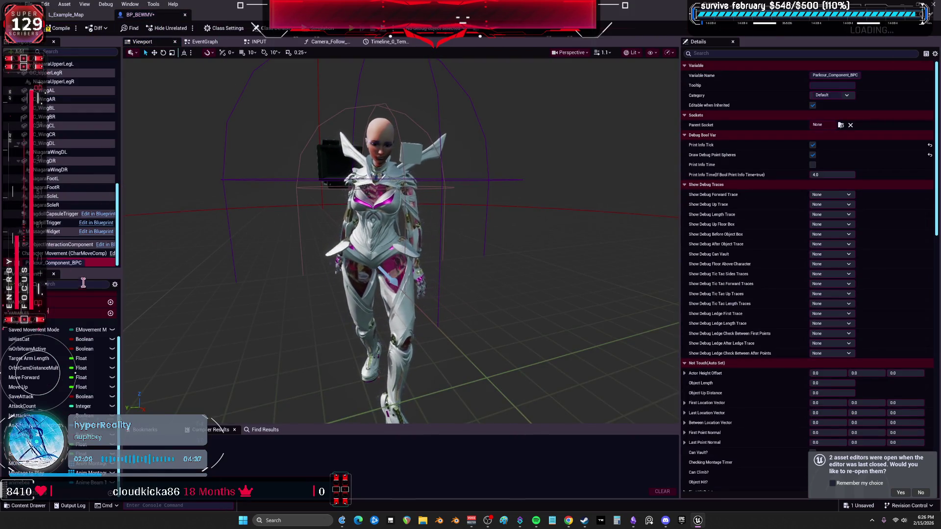
right_click(70, 263)
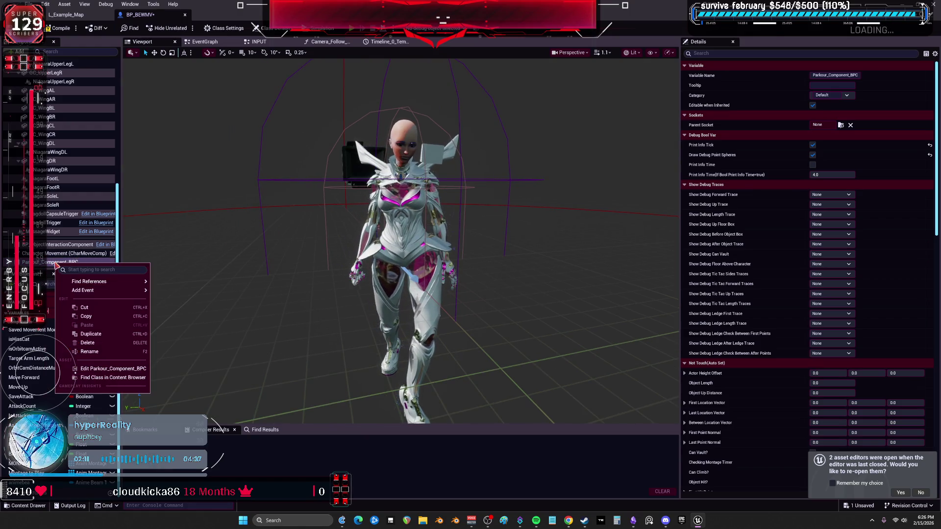
mouse_move(85, 283)
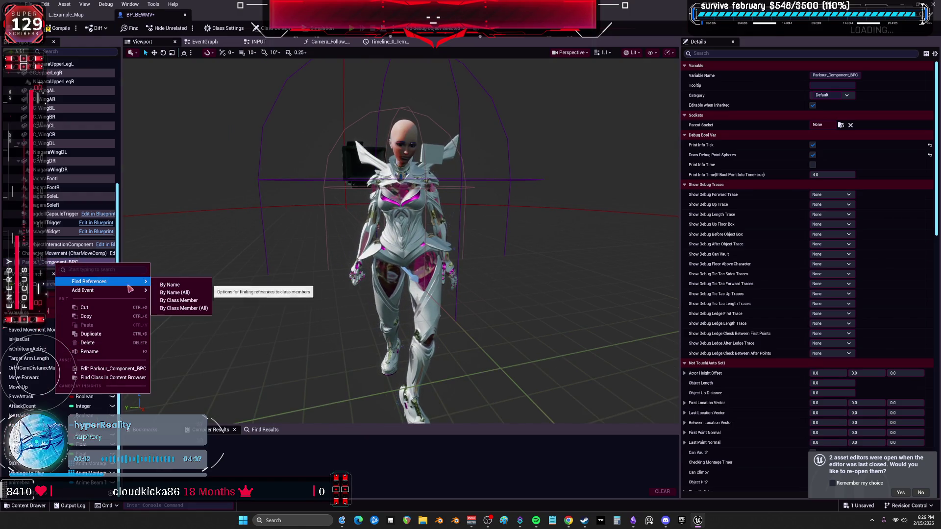
click(107, 378)
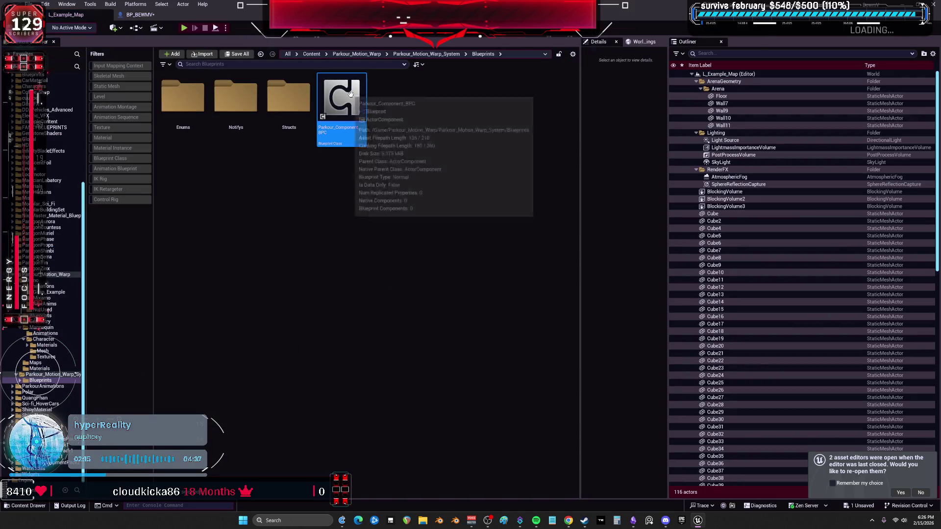
Step: Open the Parkour_Component_BPC blueprint, inspect its Initialize group, then return to the BP_BEWMV editor
double_click(358, 102)
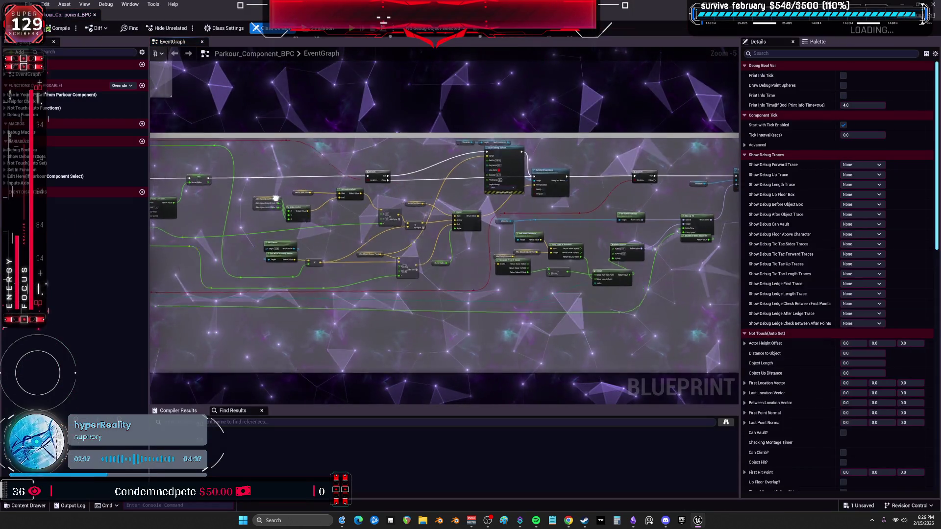
scroll(416, 260, down, 4)
scroll(373, 234, up, 8)
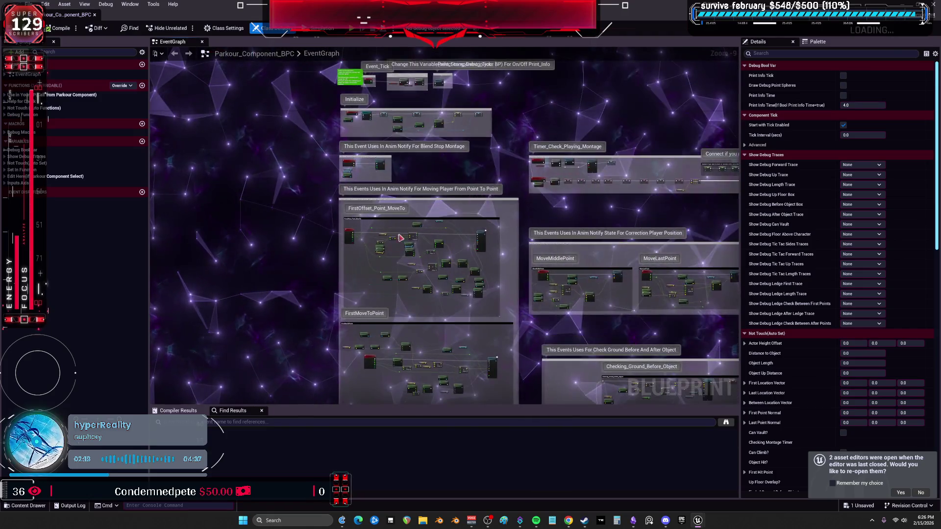
drag(373, 233, 446, 100)
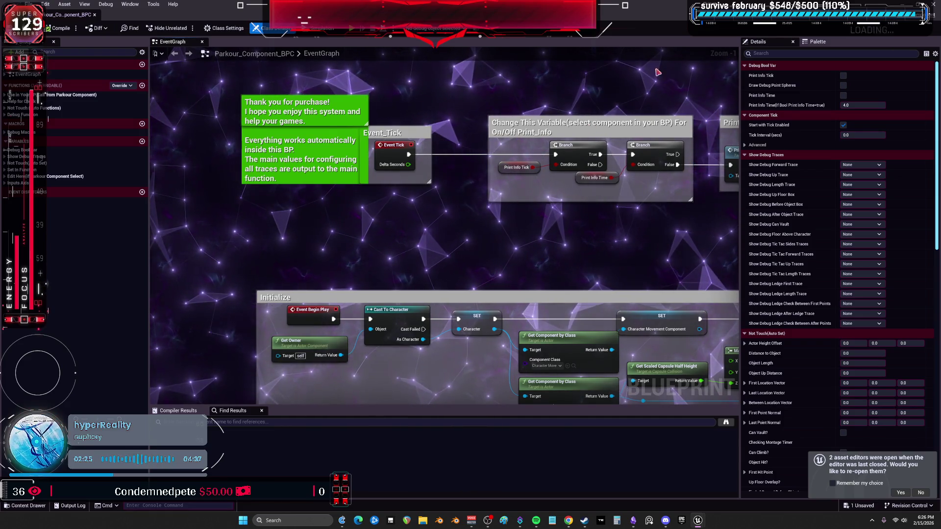
key(ctrl+b)
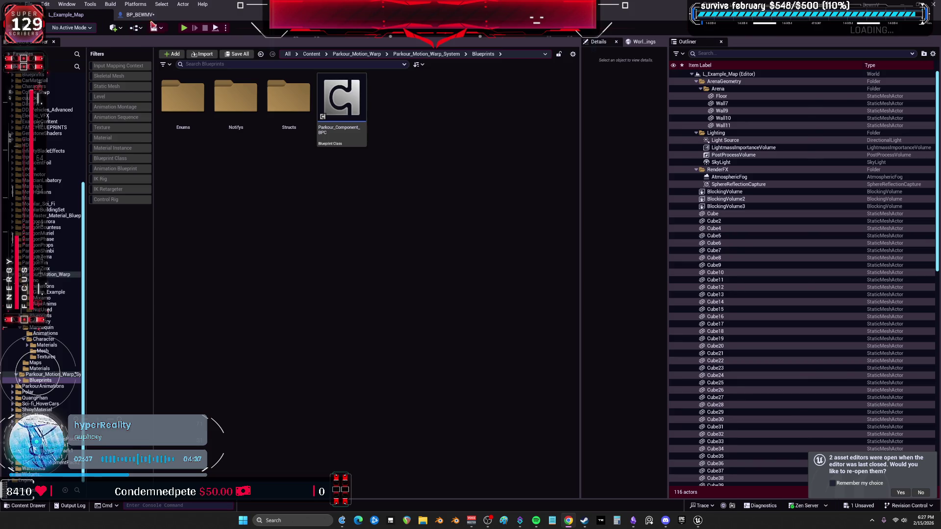
click(139, 14)
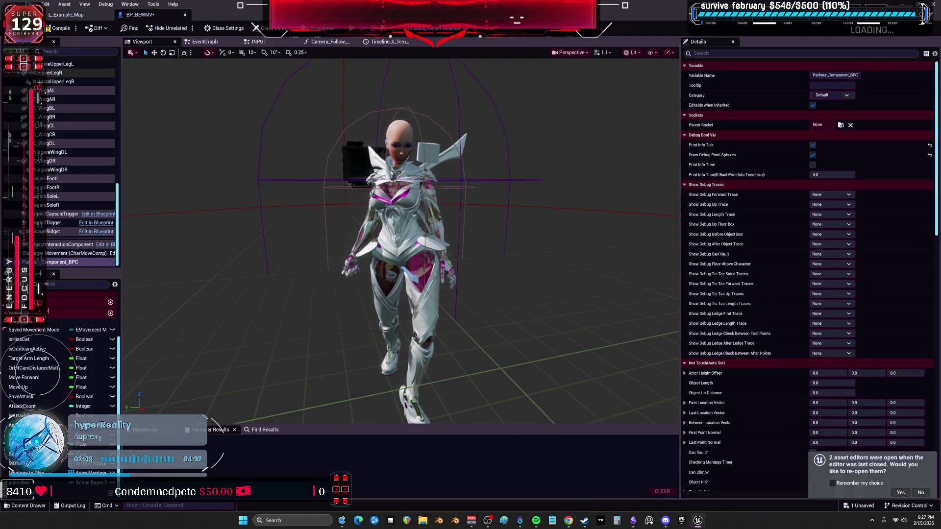
Step: Add a second Parkour Component BPC to BP_BEWMV, then undo it to keep only the original
click(18, 51)
key(Escape)
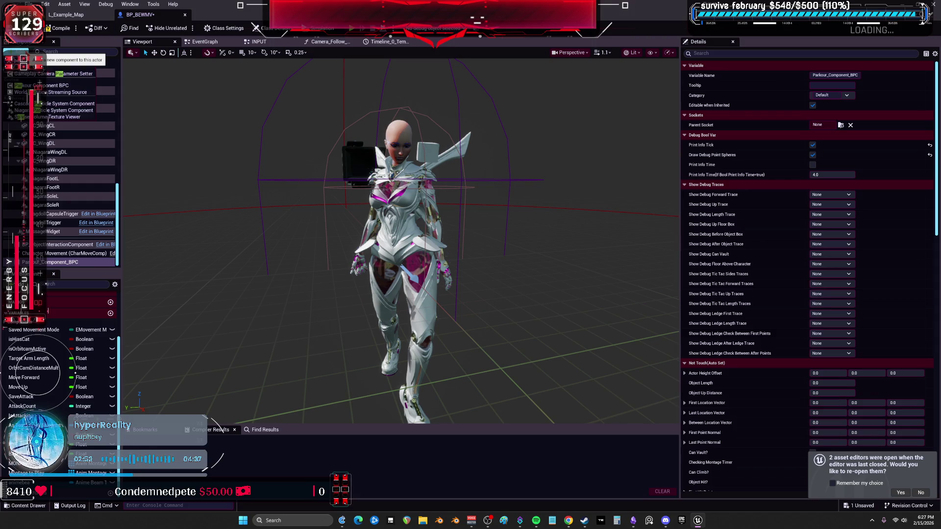
click(20, 51)
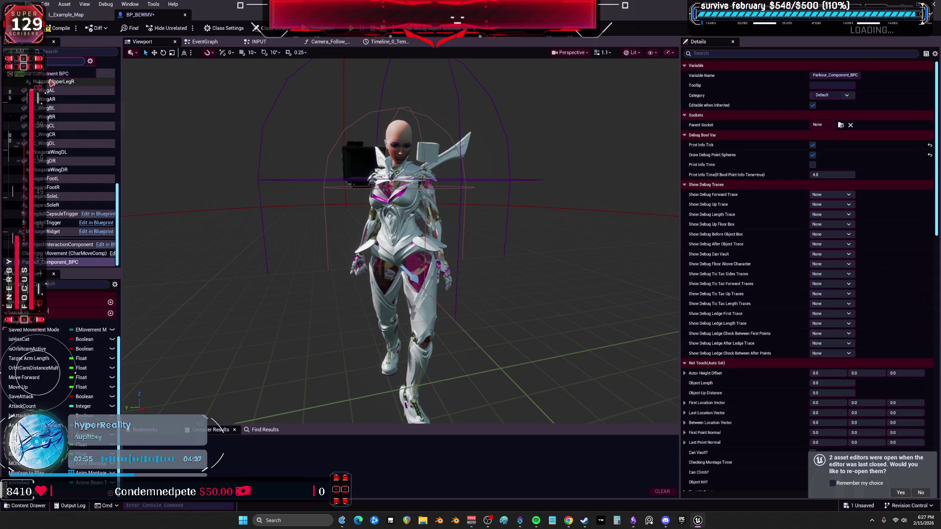
click(47, 75)
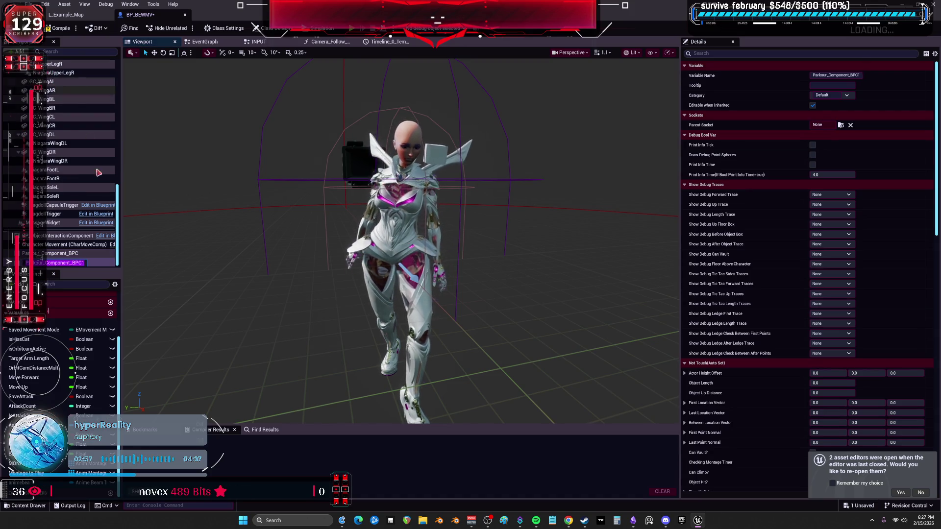
key(ctrl+z)
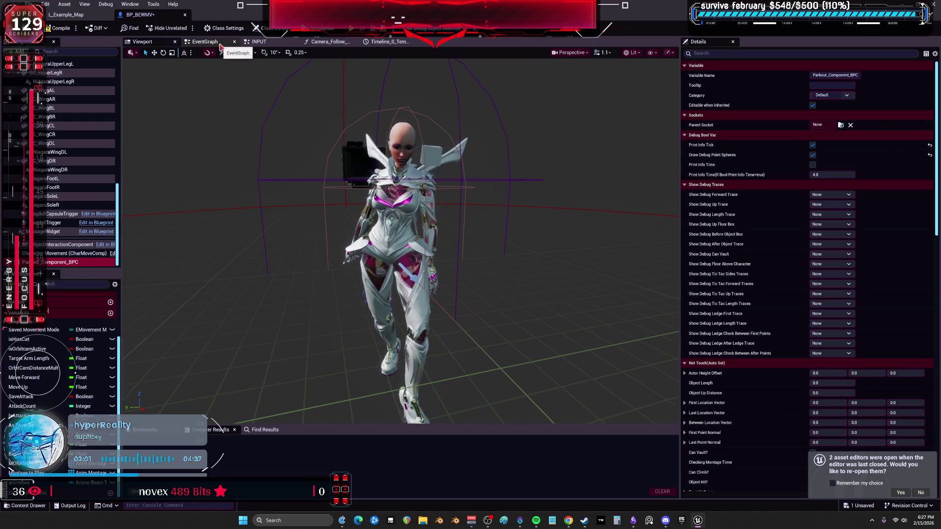
click(205, 42)
click(438, 152)
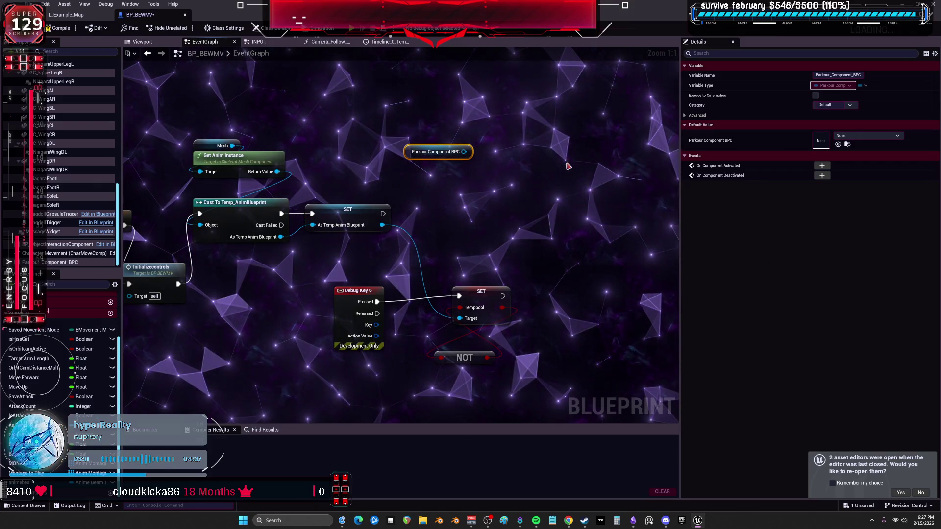
drag(463, 152, 490, 216)
text(initialize)
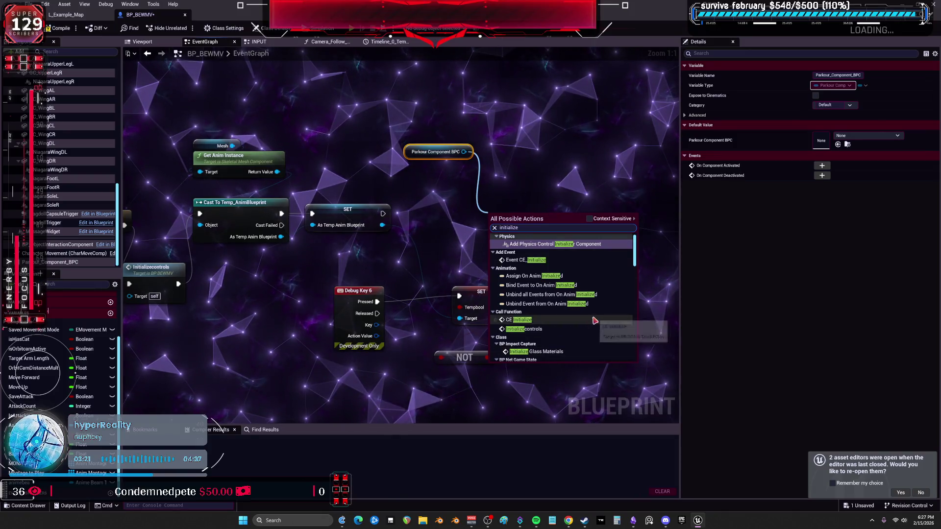
scroll(543, 316, down, 2)
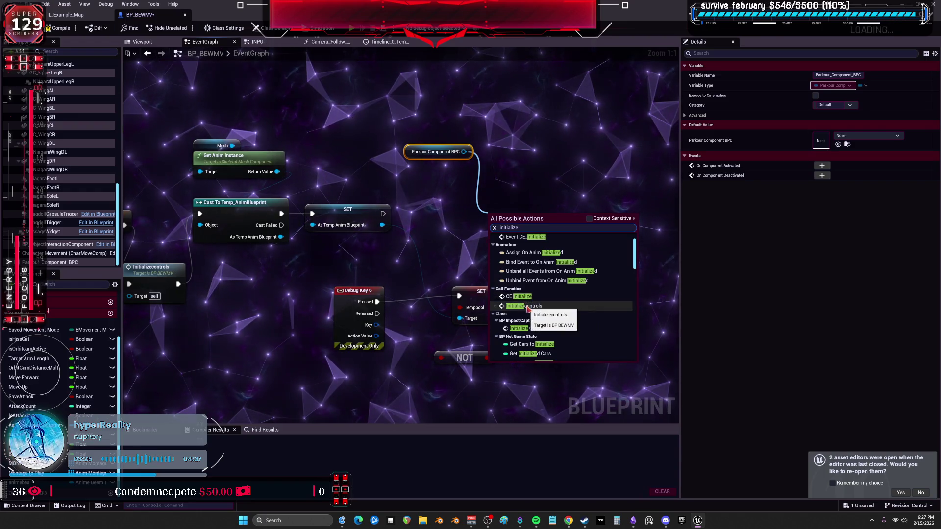
mouse_move(633, 248)
mouse_down()
mouse_move(635, 330)
mouse_move(642, 247)
mouse_up()
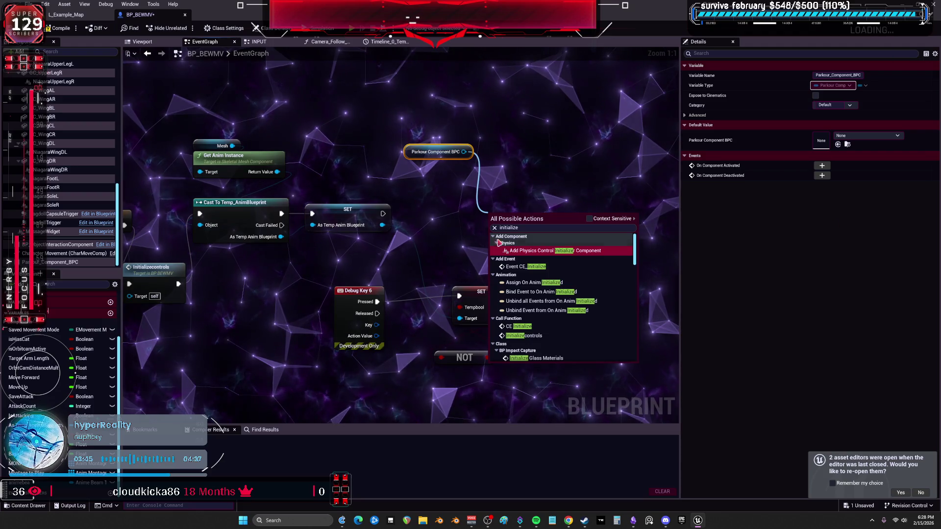
click(537, 197)
scroll(537, 197, down, 5)
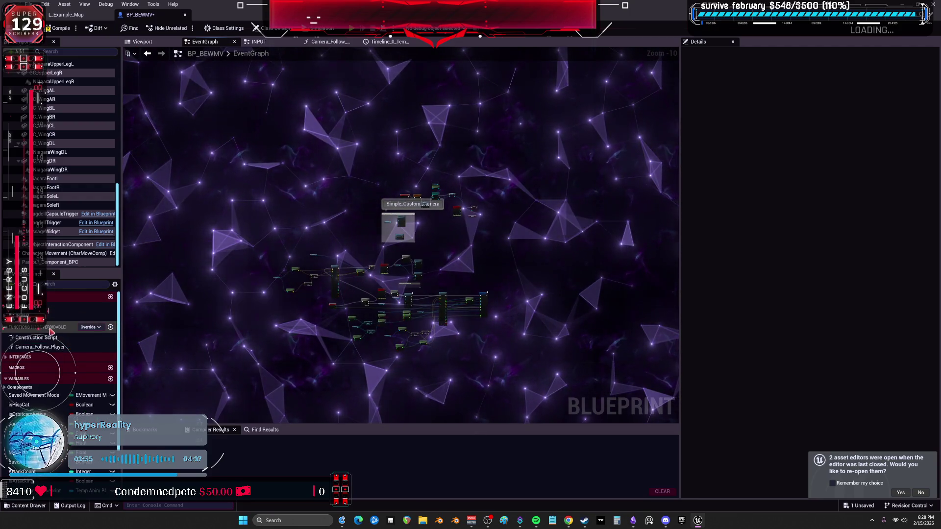
click(410, 205)
Step: Open BP_BEWMV's INPUT graph and pan over its Mouse input nodes, then return to the level editor
double_click(410, 205)
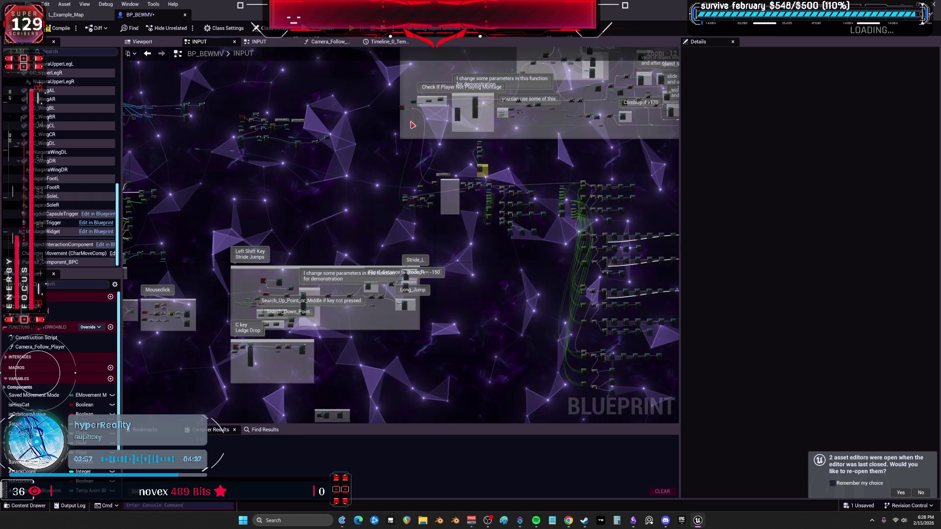
scroll(413, 125, up, 6)
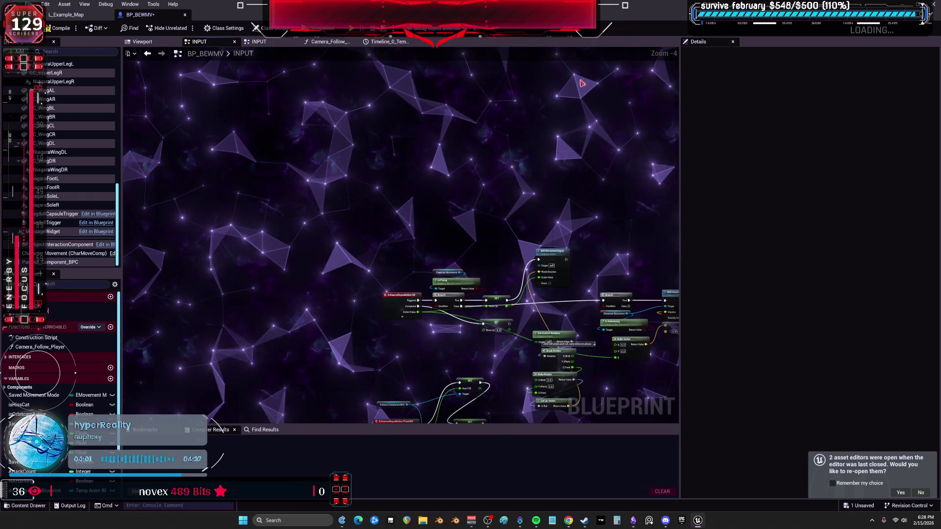
drag(556, 332, 539, 143)
mouse_move(464, 186)
mouse_down()
mouse_move(410, 292)
mouse_move(374, 306)
mouse_move(414, 269)
mouse_move(448, 336)
mouse_move(630, 88)
mouse_move(336, 169)
mouse_move(338, 120)
mouse_move(479, 311)
mouse_up()
scroll(428, 198, up, 5)
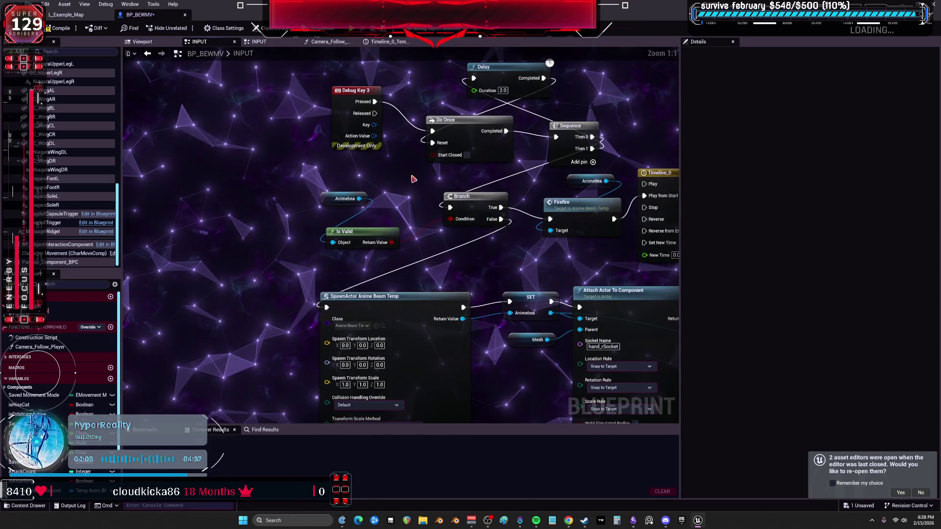
scroll(413, 179, down, 1)
click(68, 14)
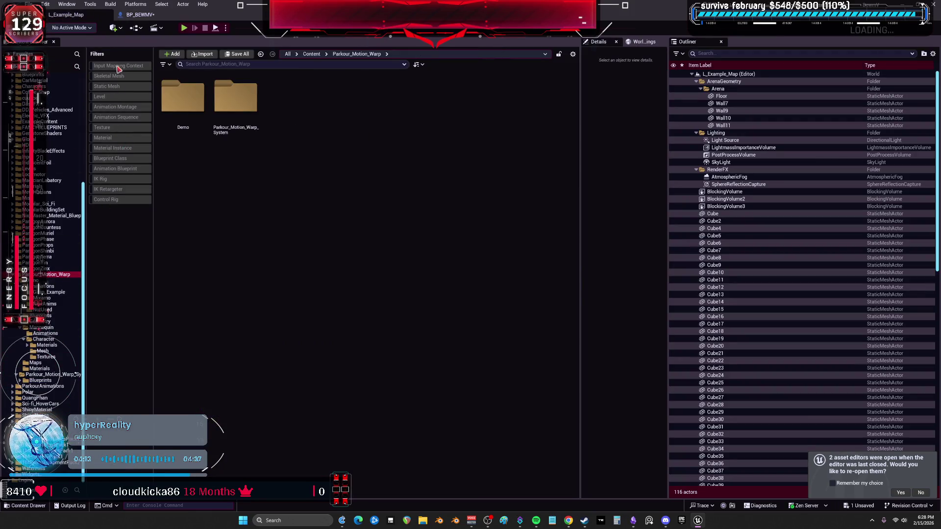
Step: Open Example_Character_BP and pan through its comment groups to the Movement input section
double_click(217, 131)
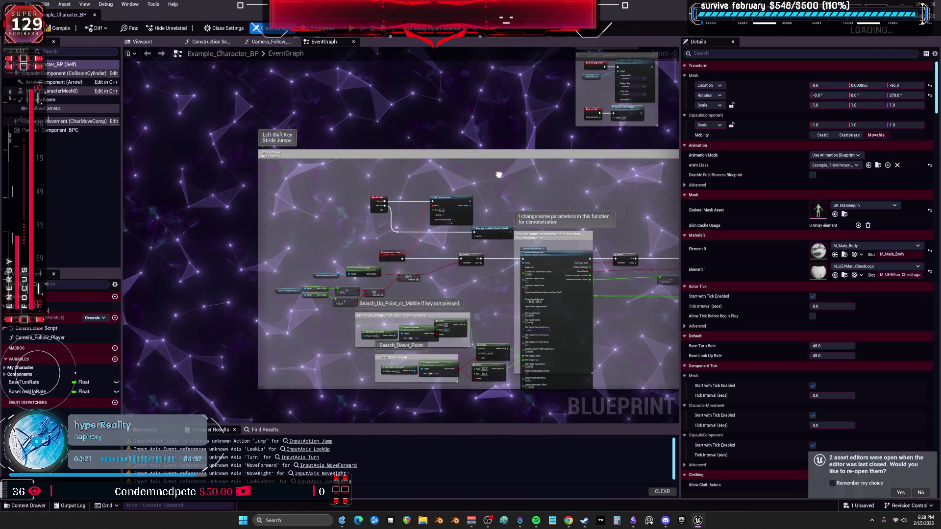
drag(123, 219, 380, 172)
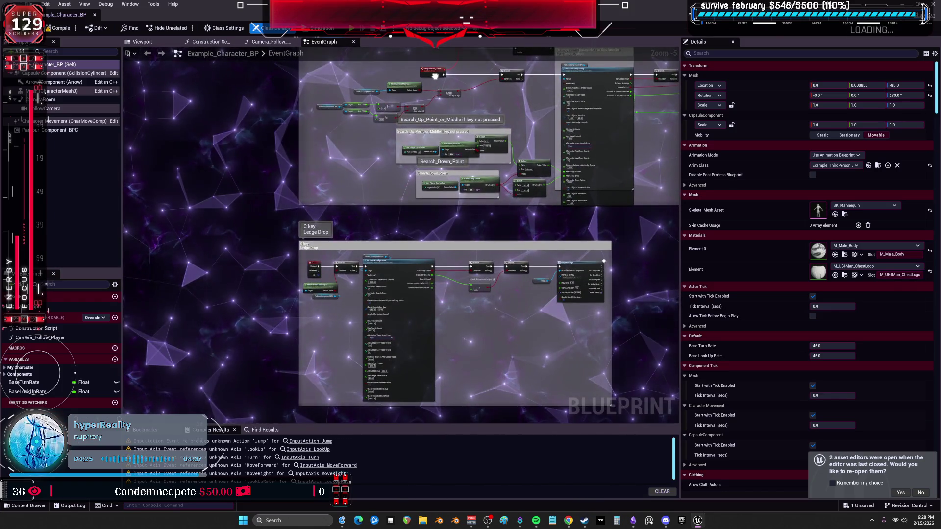
drag(435, 76, 199, 237)
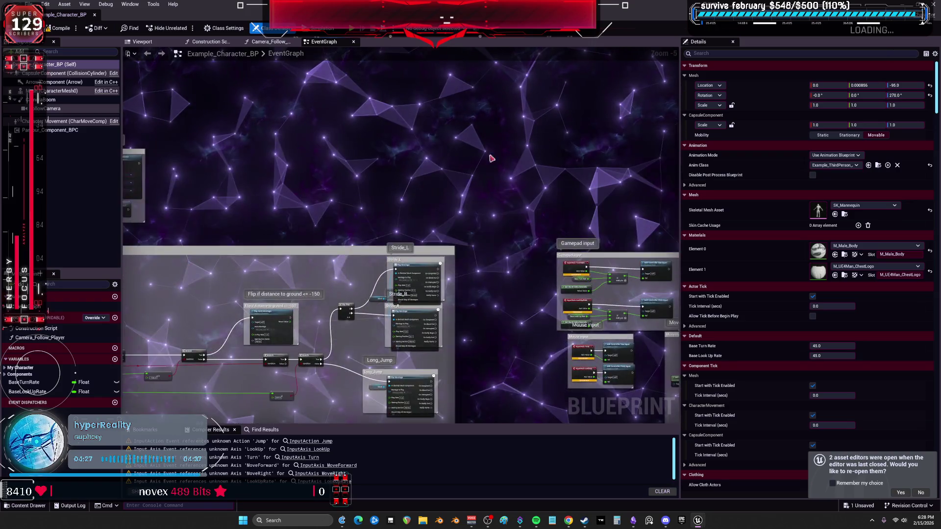
drag(453, 151, 414, 138)
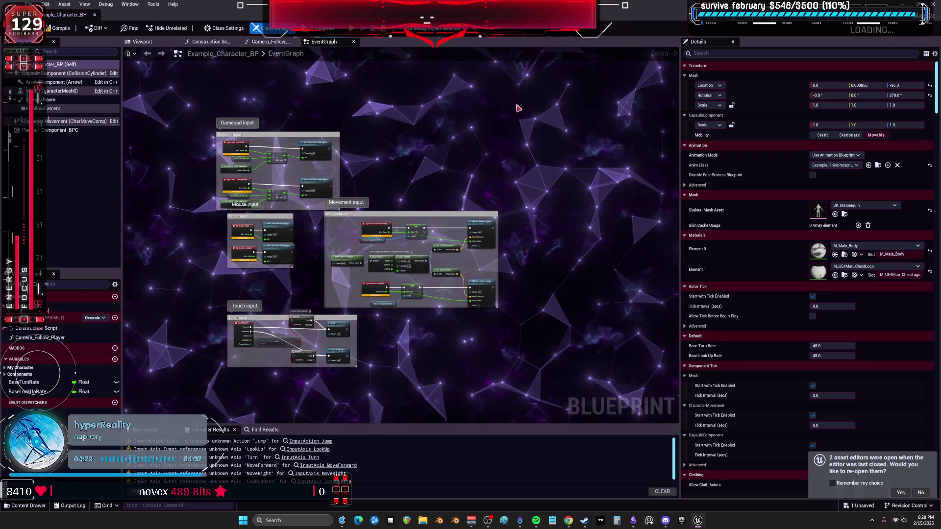
scroll(370, 113, up, 5)
drag(148, 196, 392, 131)
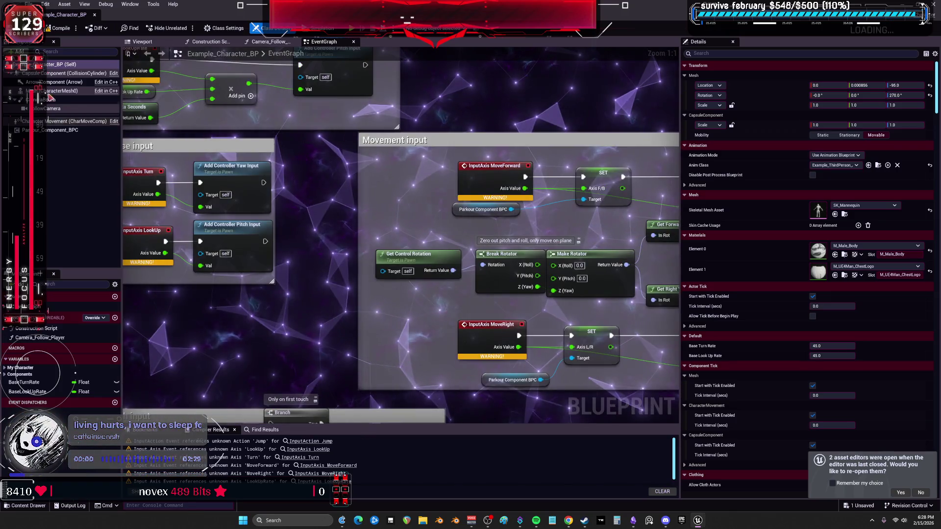
scroll(281, 195, down, 3)
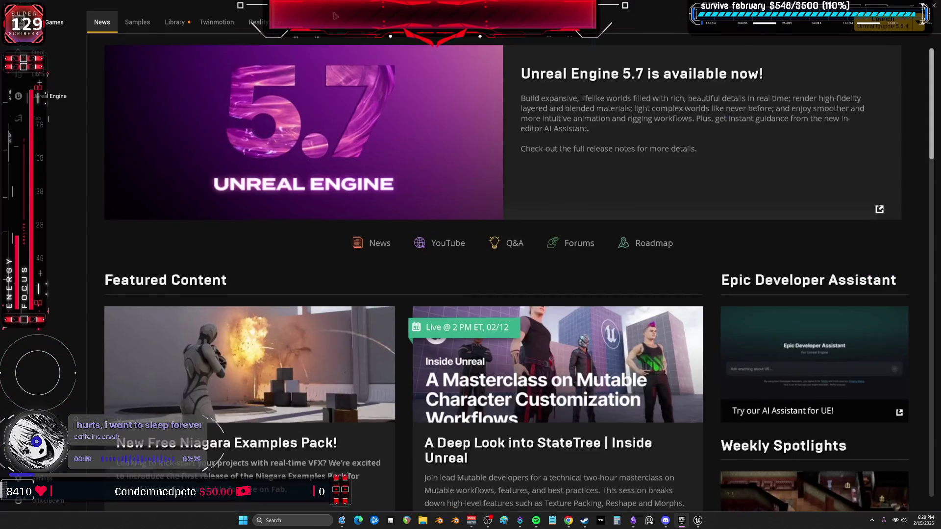
Step: Launch the ParkourMotion project from My Projects and select the content folder beside Demo
click(174, 23)
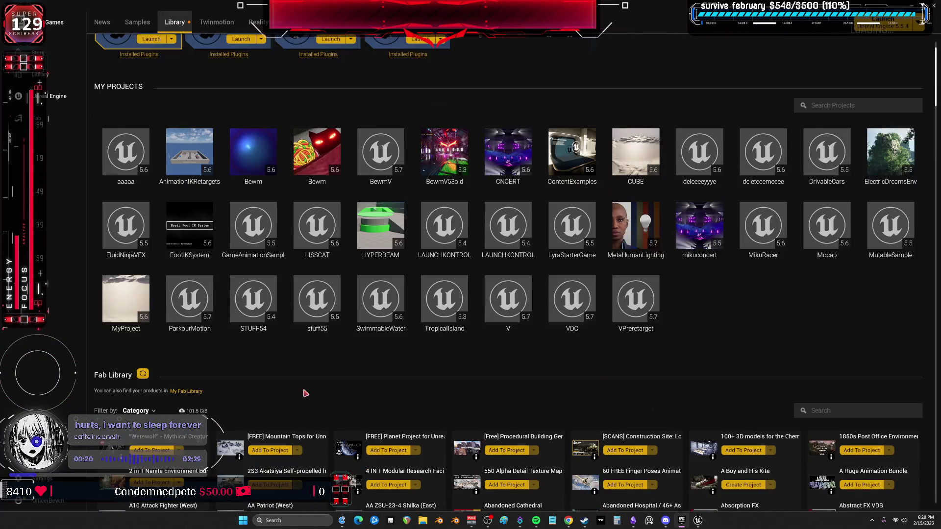
scroll(305, 395, down, 3)
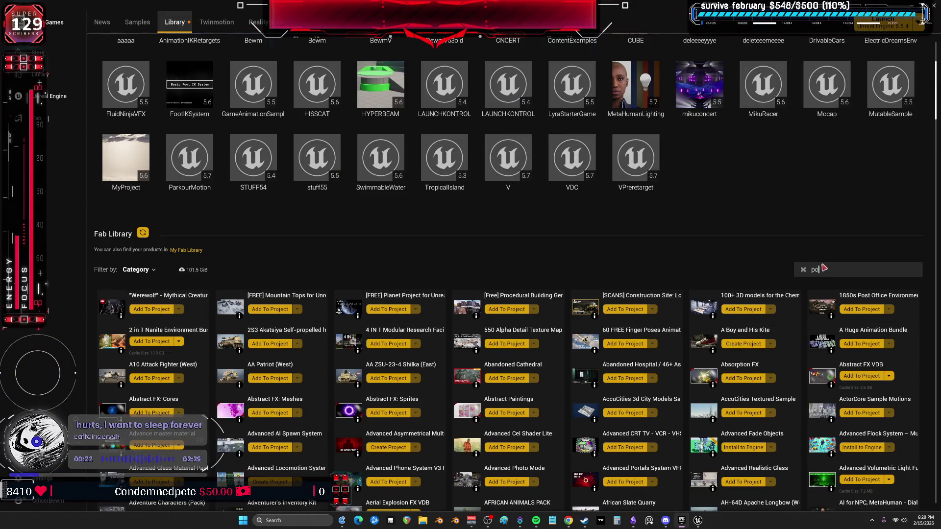
text(a)
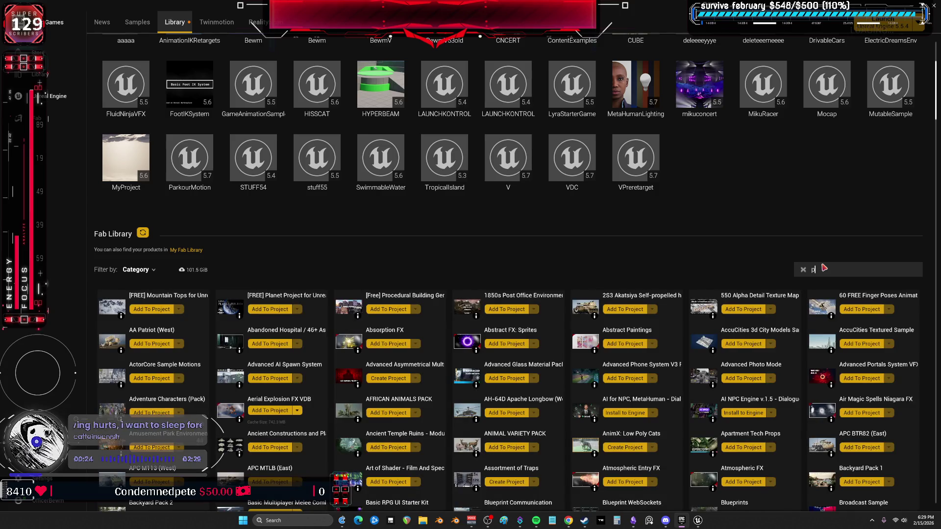
click(182, 158)
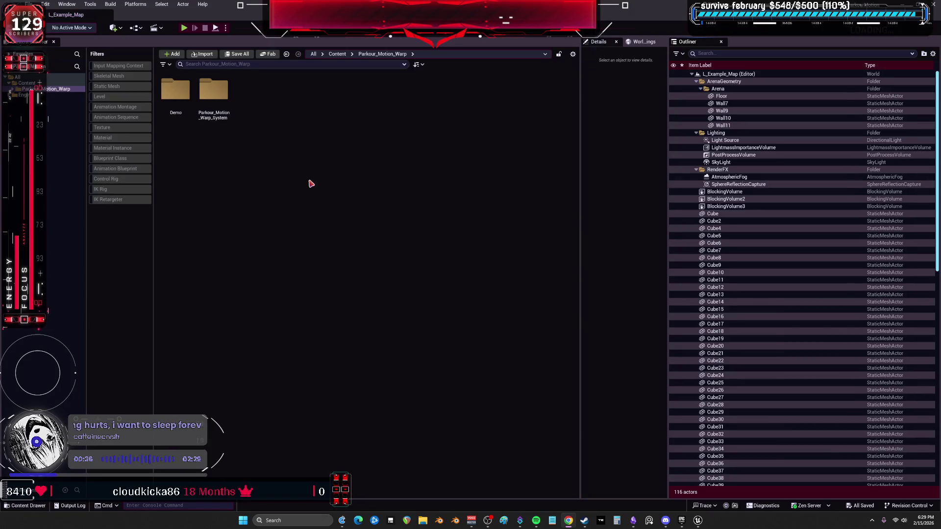
click(228, 104)
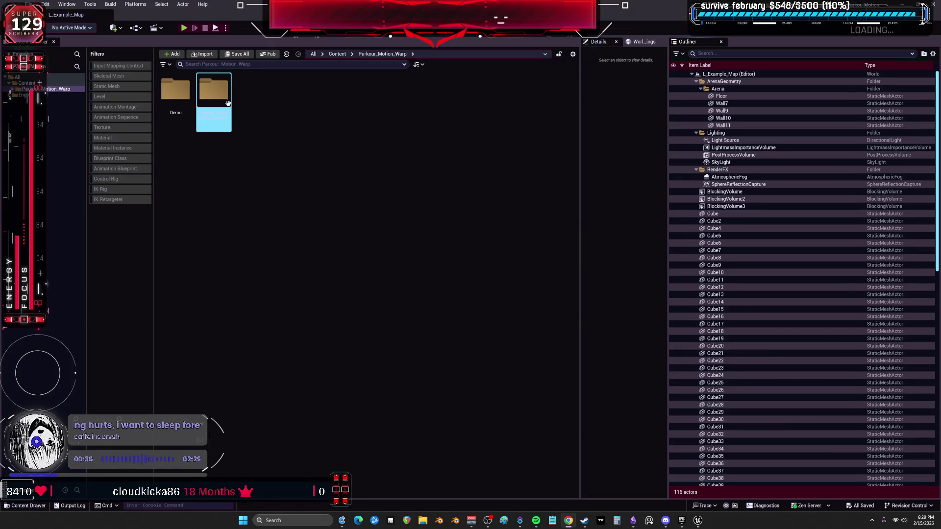
Step: Browse Parkour_Motion_Warp_System's Blueprints, Enums and Structs folders and inspect Parkour_Component_BPC
double_click(228, 105)
double_click(175, 91)
click(211, 88)
click(176, 89)
click(252, 89)
click(292, 88)
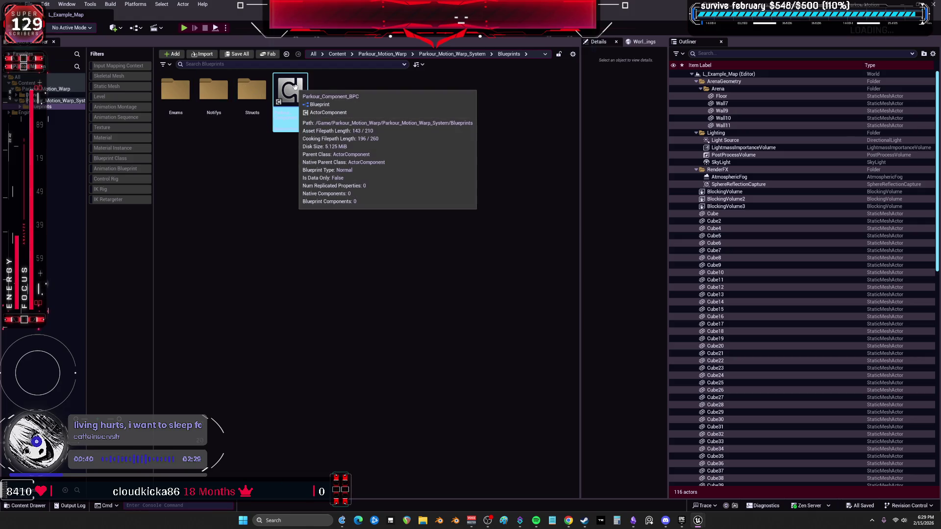
Step: Open Example_Character_BP from the Demo/Blueprints folder
click(59, 94)
click(212, 91)
double_click(212, 91)
click(265, 118)
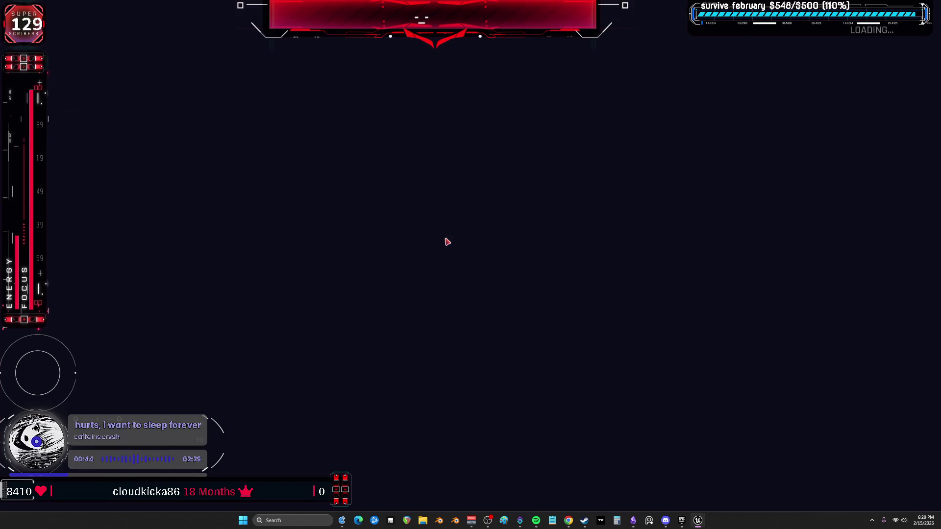
Step: Review Example_Character_BP's EventGraph: the Movement, Touch input and Simple_Custom_Camera sections
scroll(467, 198, down, 3)
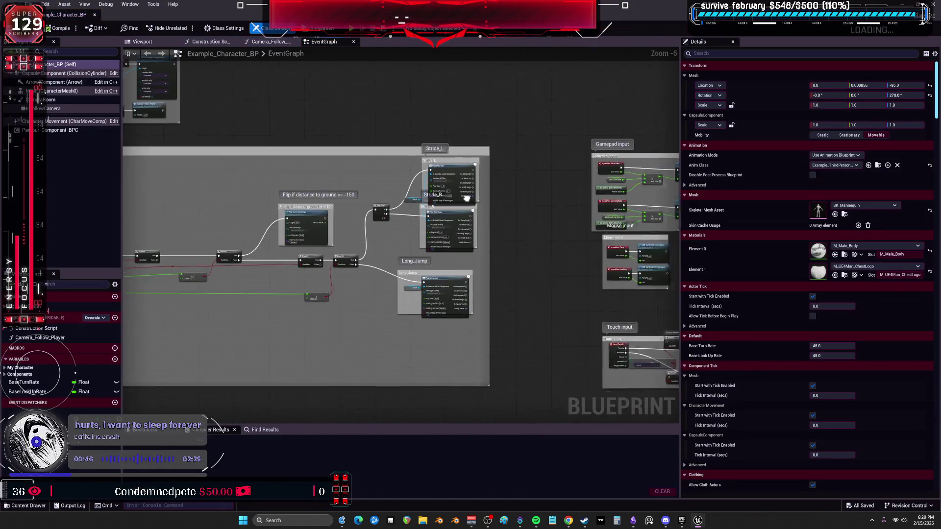
scroll(467, 198, down, 6)
drag(407, 235, 417, 162)
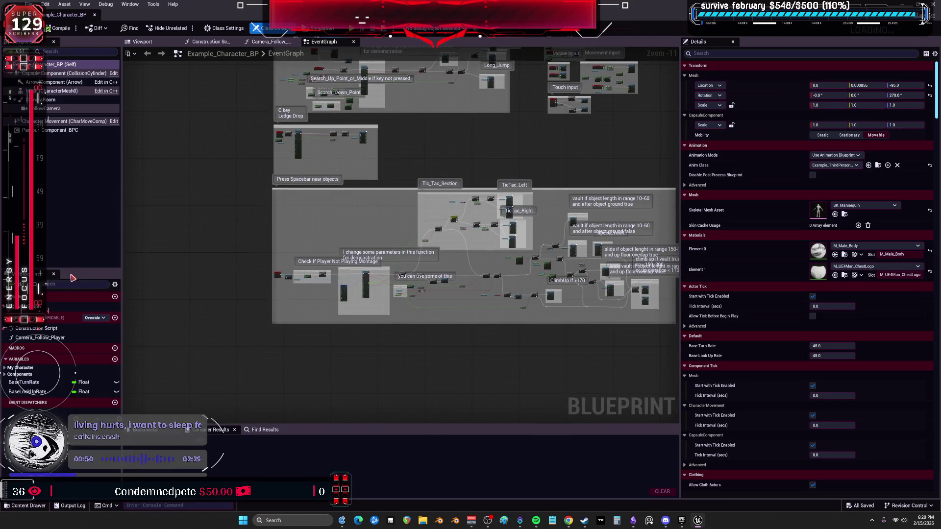
click(579, 353)
scroll(575, 199, up, 9)
scroll(575, 200, down, 1)
mouse_move(380, 296)
mouse_down()
mouse_move(228, 186)
mouse_move(464, 220)
mouse_up()
scroll(228, 185, down, 2)
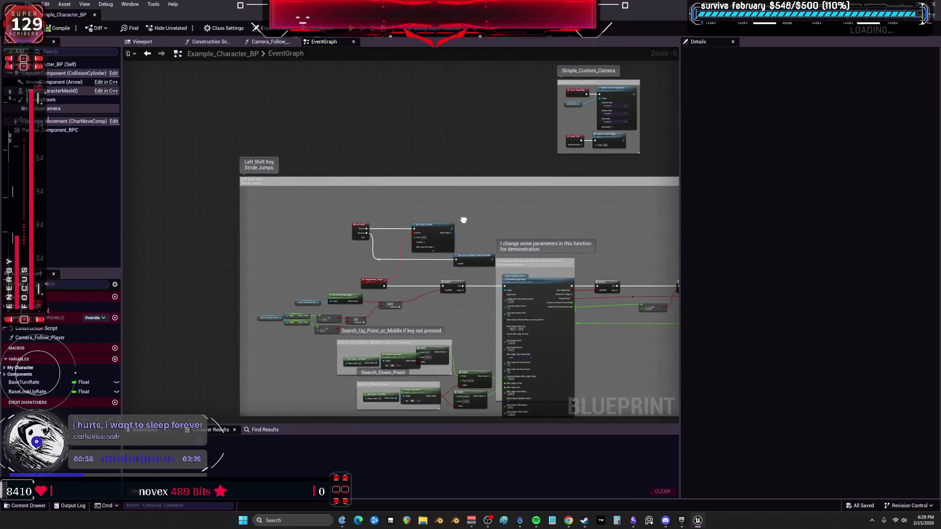
key(ctrl+1)
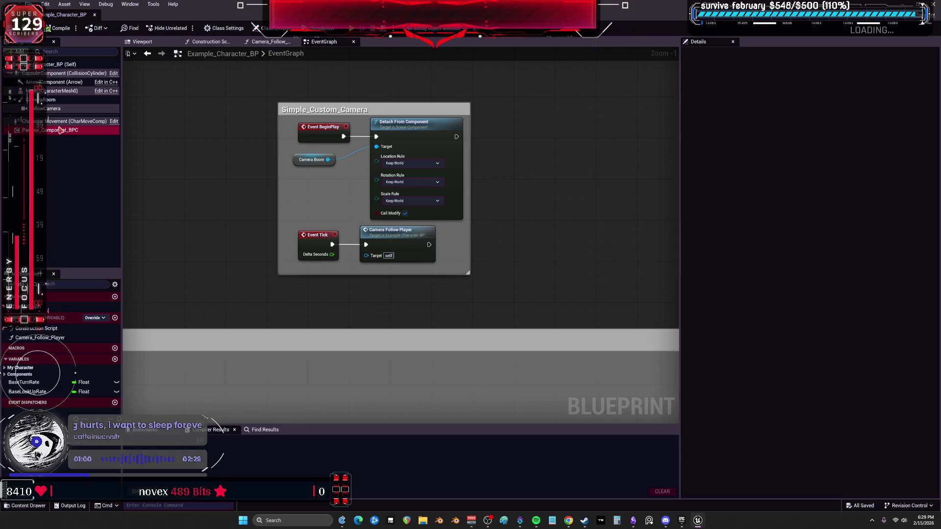
Step: Check the Parkour_Component_BPC component, then return to the level editor and the launcher
click(59, 130)
click(288, 53)
click(25, 15)
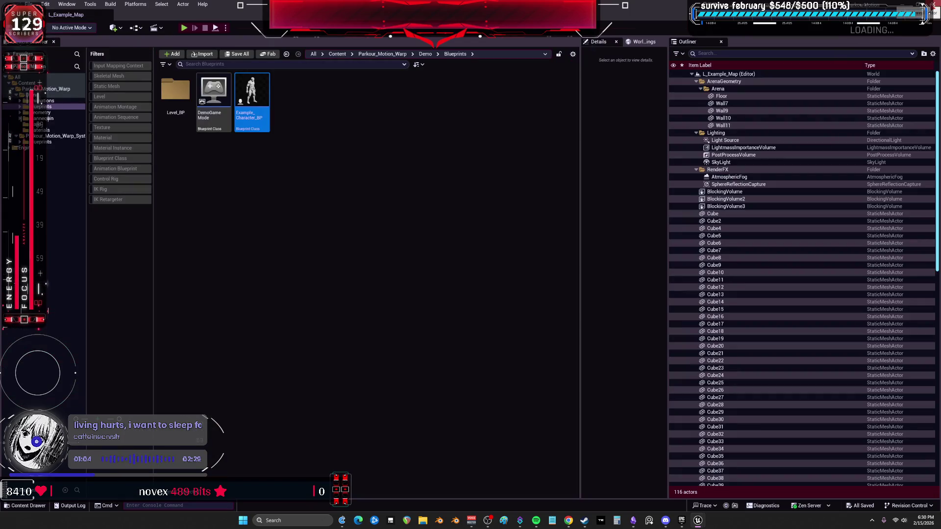
key(alt+Tab)
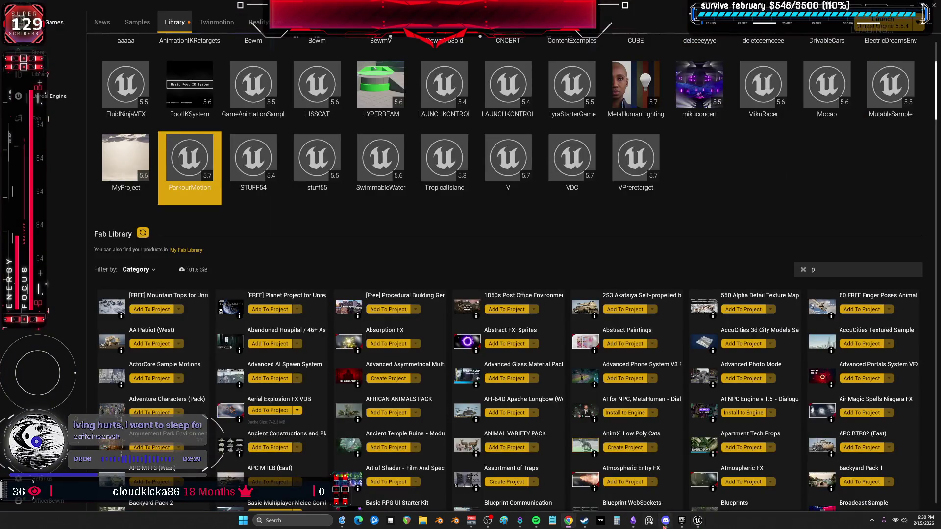
Step: Play-test L_Example_Map, walking the character forward and sideways with W and A, then stop
mouse_move(698, 521)
click(738, 478)
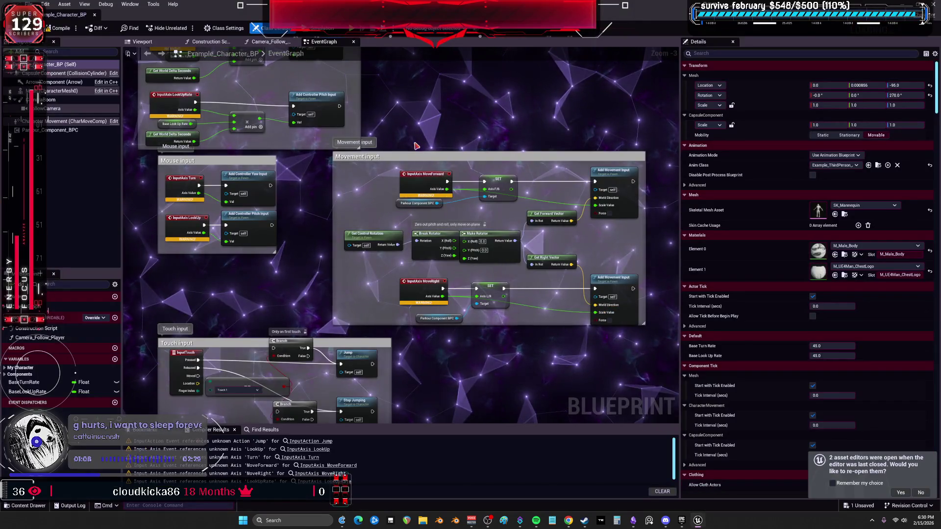
key(alt+Tab)
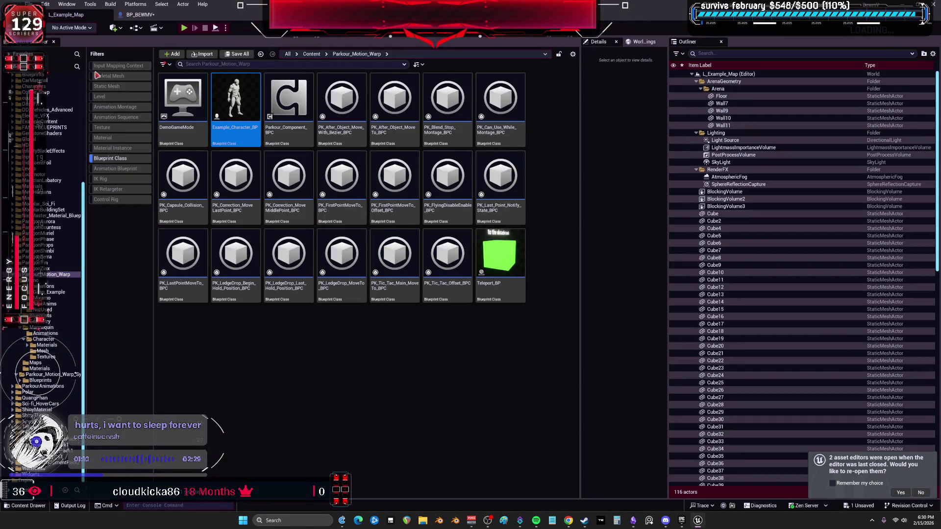
key(alt+p)
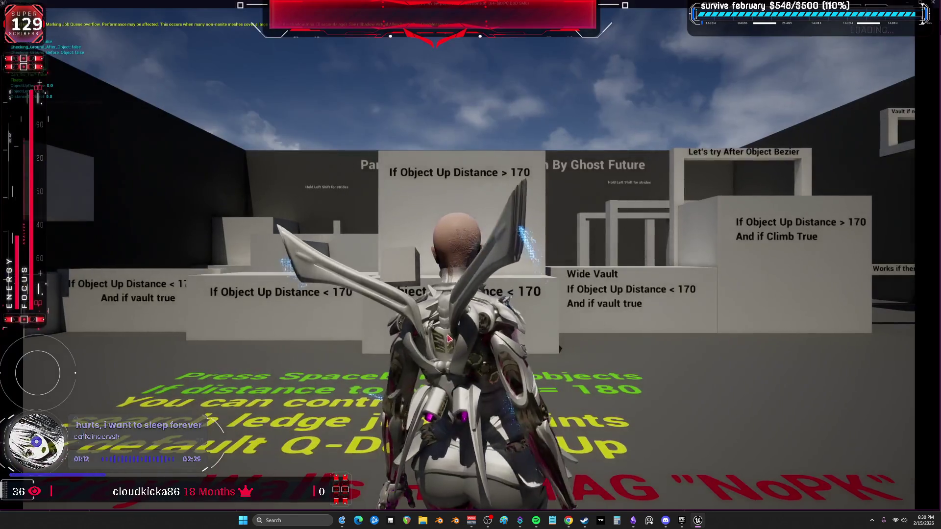
key(w)
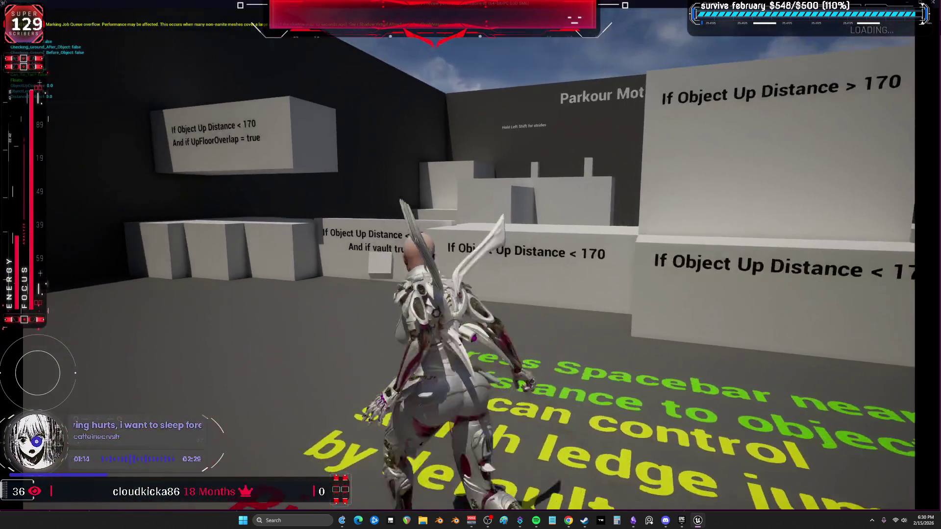
key(a)
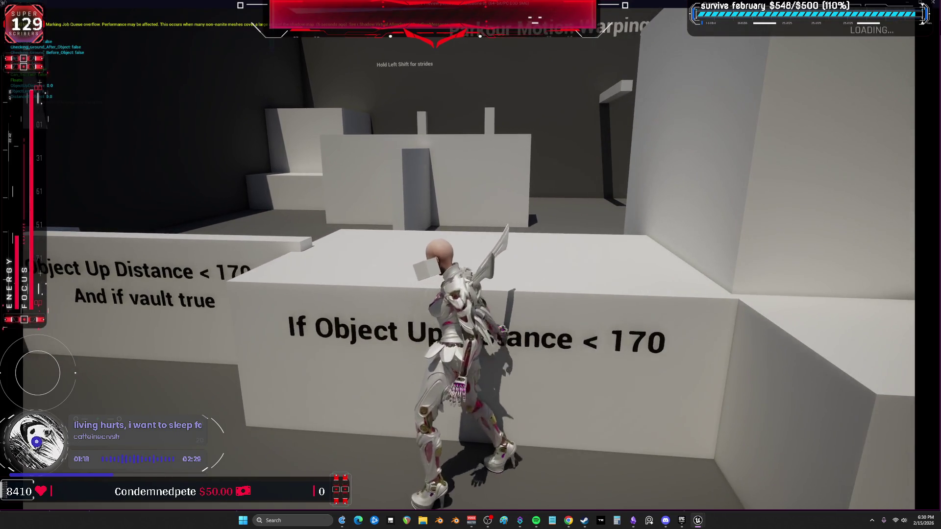
key(Escape)
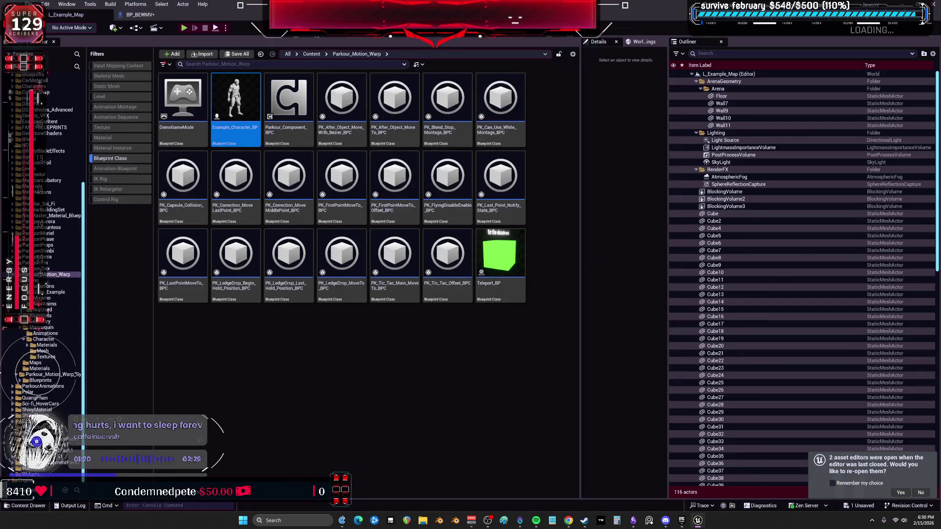
key(alt+Tab)
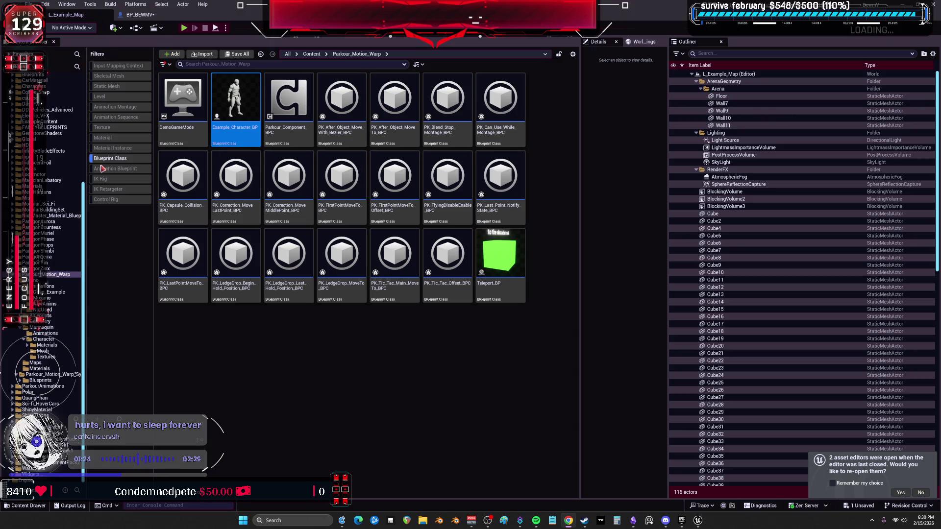
Step: Inspect BP_BEWMV's INPUT movement nodes and Parkour Component BPC node, then open its EventGraph
click(138, 14)
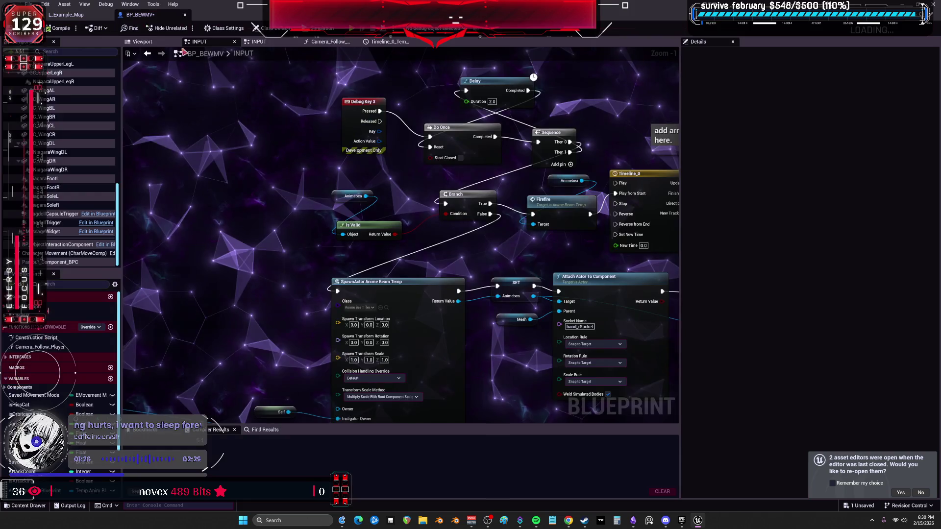
scroll(405, 250, down, 5)
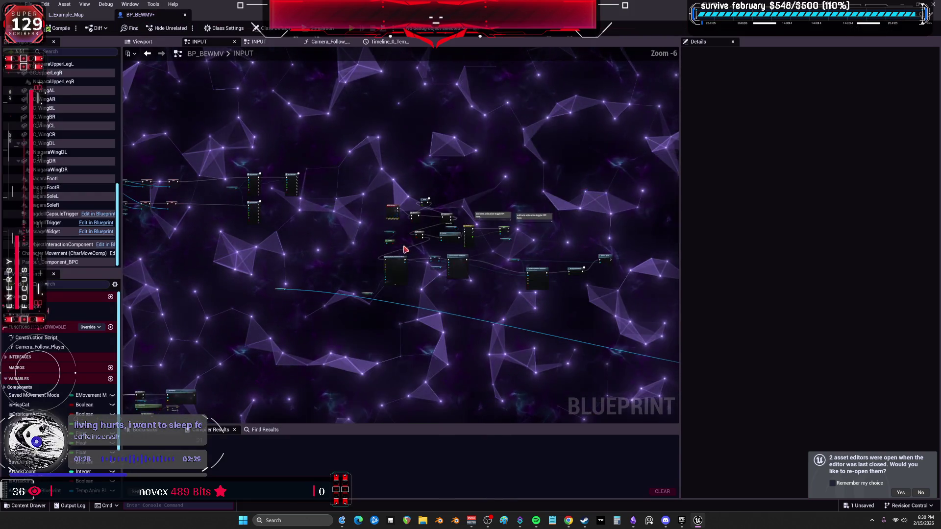
scroll(452, 234, up, 5)
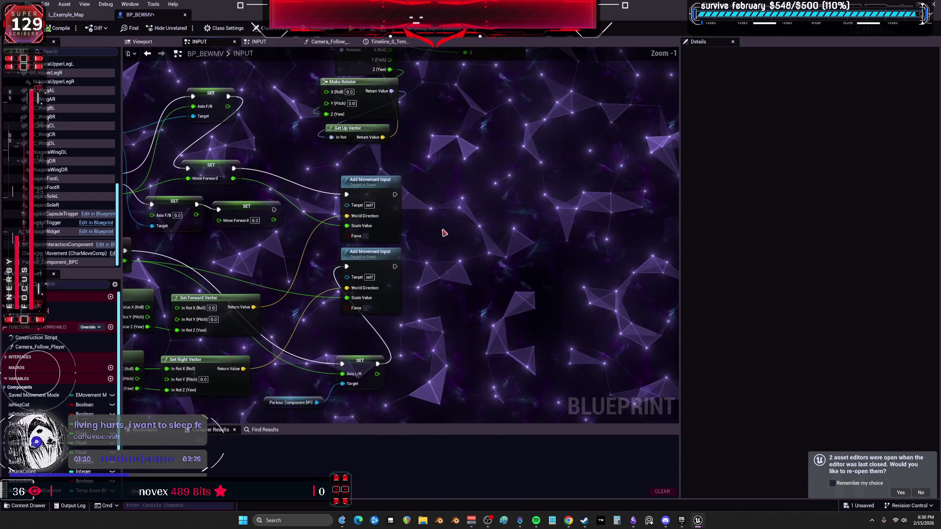
drag(454, 234, 630, 224)
click(252, 125)
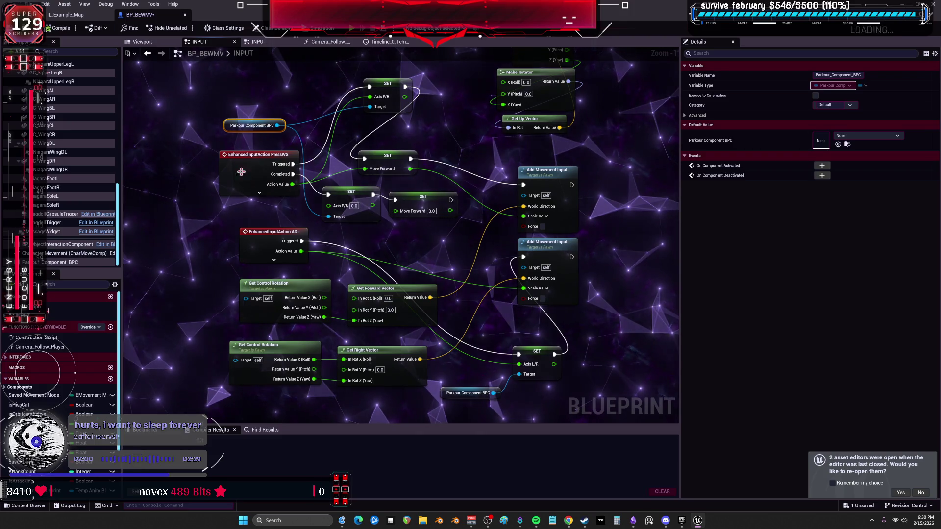
scroll(417, 216, down, 5)
double_click(63, 308)
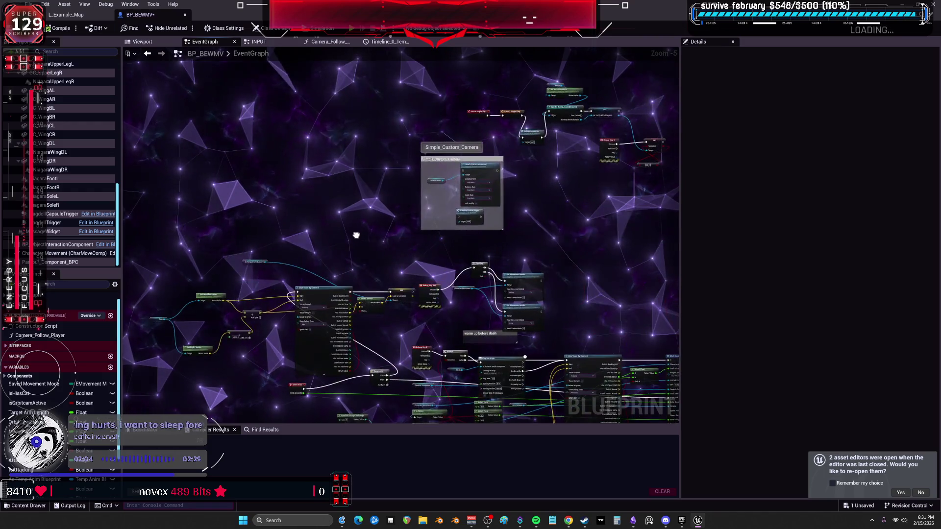
Step: Drop a Parkour_Component_BPC reference near BeginPlay, then edit that component's blueprint
drag(353, 237, 515, 199)
scroll(515, 200, down, 2)
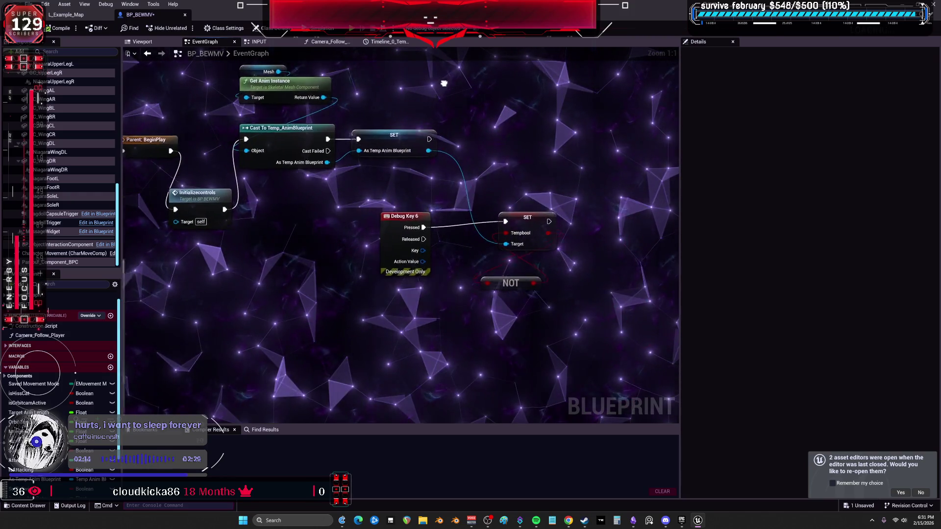
drag(441, 79, 546, 139)
drag(59, 263, 534, 152)
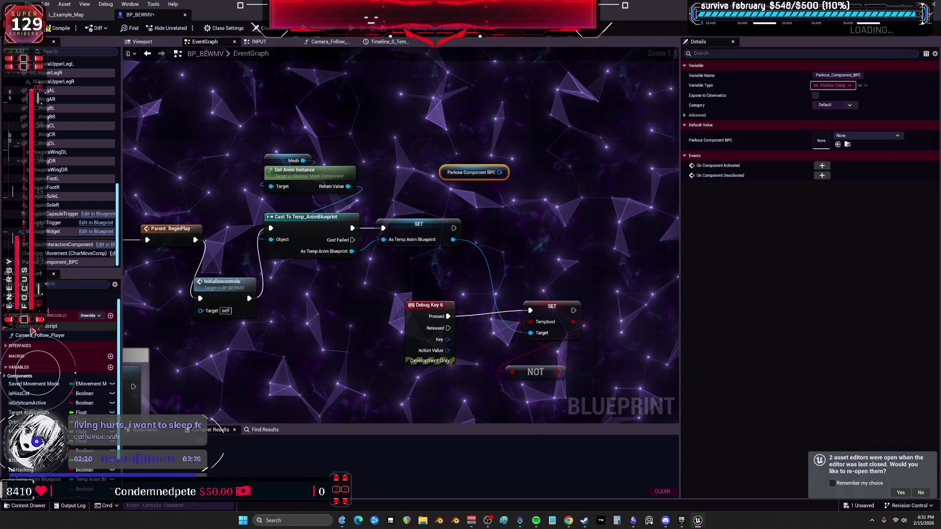
right_click(449, 173)
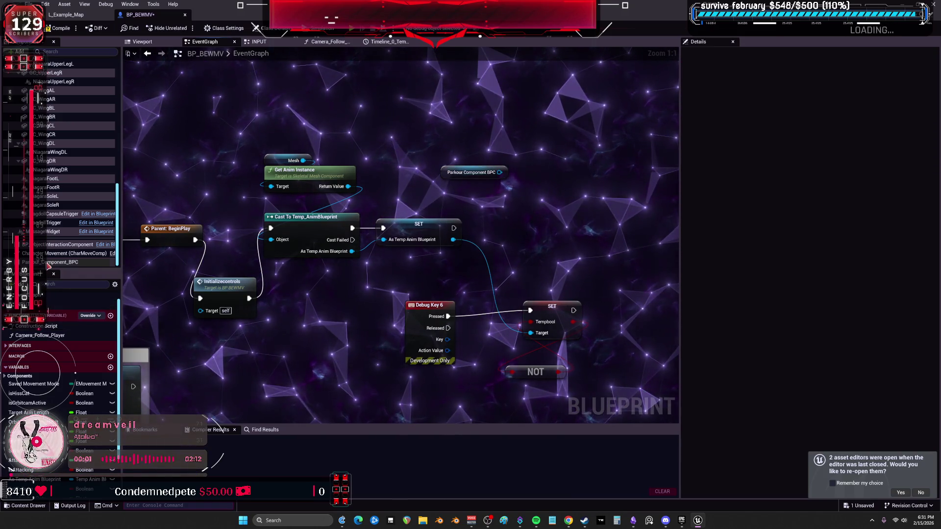
right_click(49, 263)
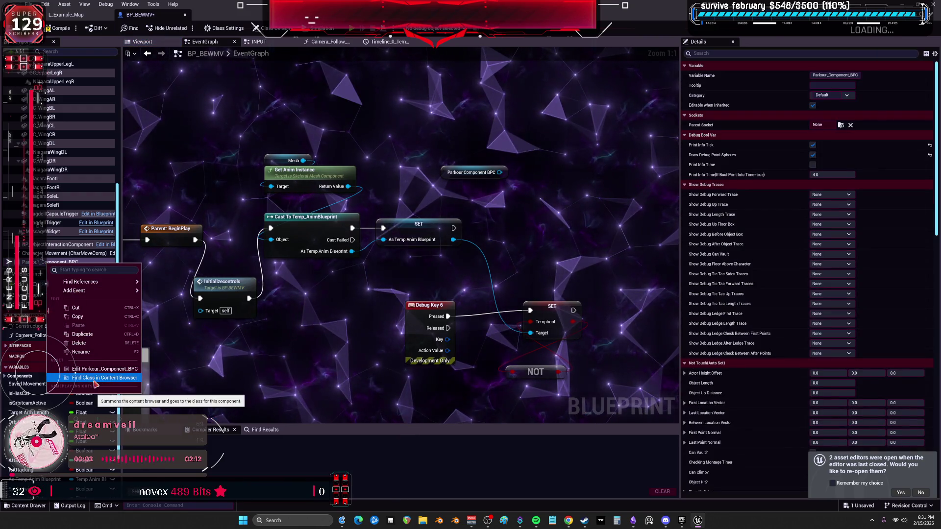
click(98, 369)
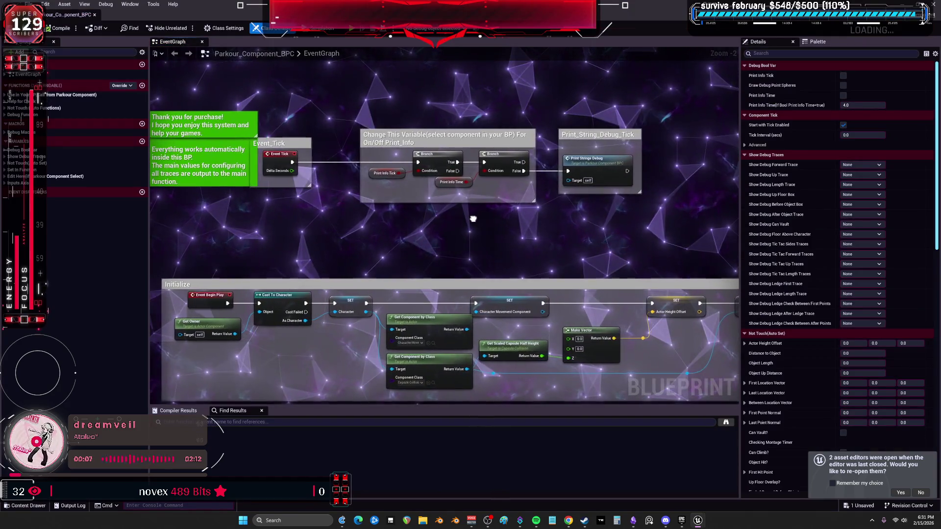
Step: Rename the Initialize group's custom event to InitializeParkour and compile Parkour_Component_BPC
drag(485, 220, 608, 150)
mouse_move(588, 332)
mouse_down()
mouse_move(405, 304)
mouse_move(233, 301)
mouse_move(528, 305)
mouse_up()
text(InitializeBP)
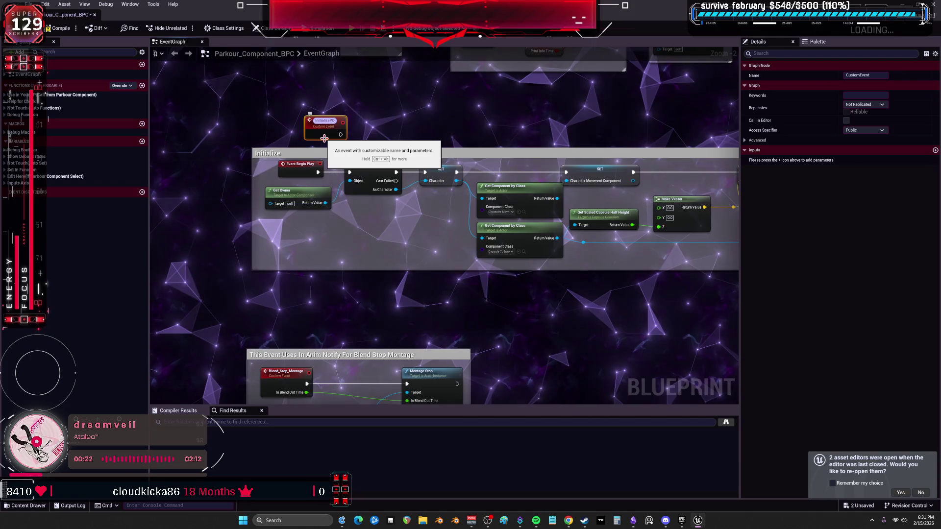
text(arkour)
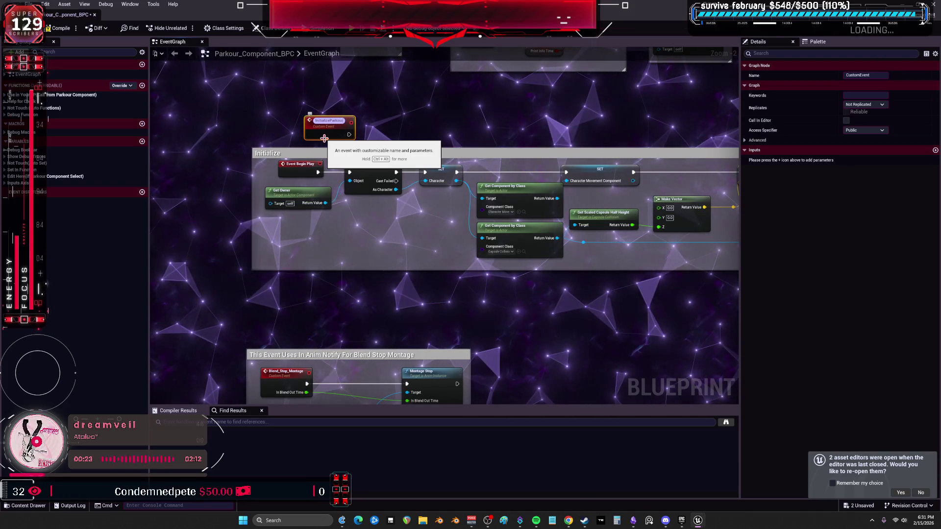
key(Return)
scroll(336, 144, up, 1)
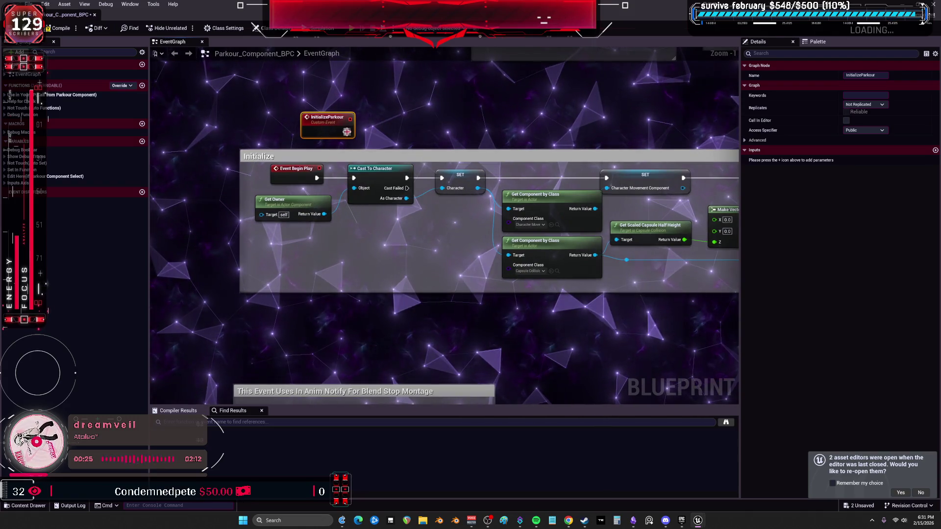
click(57, 28)
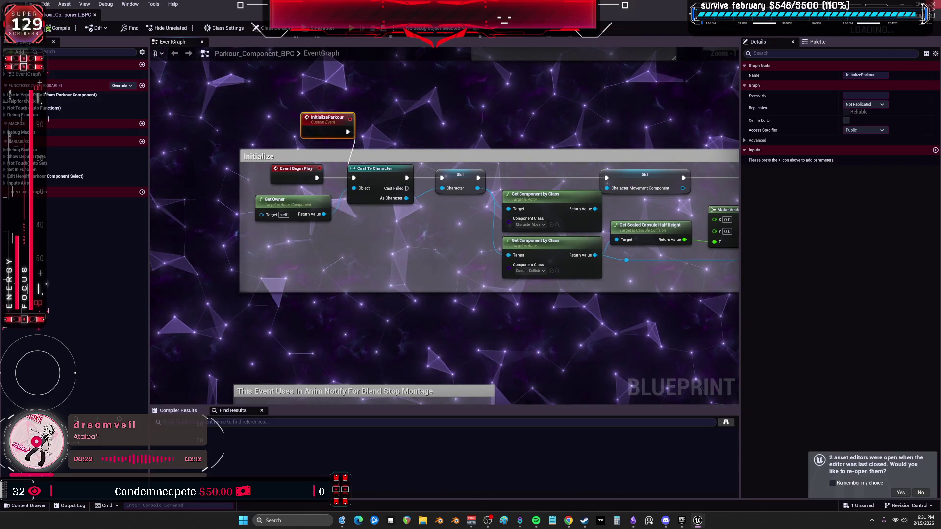
Step: Delete the InitializeParkour custom event and save the blueprint
scroll(689, 161, down, 6)
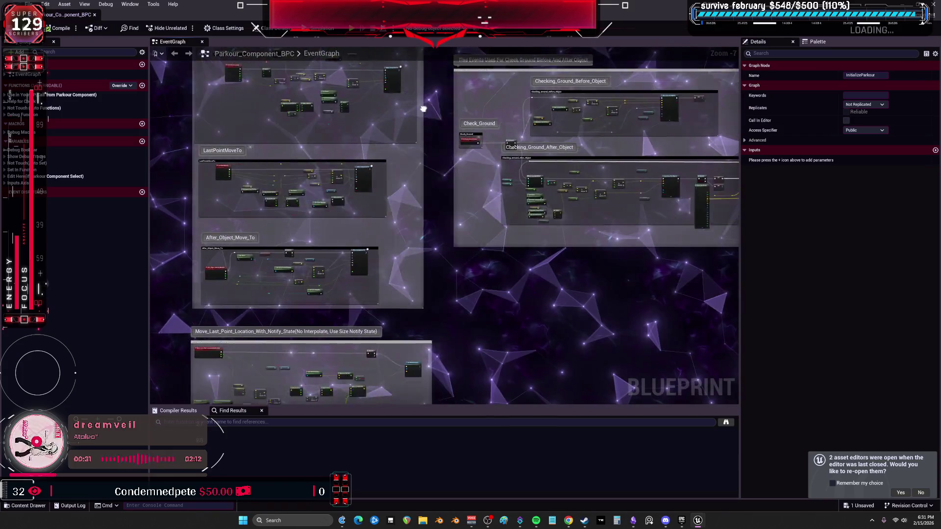
drag(396, 110, 508, 255)
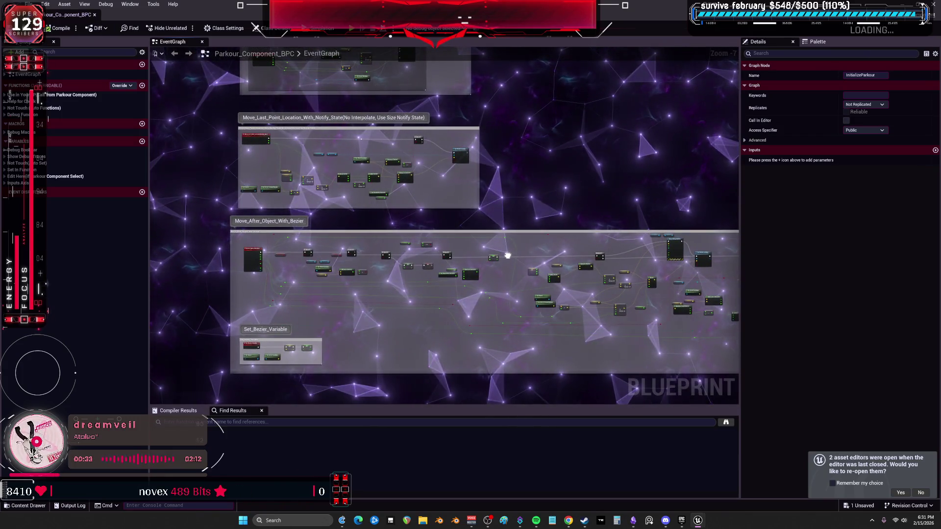
scroll(156, 219, down, 4)
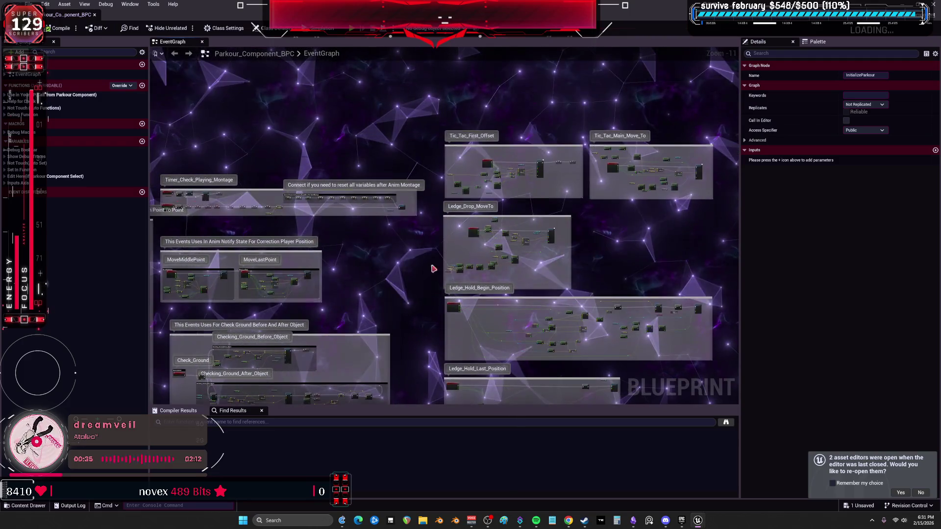
drag(523, 218, 668, 211)
drag(342, 211, 565, 205)
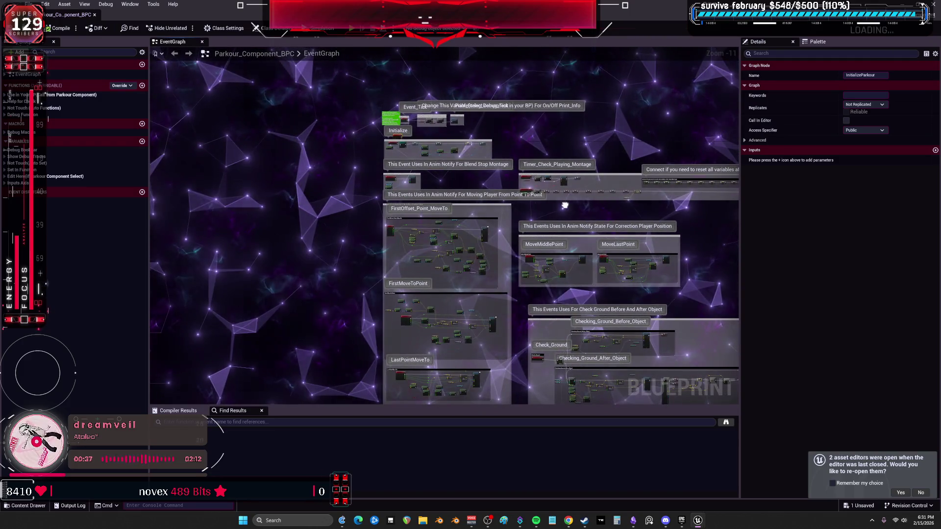
scroll(412, 159, up, 10)
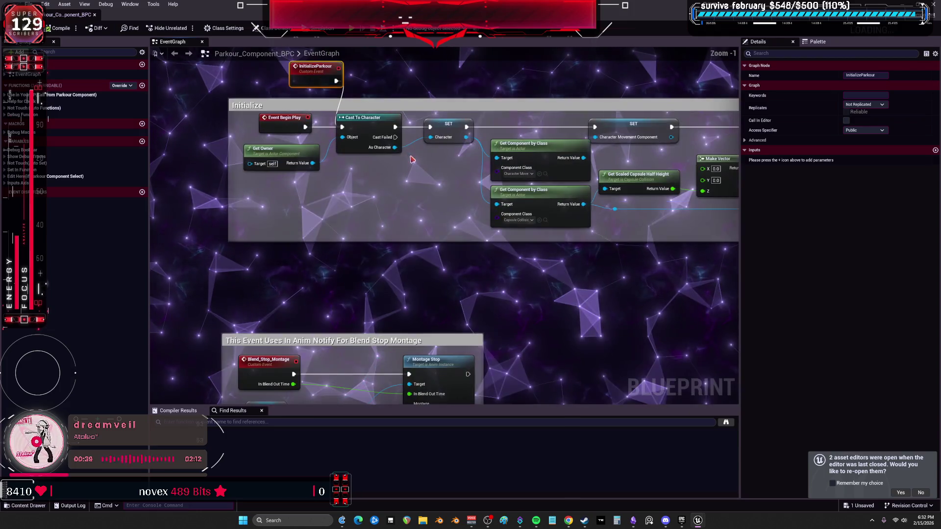
mouse_move(484, 93)
mouse_down()
mouse_move(347, 158)
mouse_move(366, 176)
mouse_up()
key(Delete)
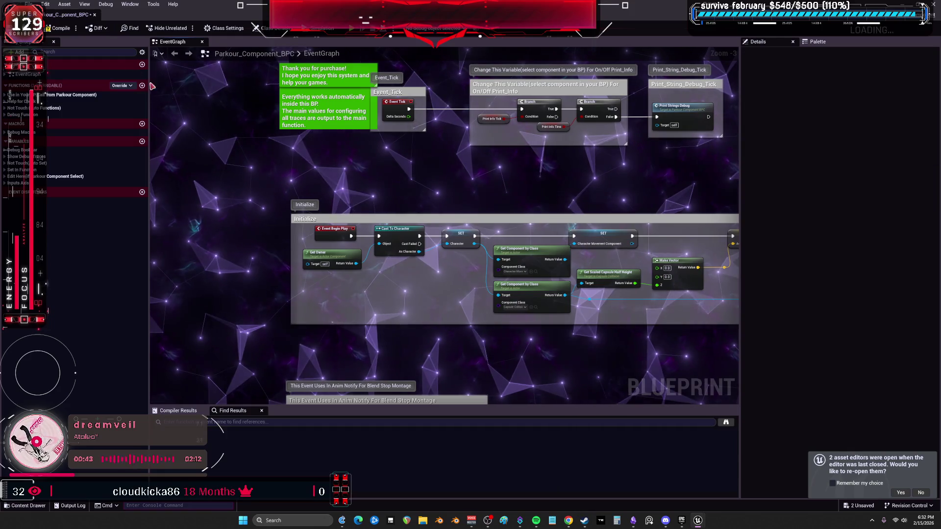
key(ctrl+s)
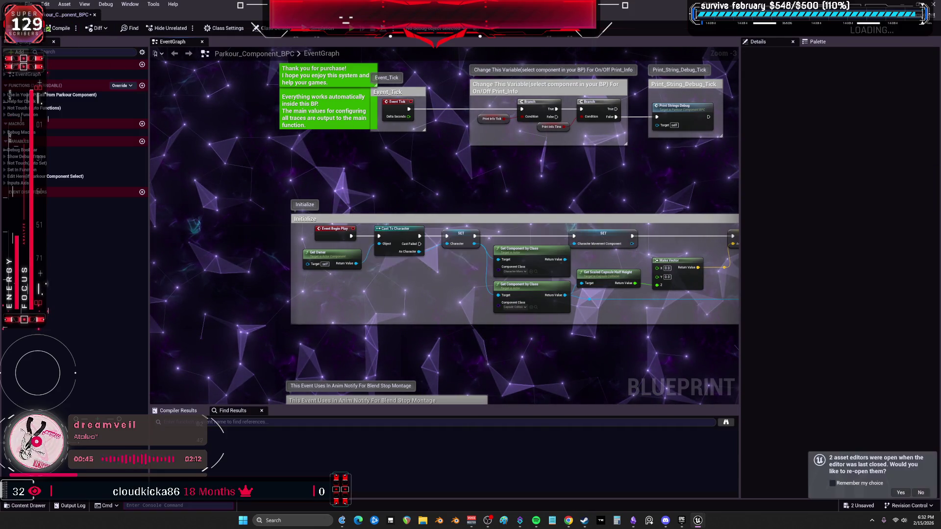
key(alt+Tab)
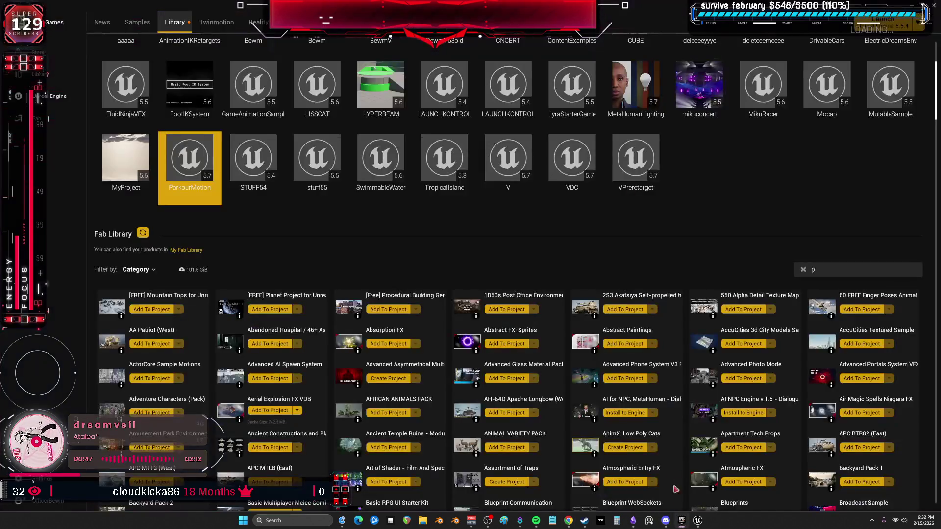
Step: Search the library for 'parkour', open Parkour Motion Warping System, expand its description and follow Easy Migrate
click(842, 270)
text(p)
text(arkour)
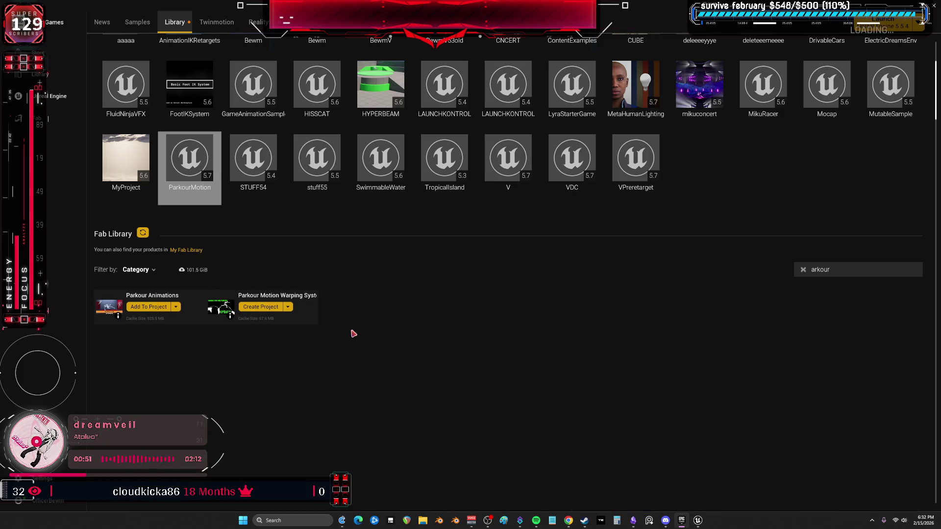
click(262, 296)
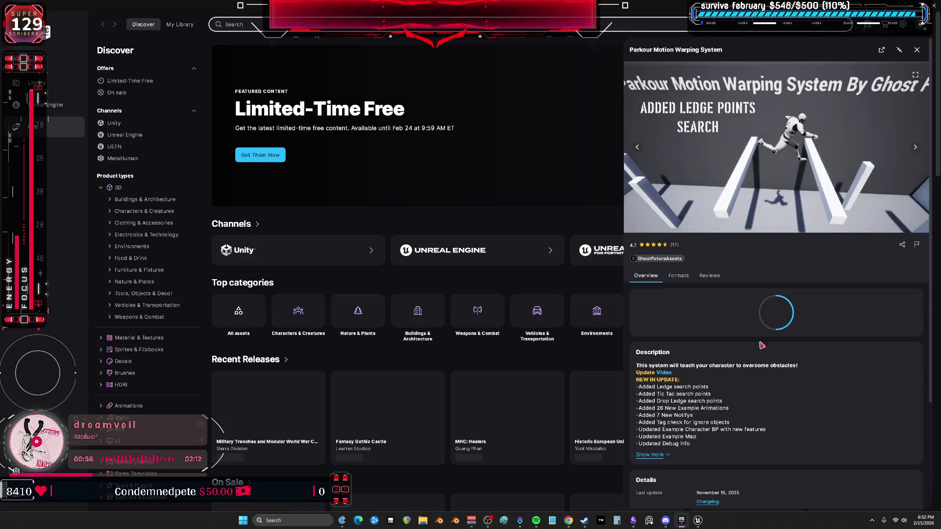
scroll(762, 345, down, 4)
click(653, 319)
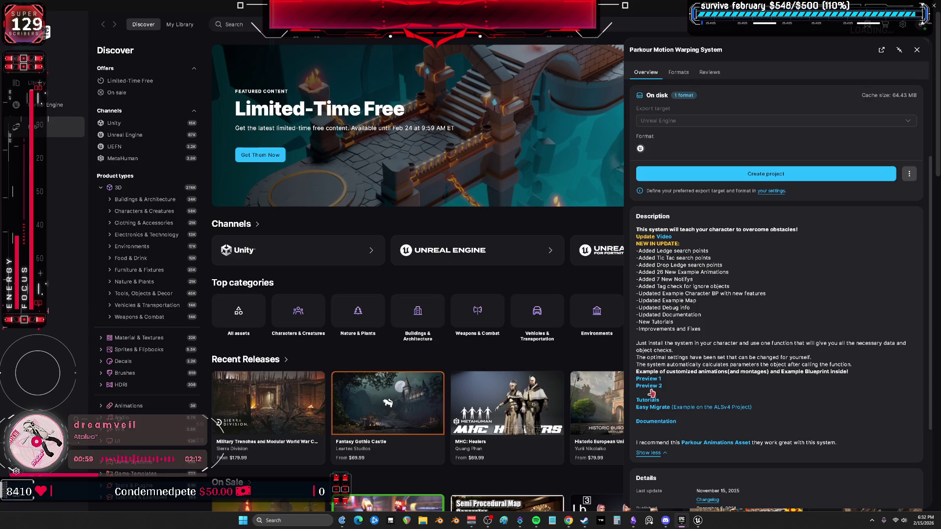
click(646, 406)
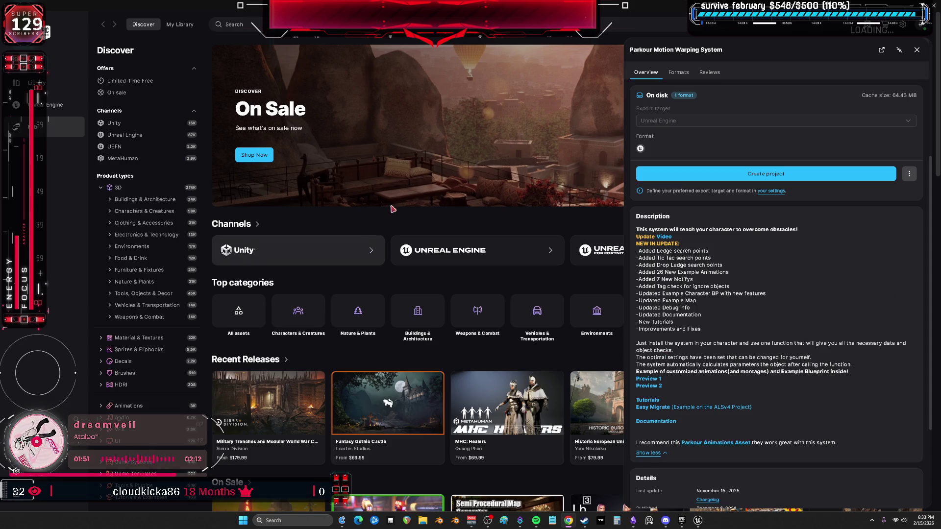
Step: Close the Parkour_Component_BPC editor and bring up BP_BEWMV's INPUT graph
mouse_move(698, 521)
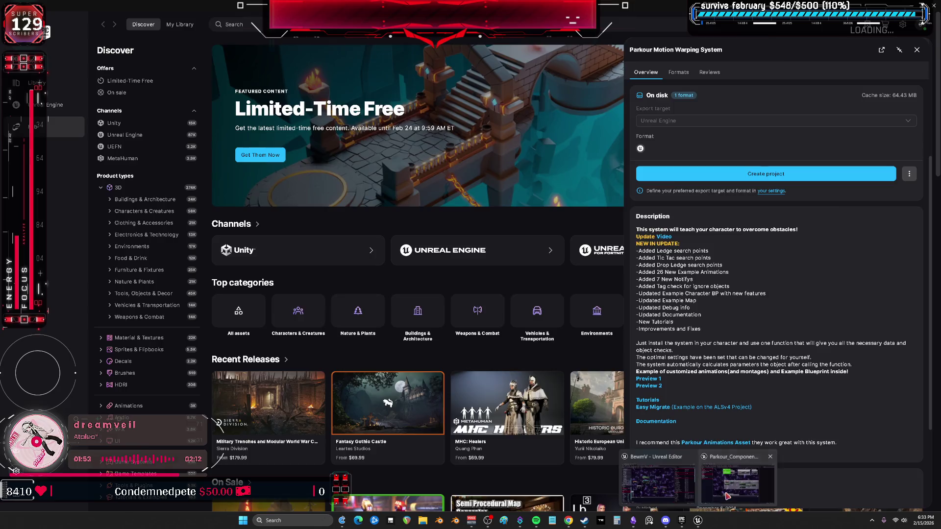
click(738, 478)
scroll(569, 192, down, 2)
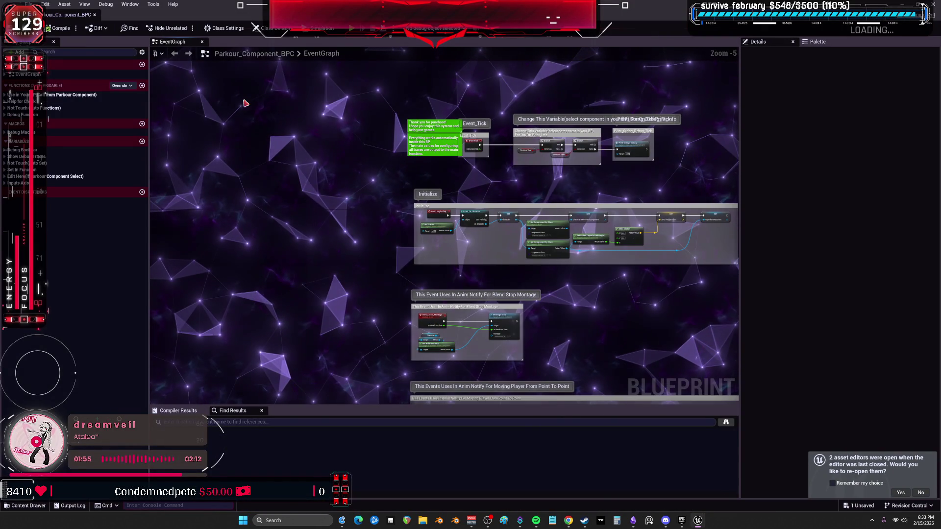
click(96, 15)
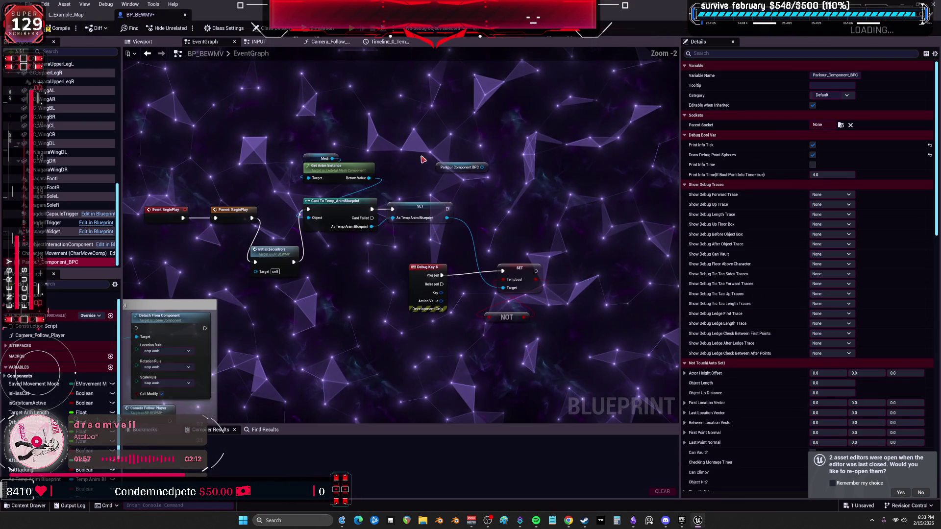
click(393, 152)
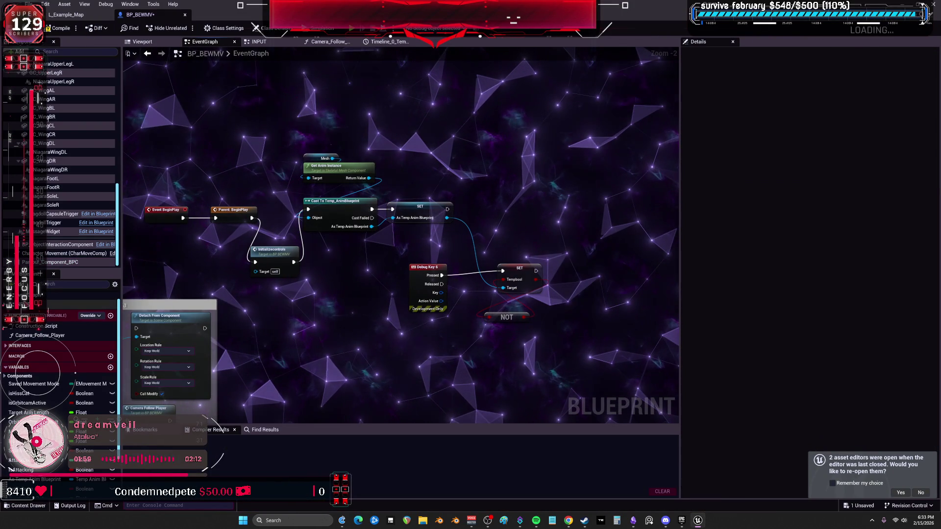
key(alt+Left)
scroll(464, 195, up, 5)
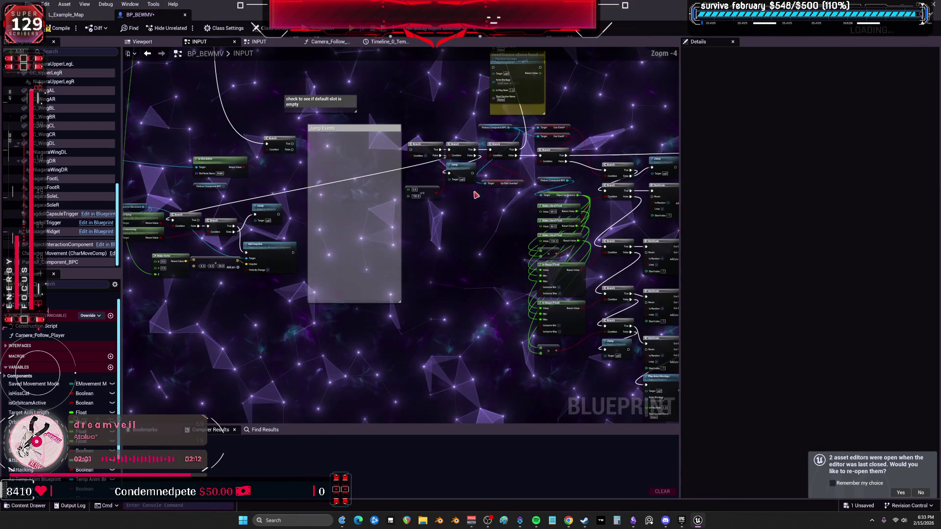
scroll(494, 375, up, 2)
scroll(303, 207, up, 1)
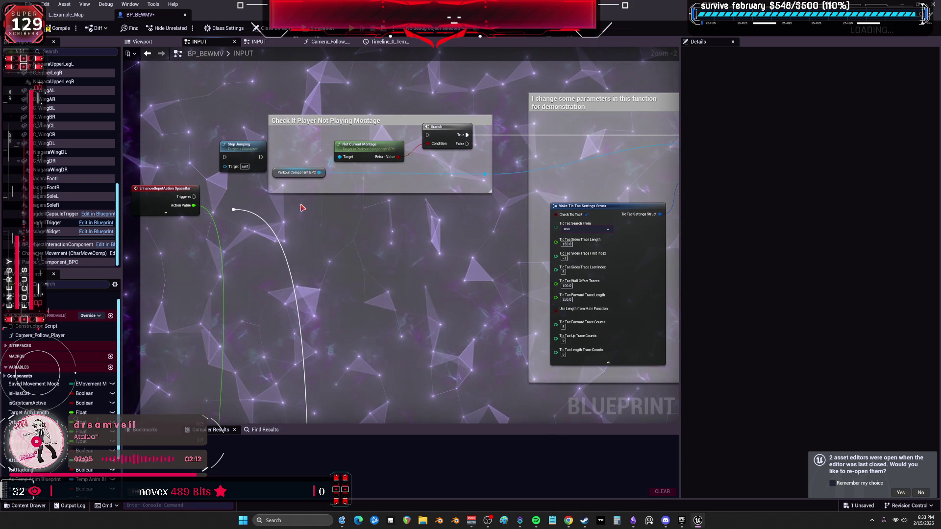
Step: Connect the SpaceBar Started pin to the Branch, tidy the AND node, and compile BP_BEWMV
right_click(303, 208)
click(166, 212)
mouse_move(194, 206)
mouse_down()
mouse_move(273, 168)
mouse_move(428, 135)
mouse_move(359, 148)
mouse_move(69, 160)
mouse_up()
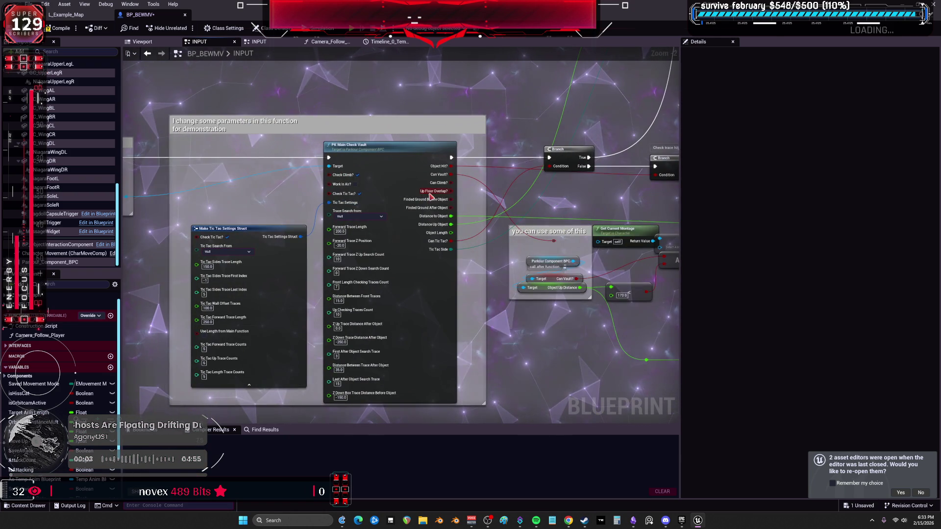
drag(580, 195, 390, 168)
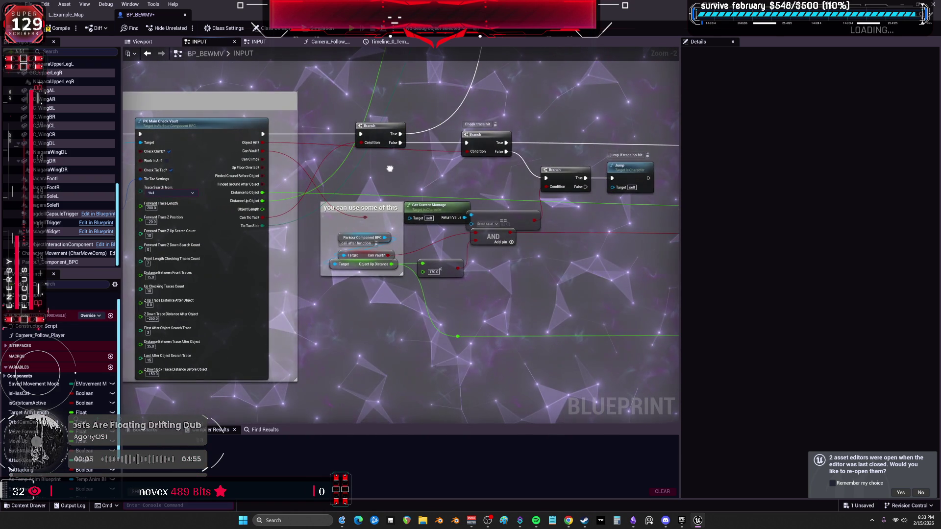
scroll(517, 203, up, 2)
click(549, 223)
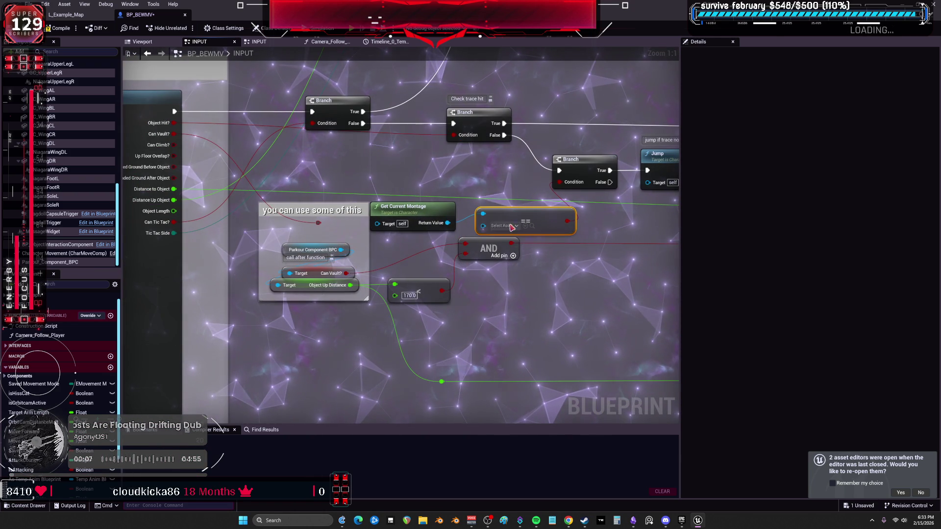
mouse_move(499, 255)
mouse_down()
mouse_move(511, 278)
mouse_move(264, 261)
mouse_up()
drag(568, 245, 240, 269)
scroll(419, 276, down, 4)
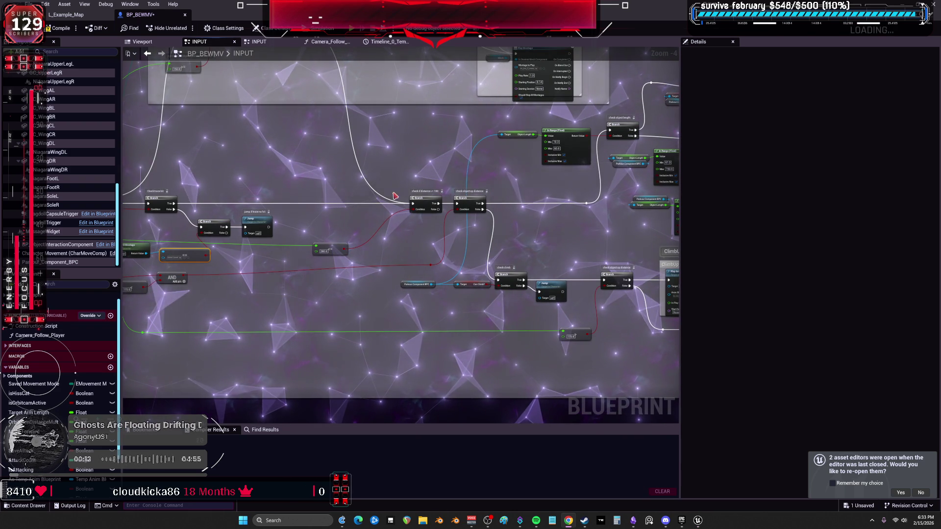
scroll(516, 190, down, 3)
scroll(516, 190, up, 5)
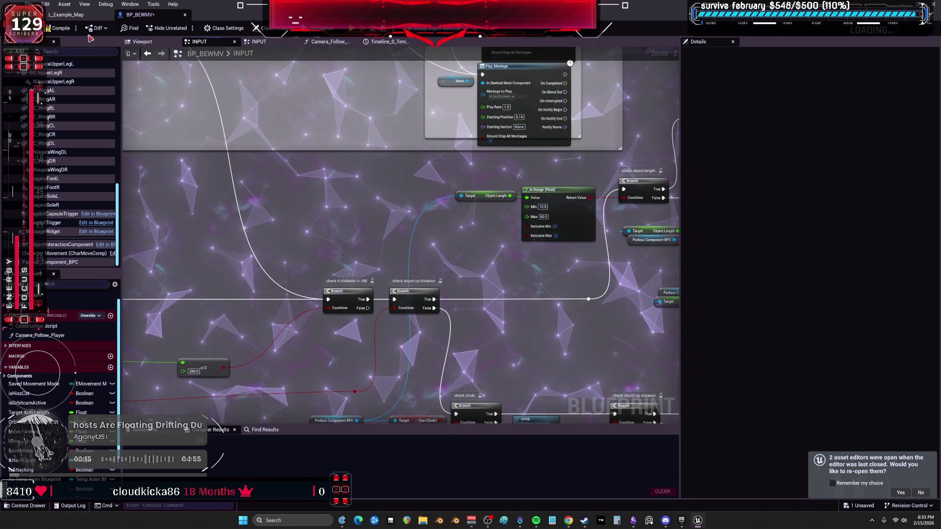
click(59, 28)
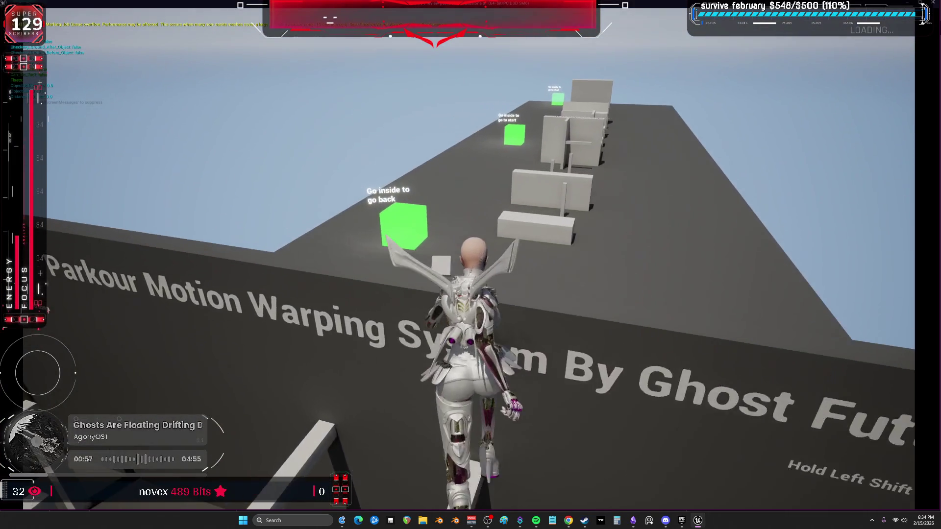
Step: Run at the parkour blocks with W and Space, vaulting over them and clinging to the wall
key(w)
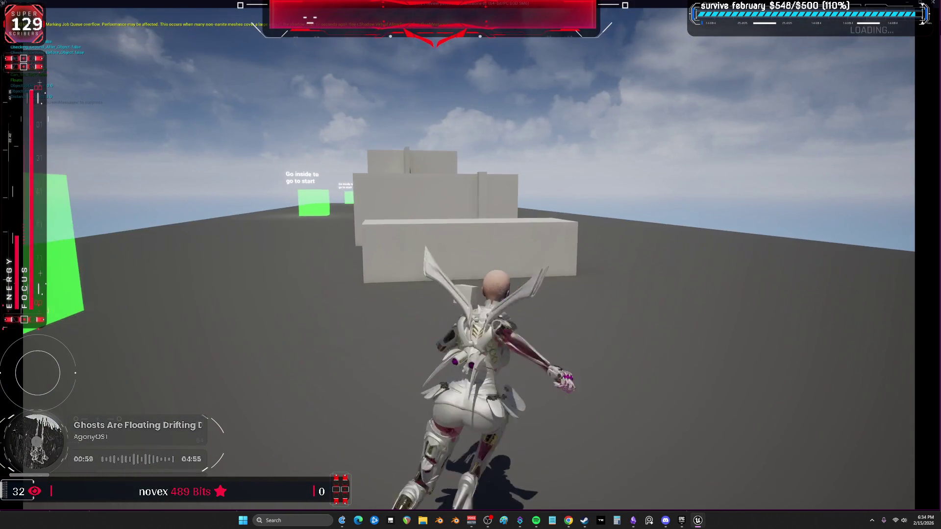
key(space)
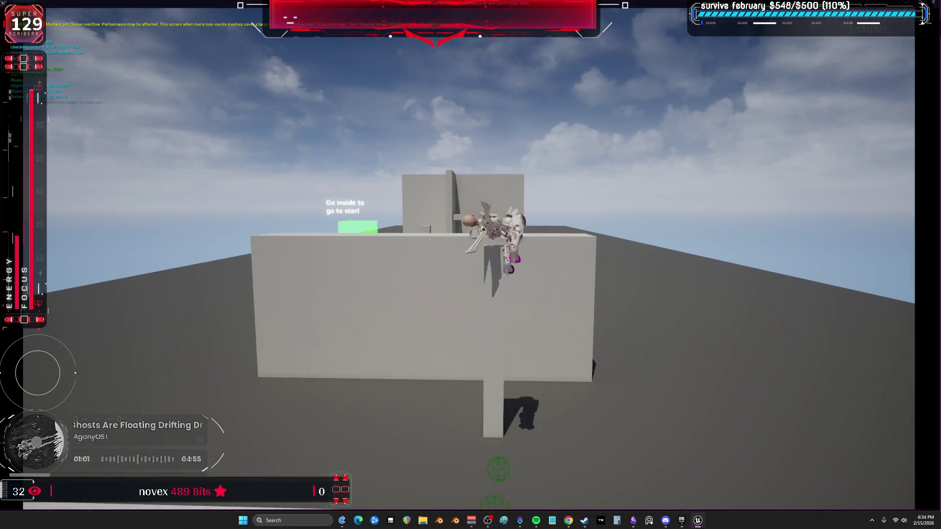
key(w)
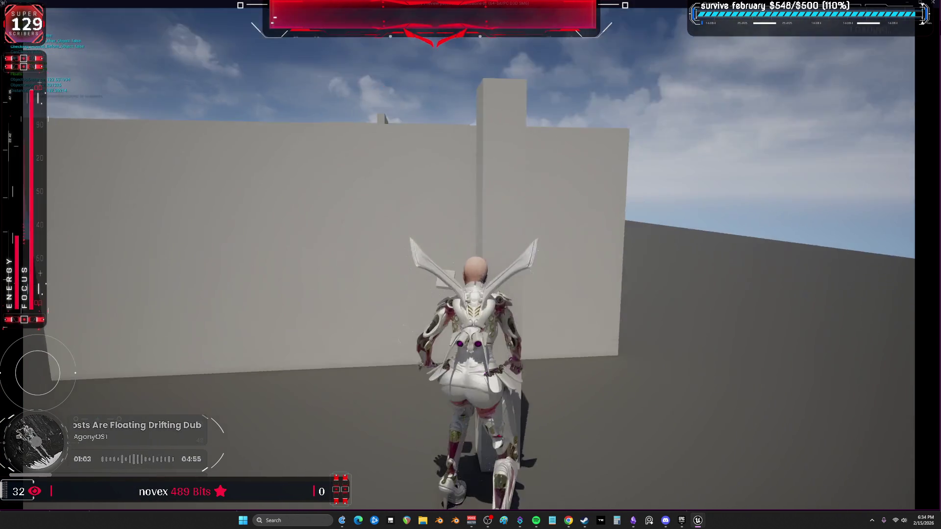
key(space)
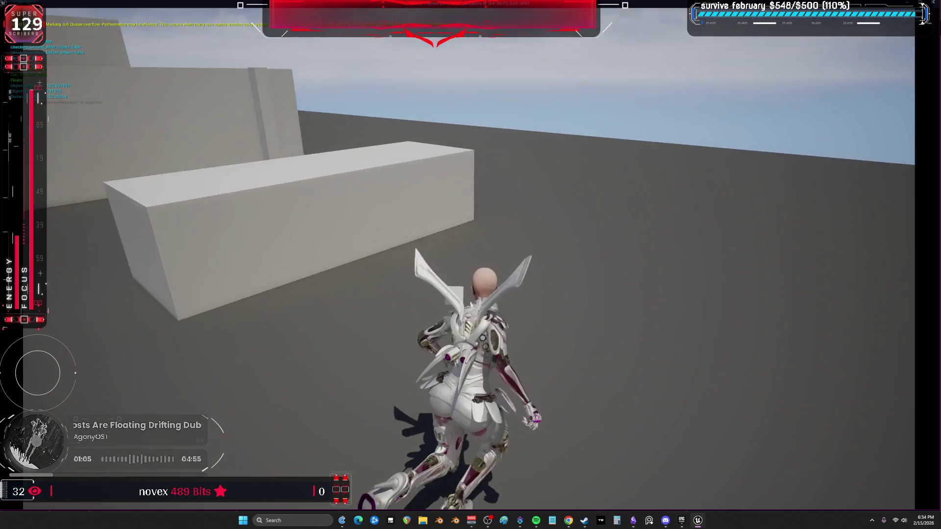
key(w)
key(space)
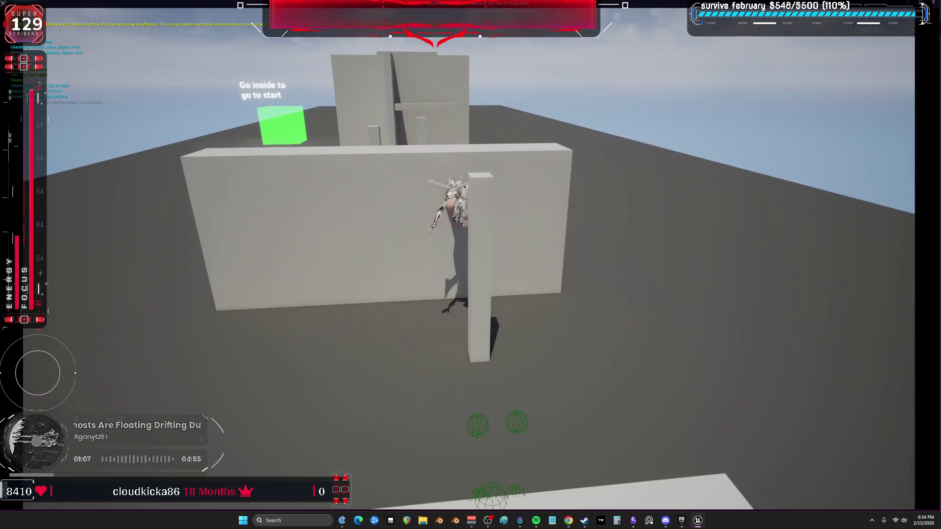
key(w)
key(w)
key(space)
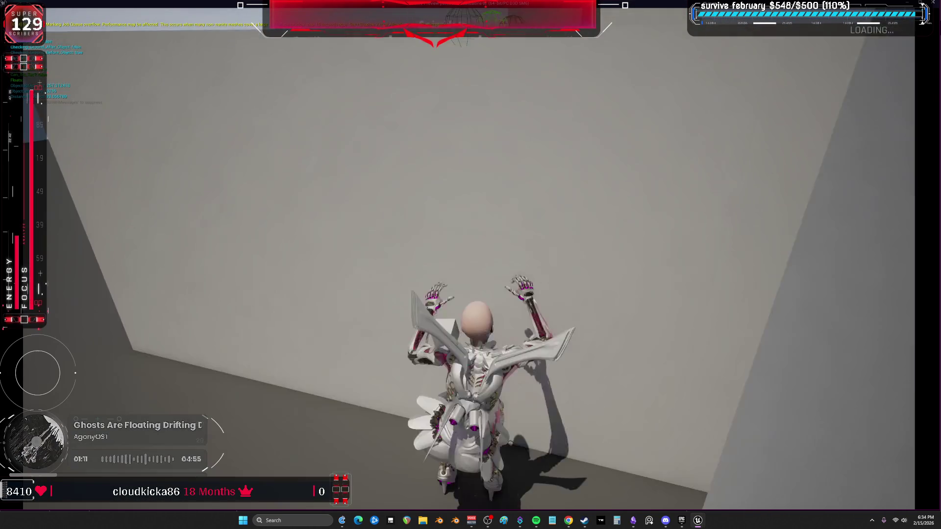
Step: Climb the wall to its top, run back, jump onto the white block and stop playing
key(w)
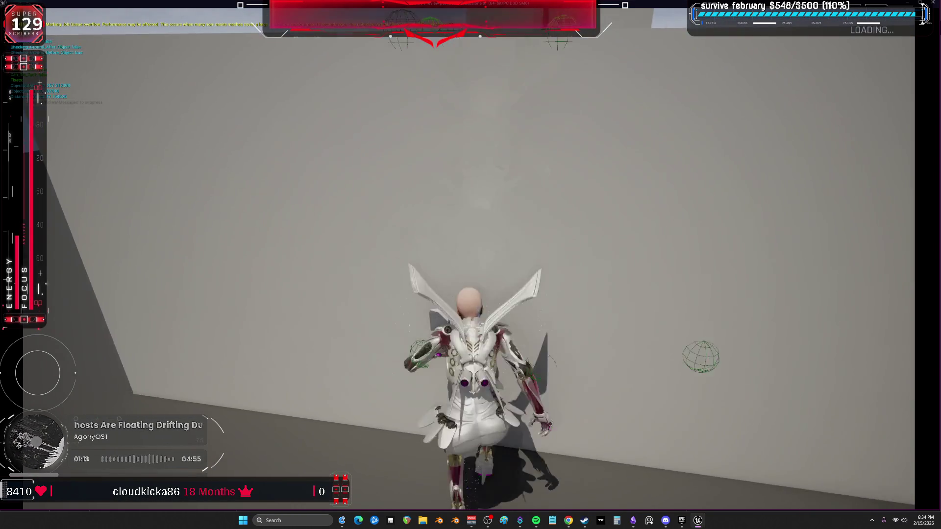
key(w)
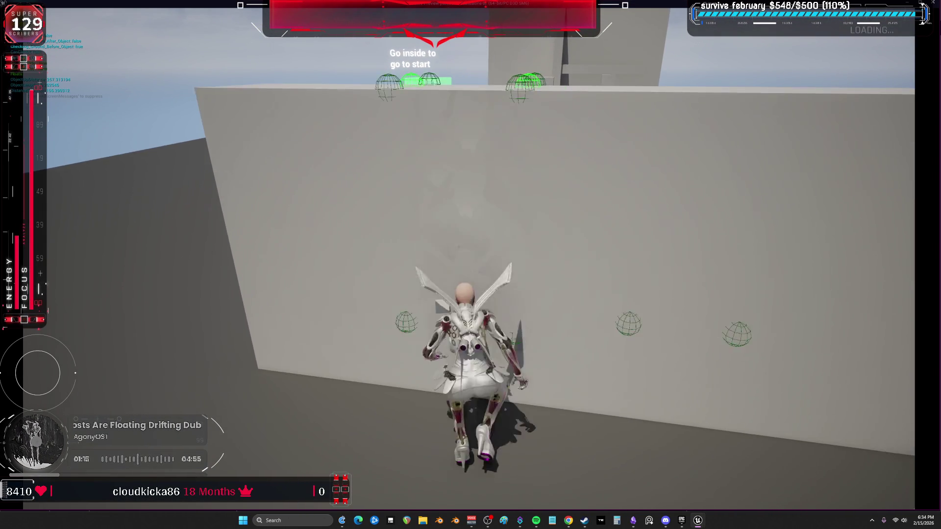
key(w)
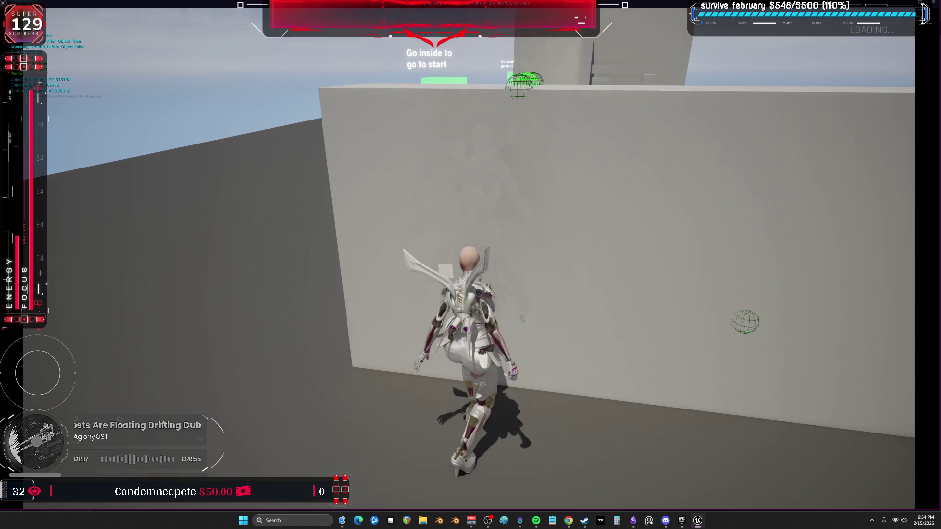
key(s)
key(s)
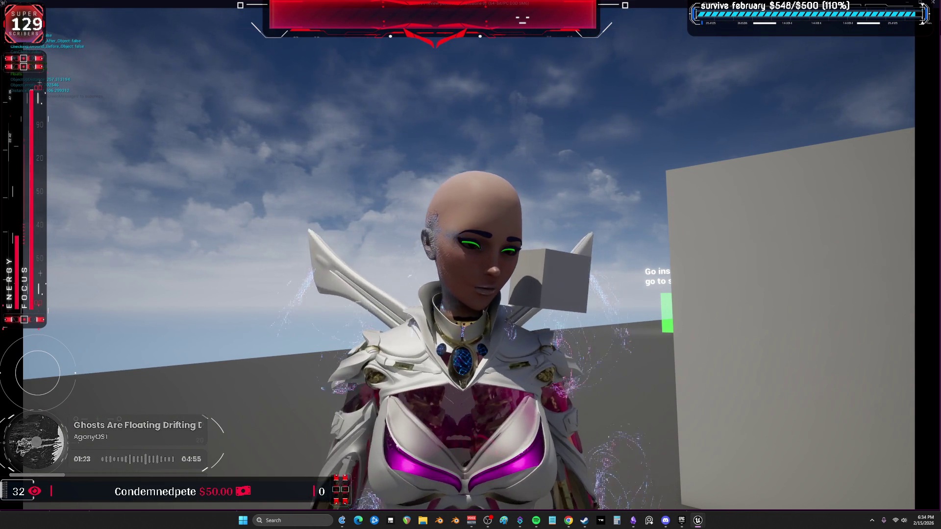
key(w)
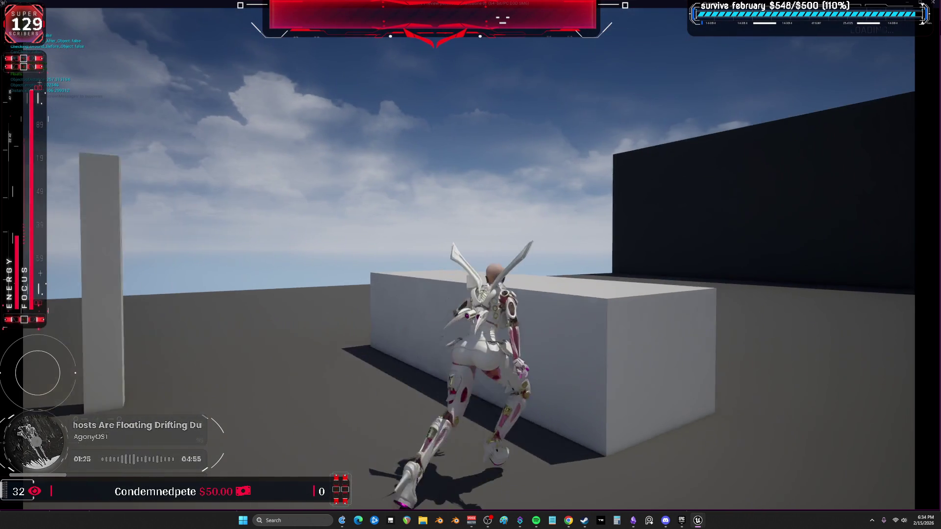
key(space)
key(Escape)
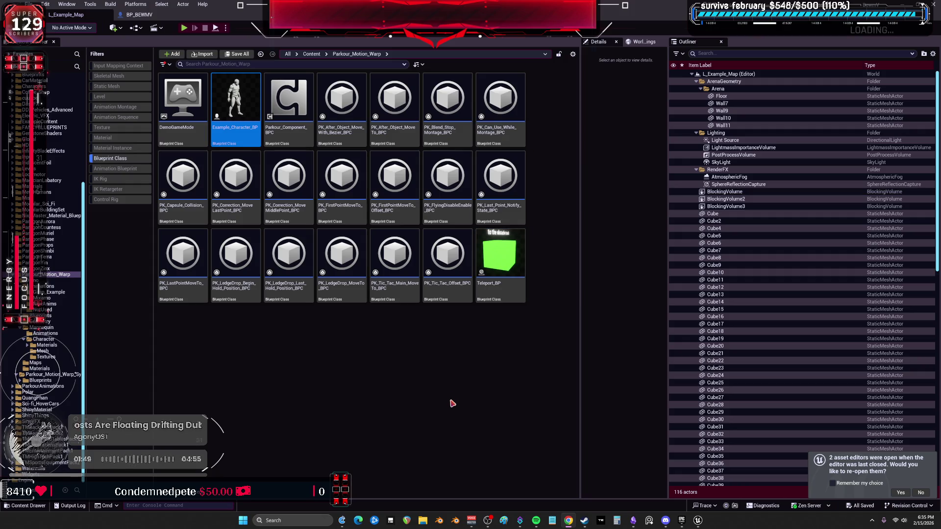
Step: Clear the asset selection and remove the Blueprint Class filter from the Parkour_Motion_Warp folder
click(436, 372)
click(341, 255)
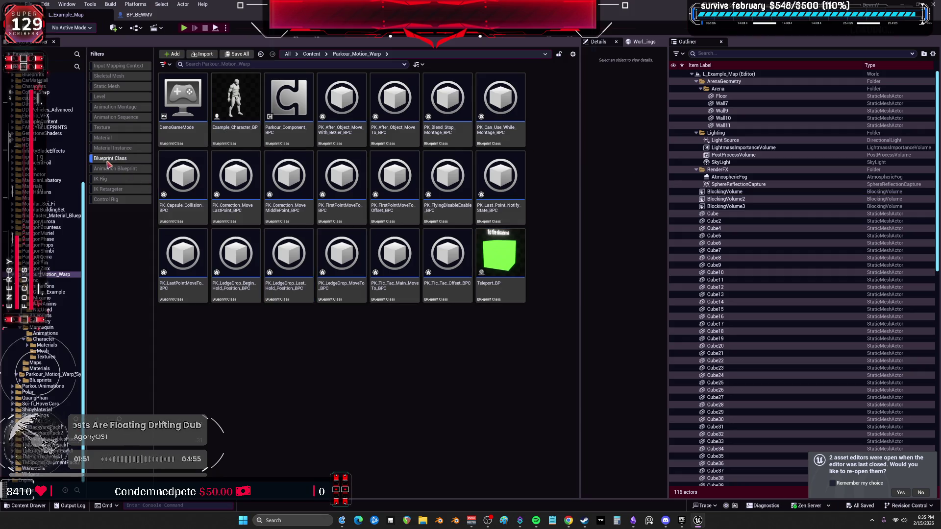
click(106, 159)
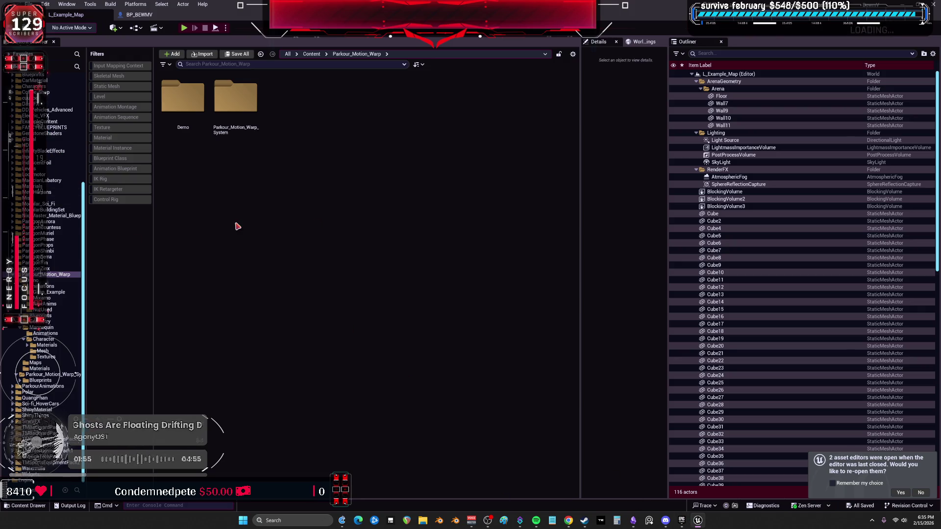
click(682, 521)
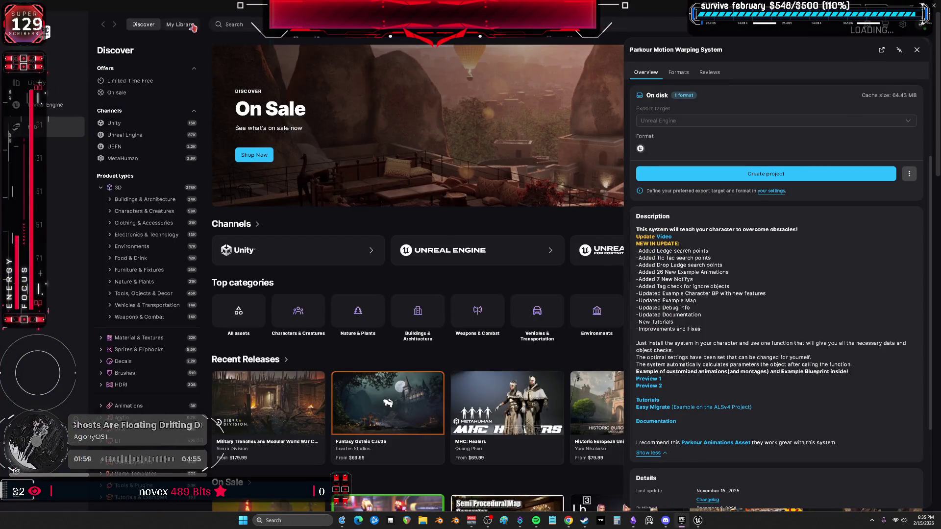
Step: Relaunch the ParkourMotion project from the launcher's Unreal Engine library and return to its editor
click(180, 24)
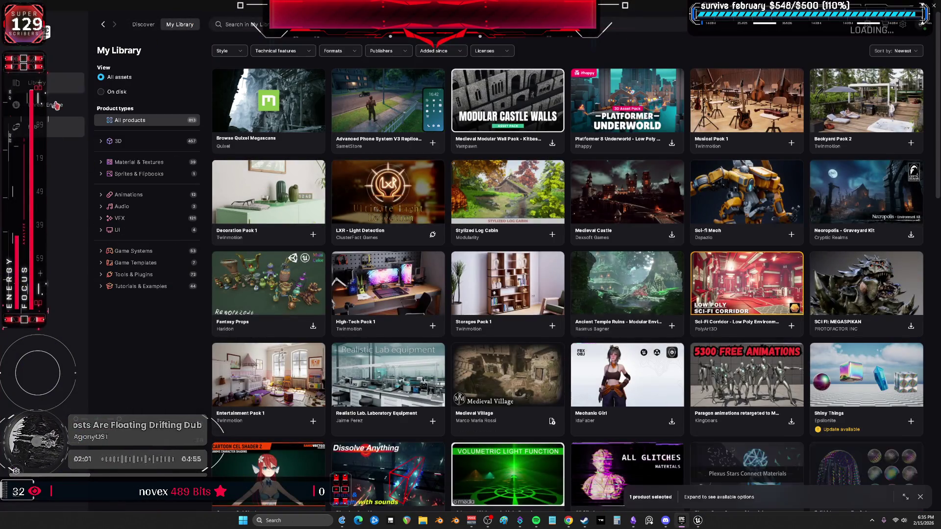
click(49, 105)
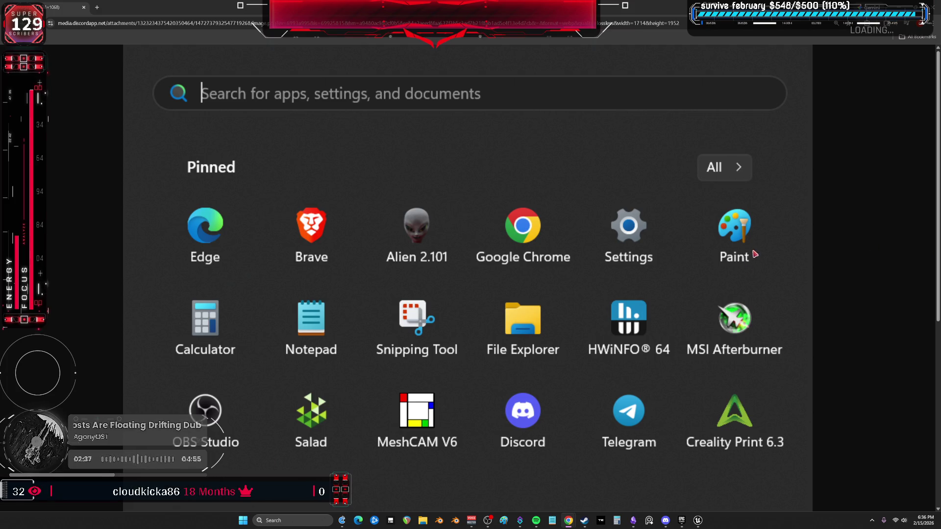
click(934, 13)
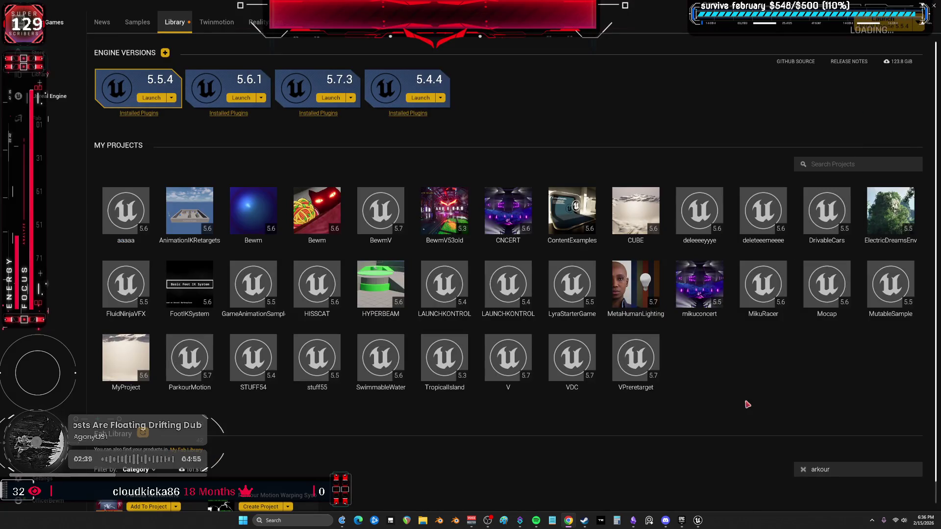
double_click(190, 365)
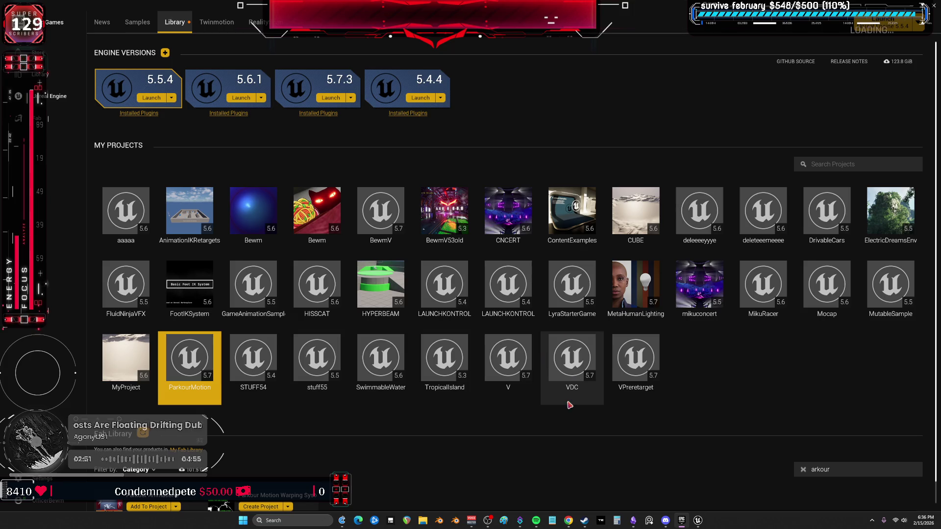
mouse_move(698, 521)
click(717, 483)
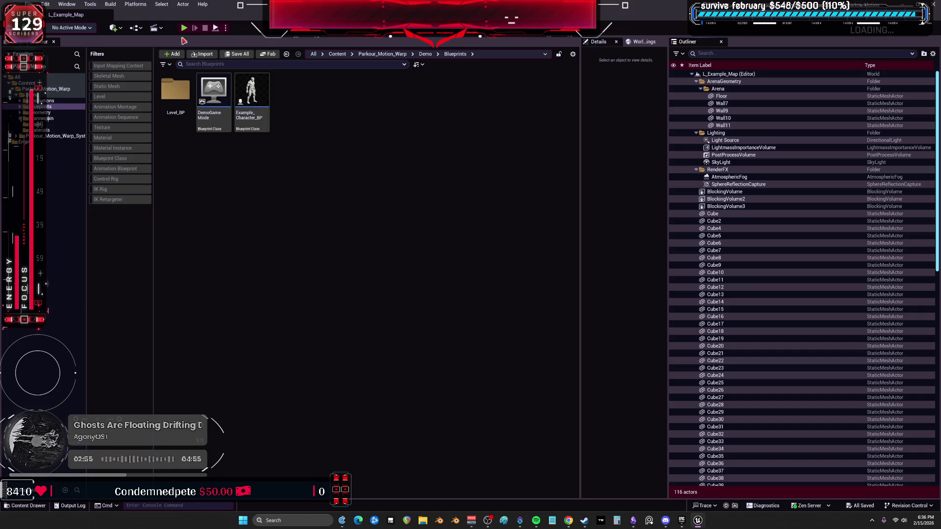
Step: Start a play test, vault the Wide Vault block, and climb onto the wall and platform
click(184, 28)
click(456, 297)
key(w)
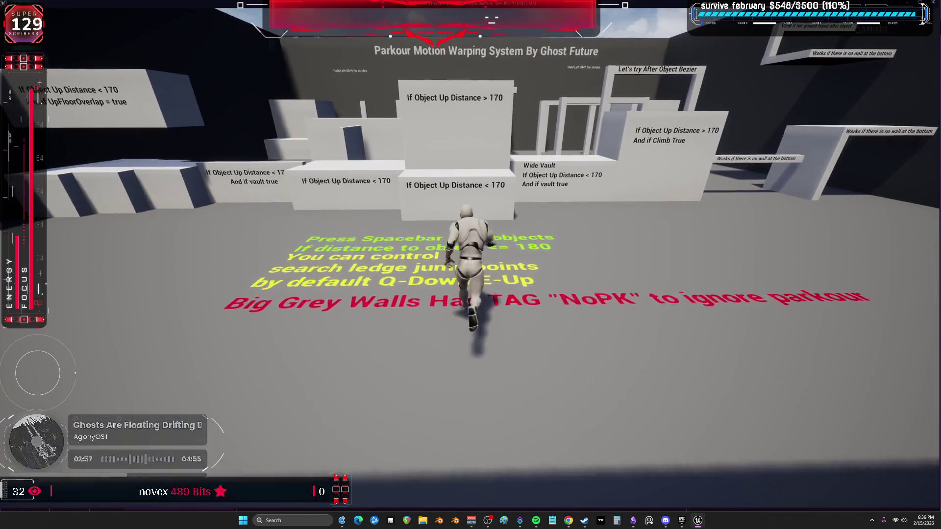
key(space)
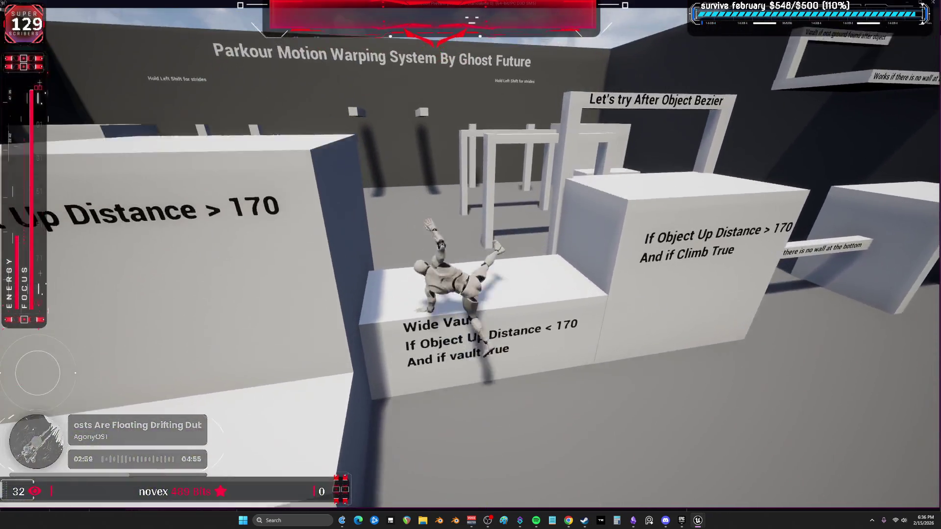
key(w)
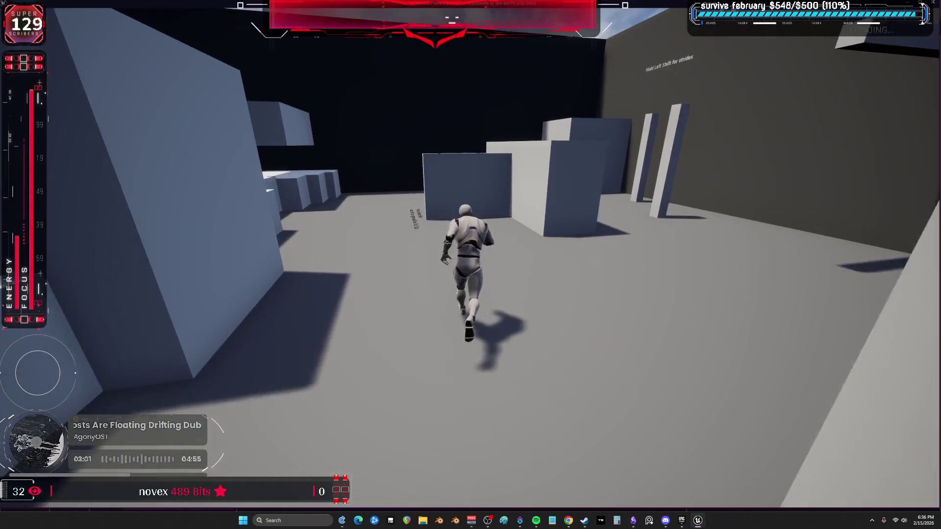
key(space)
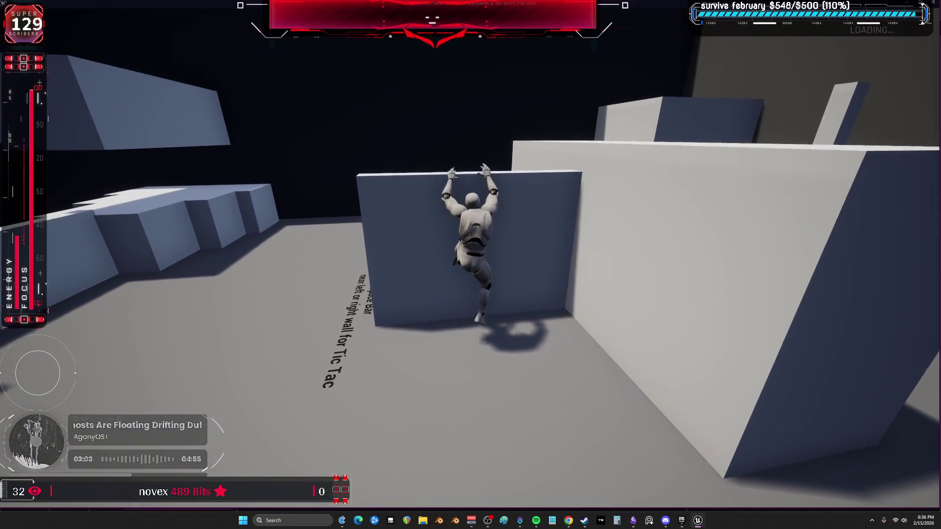
key(w)
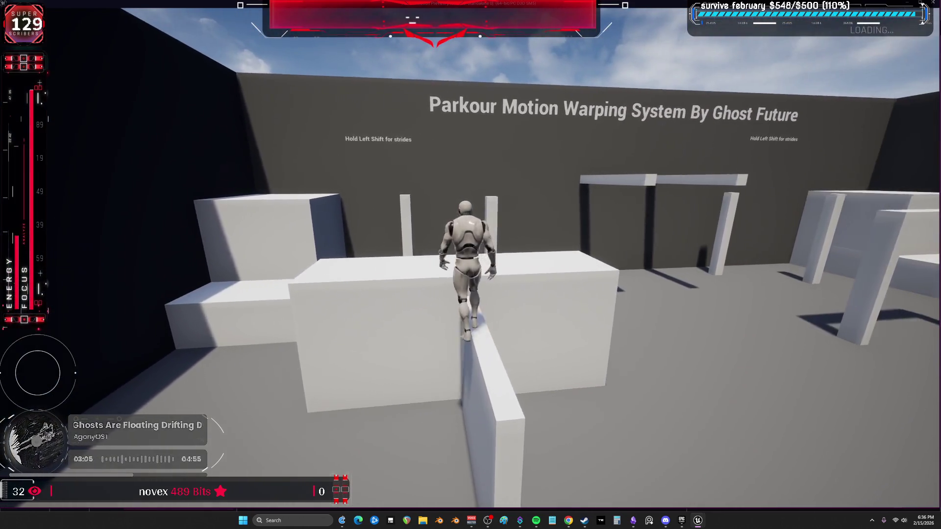
key(w)
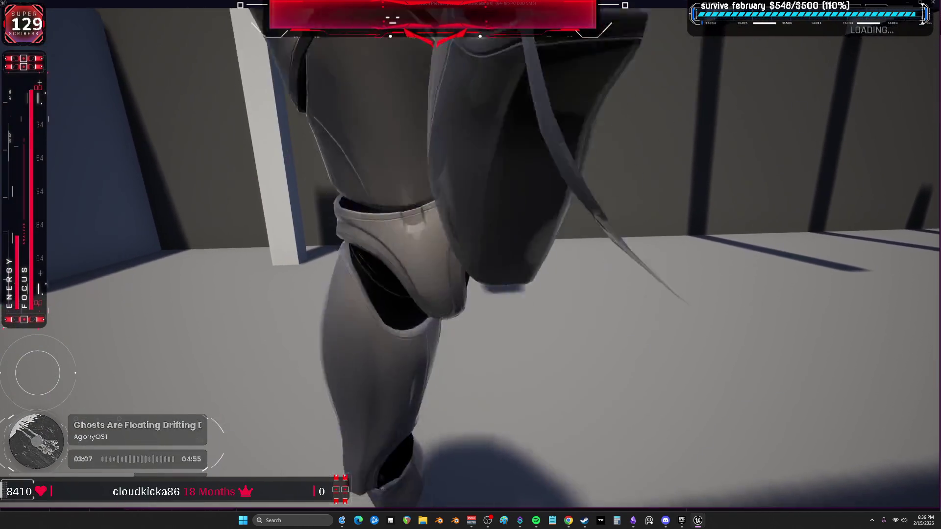
key(w)
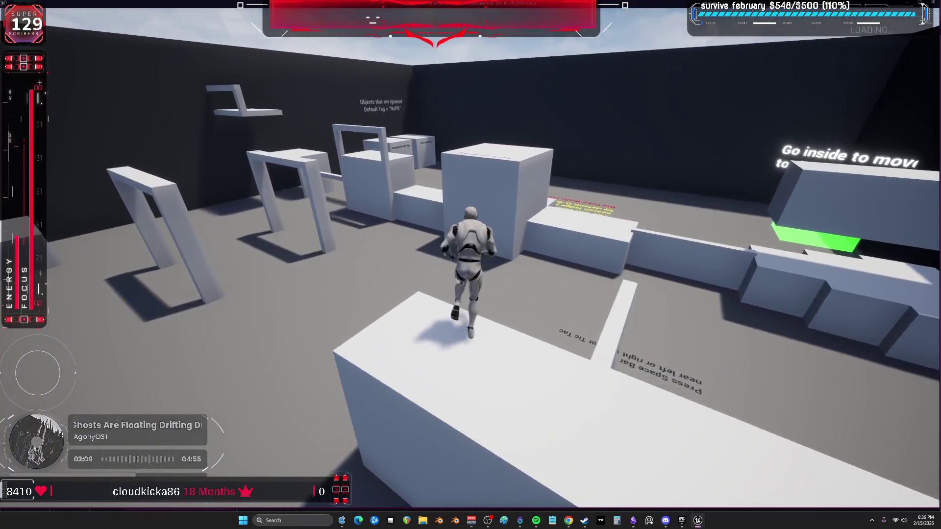
Step: Mantle the tall block, teleport through the green cube, wall-run and climb, then stop playing
key(w)
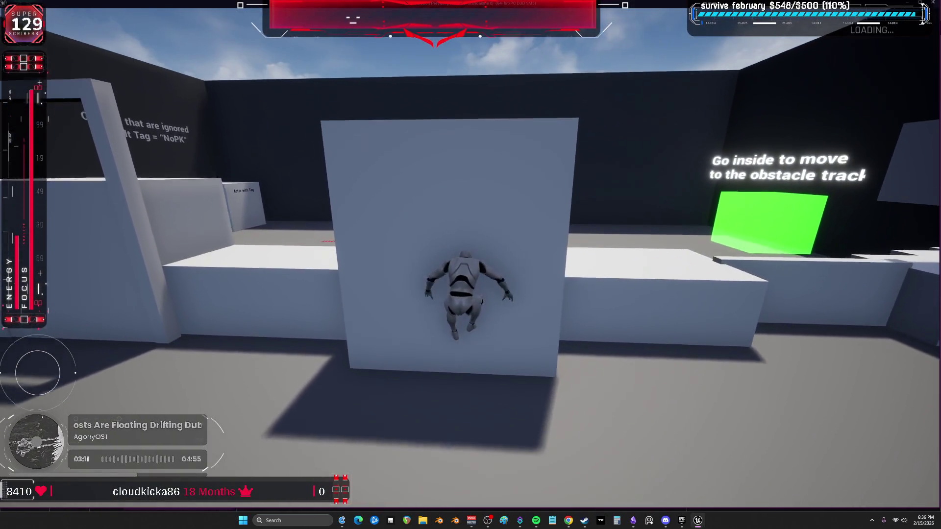
key(w)
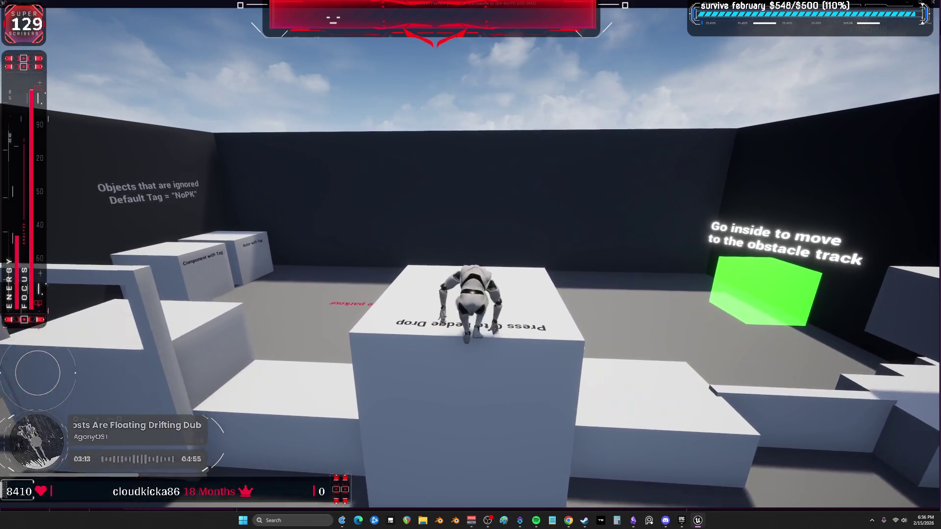
key(w)
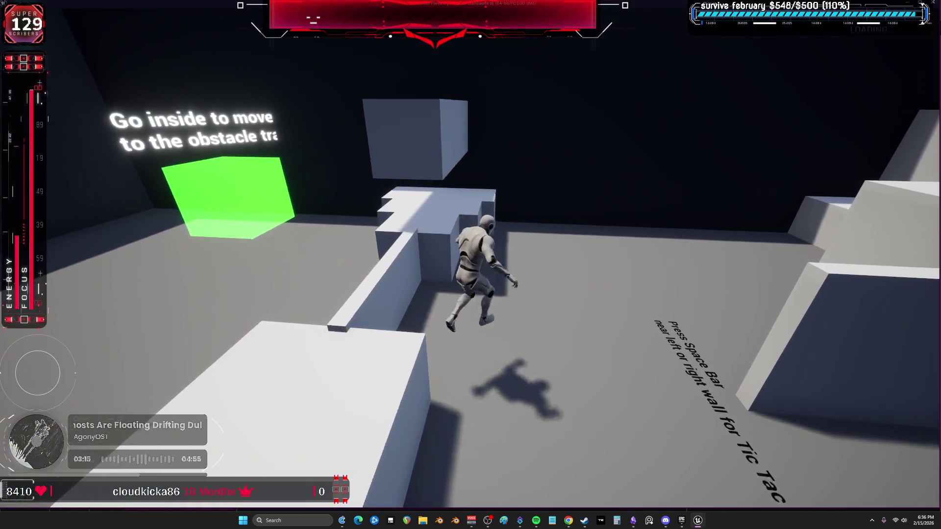
key(w)
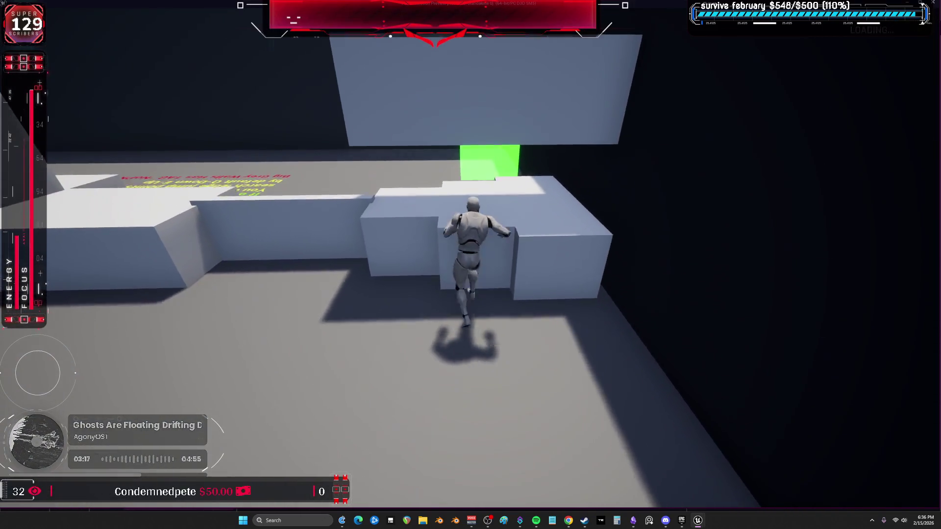
key(w)
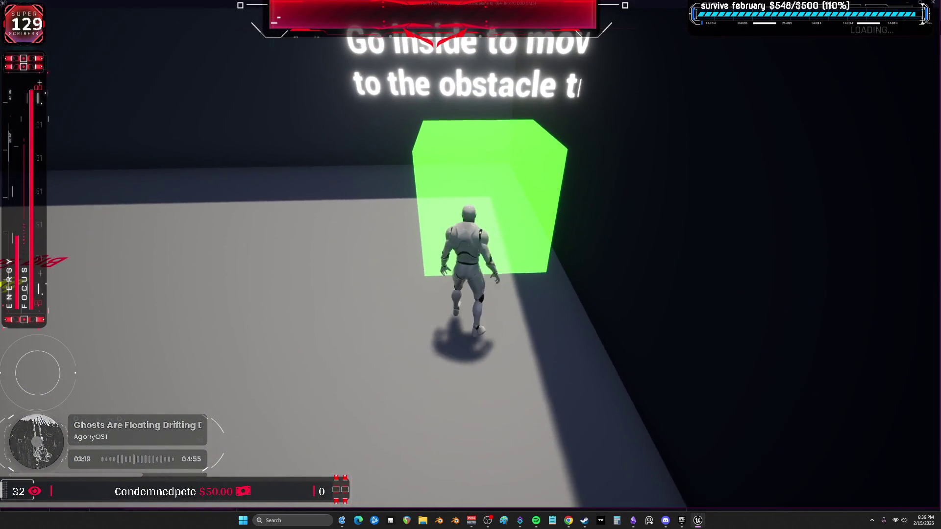
key(w)
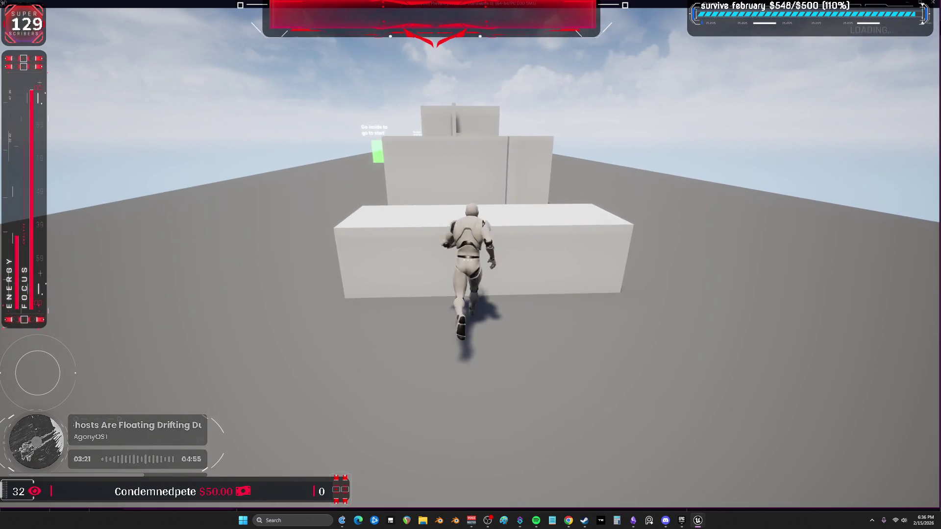
key(w)
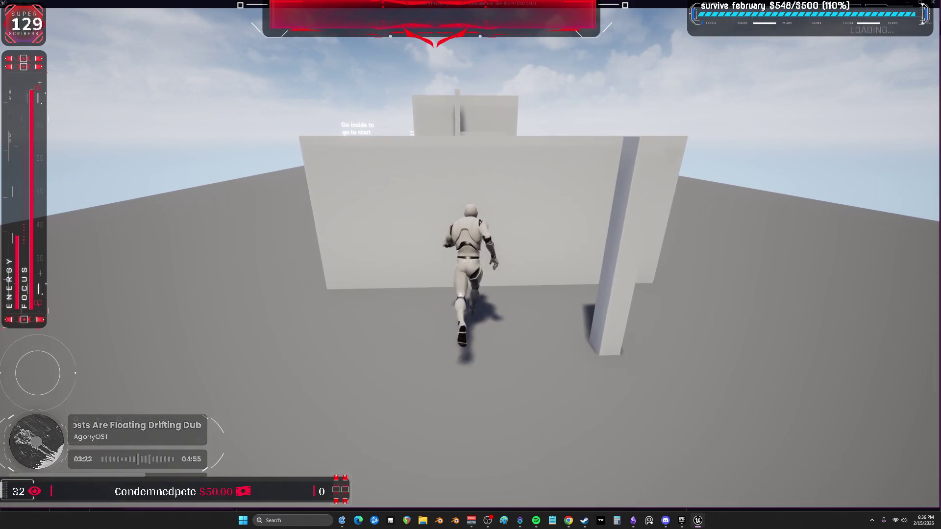
key(w)
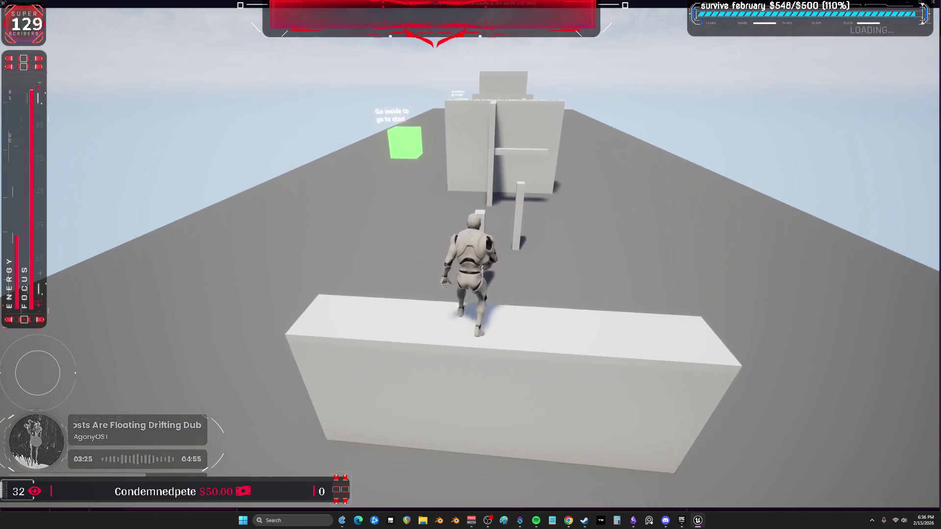
key(w)
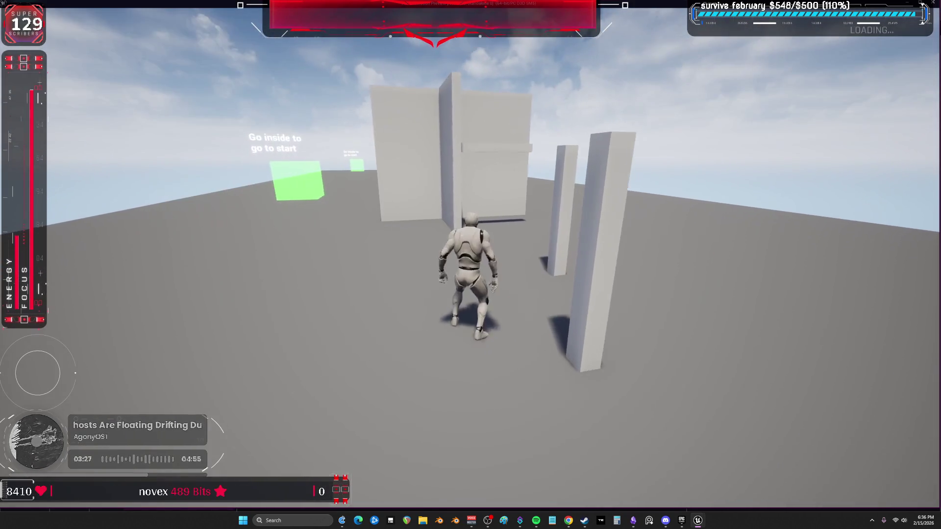
key(w)
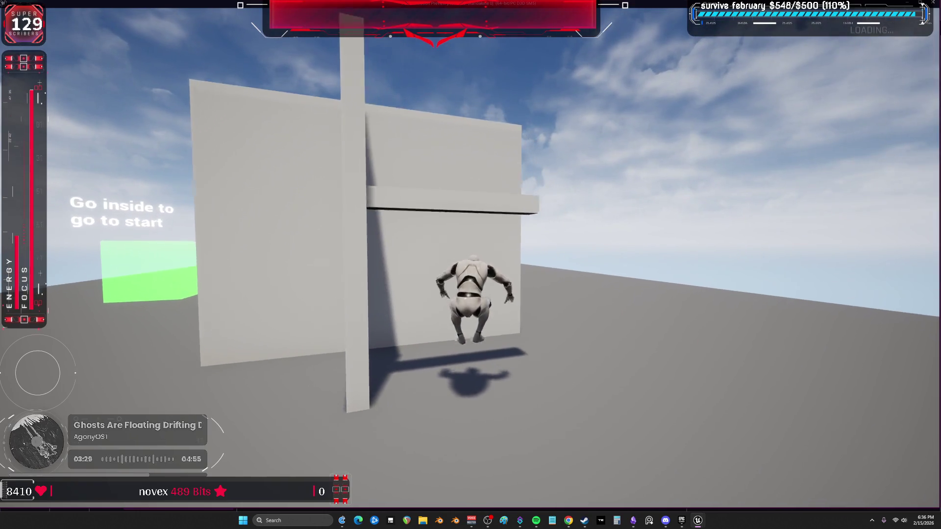
key(w)
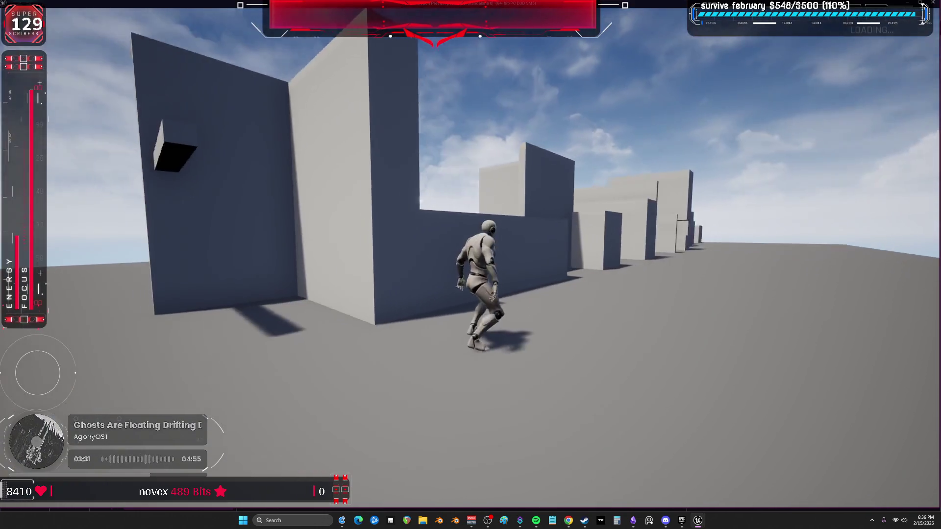
key(Escape)
double_click(263, 81)
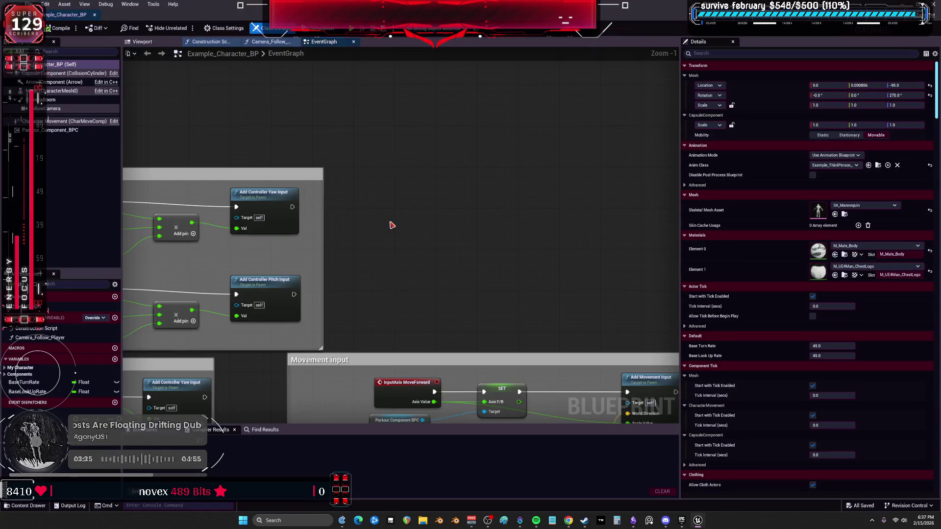
scroll(259, 247, down, 6)
drag(258, 246, 517, 216)
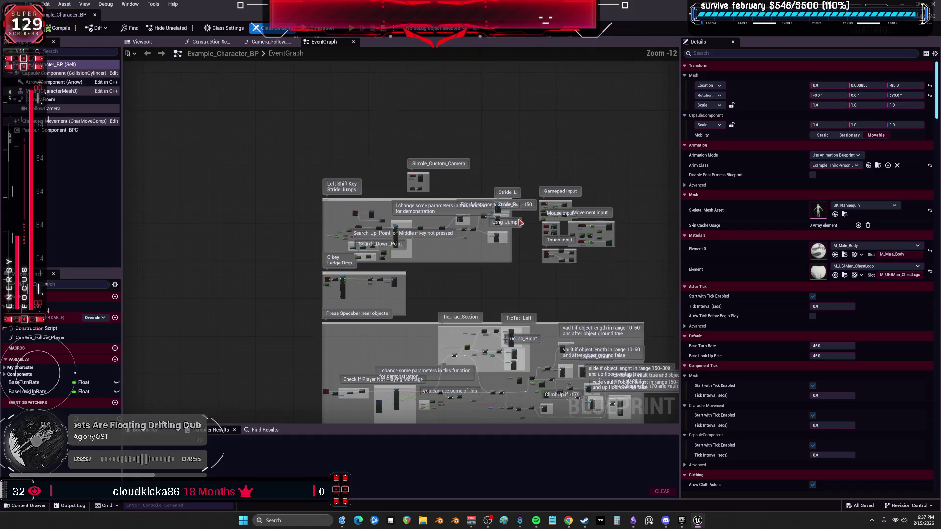
drag(469, 288, 468, 202)
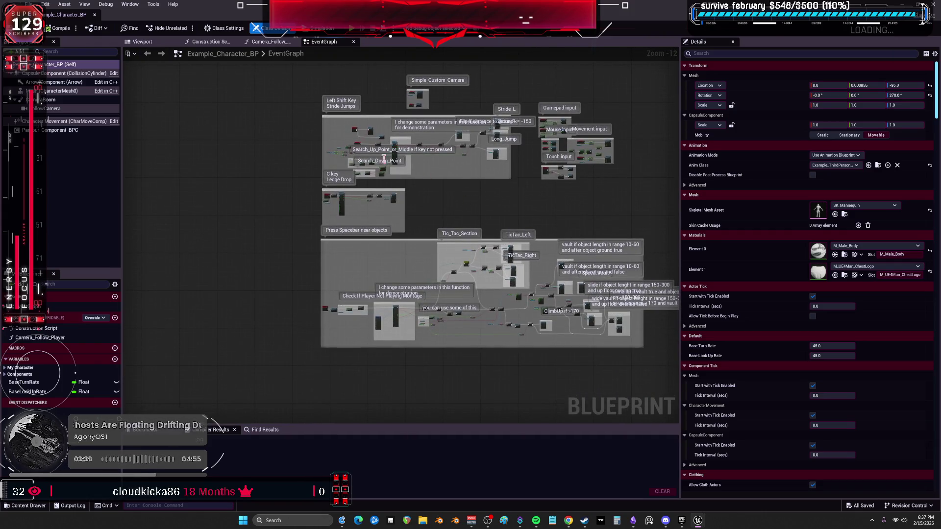
scroll(393, 164, up, 6)
scroll(342, 129, up, 4)
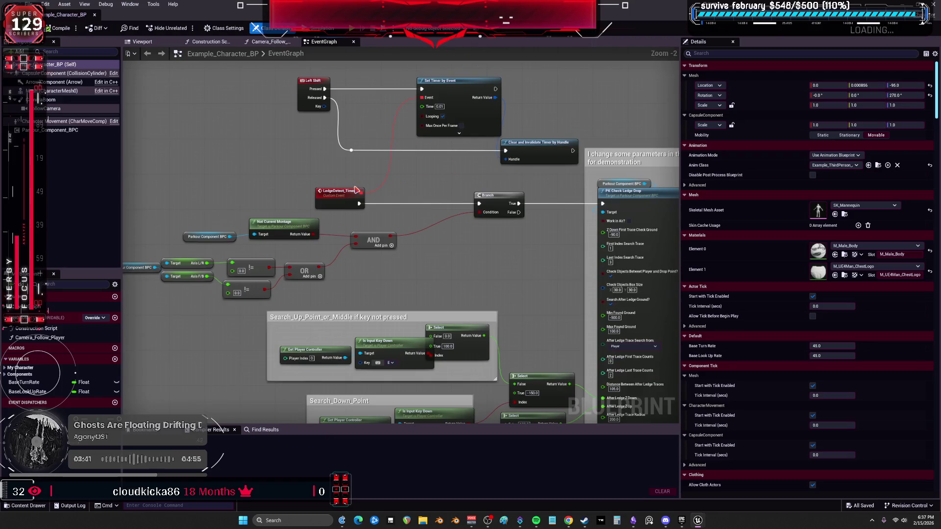
scroll(356, 190, down, 5)
scroll(398, 157, up, 4)
scroll(498, 73, down, 5)
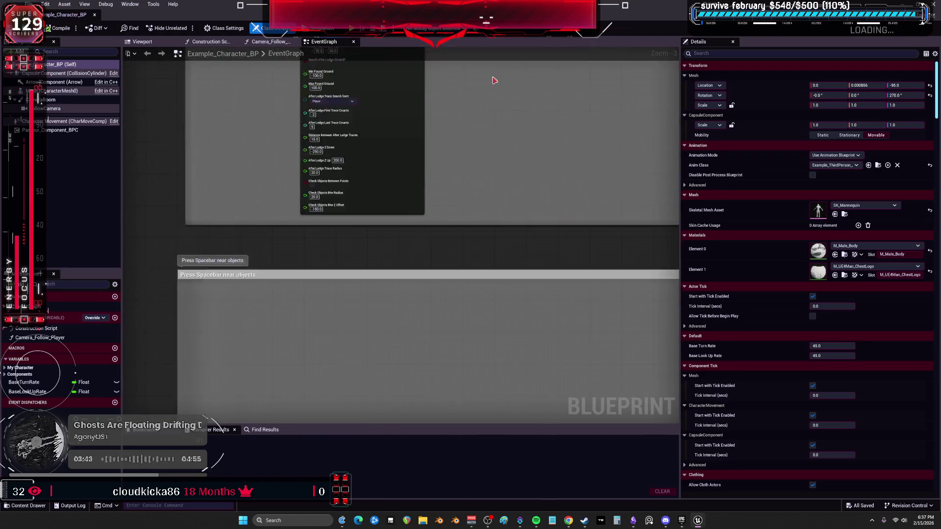
scroll(500, 153, up, 5)
drag(567, 154, 506, 130)
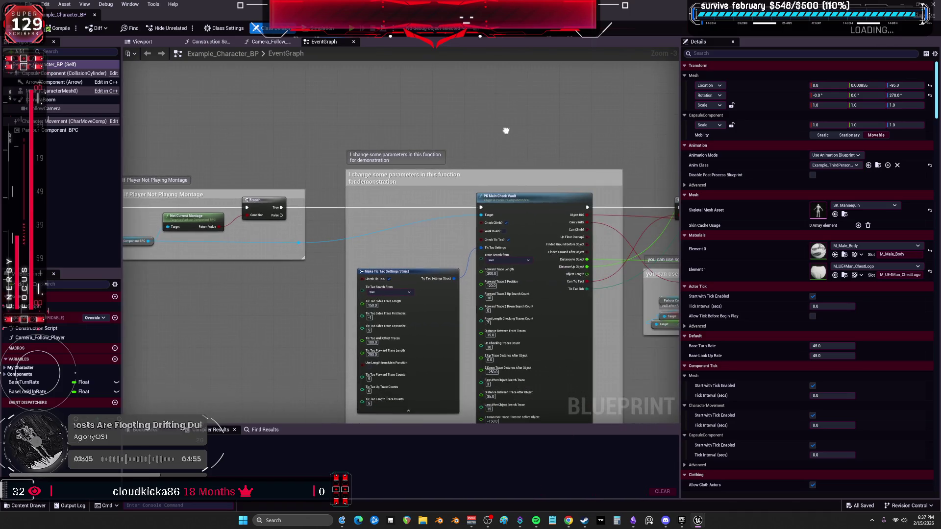
mouse_move(316, 175)
mouse_down()
mouse_move(519, 121)
mouse_move(407, 147)
mouse_move(477, 254)
mouse_move(451, 175)
mouse_up()
scroll(350, 172, up, 3)
click(329, 183)
click(431, 144)
mouse_move(540, 121)
mouse_down()
mouse_move(392, 92)
mouse_move(392, 160)
mouse_up()
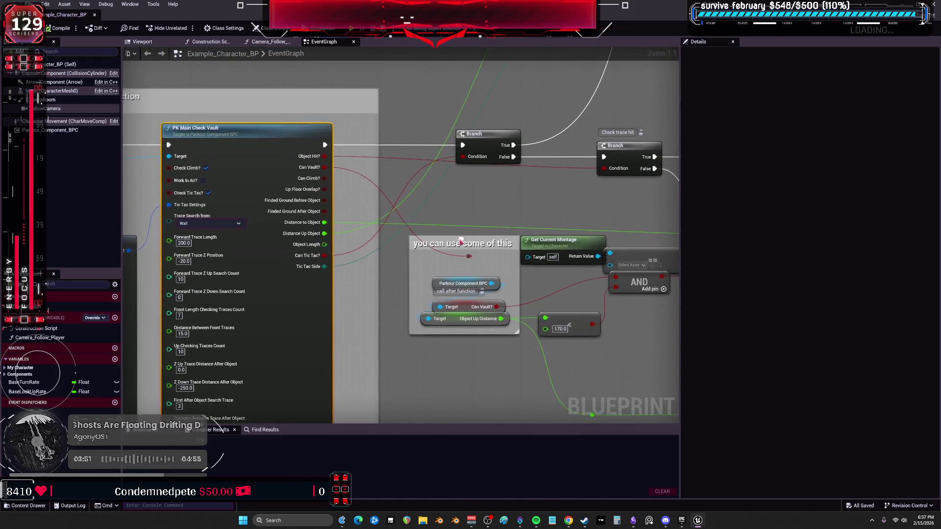
click(79, 131)
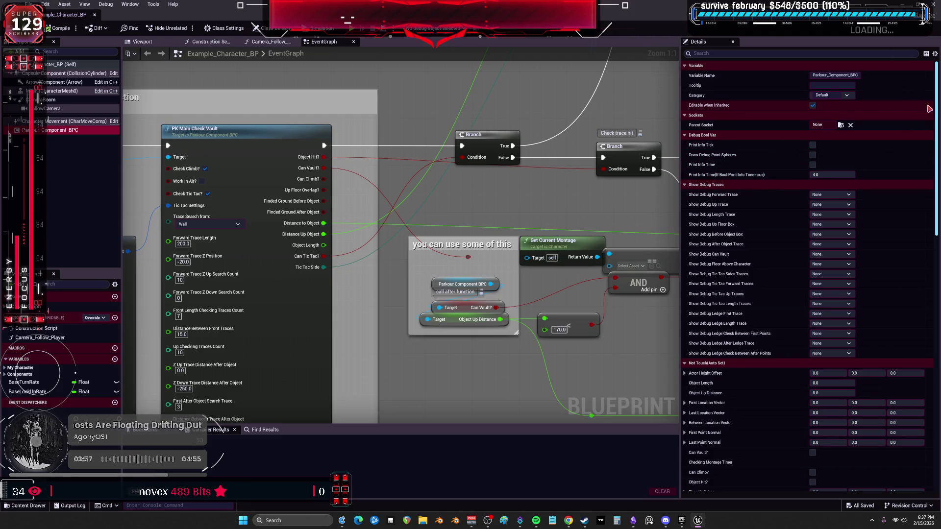
scroll(922, 196, down, 8)
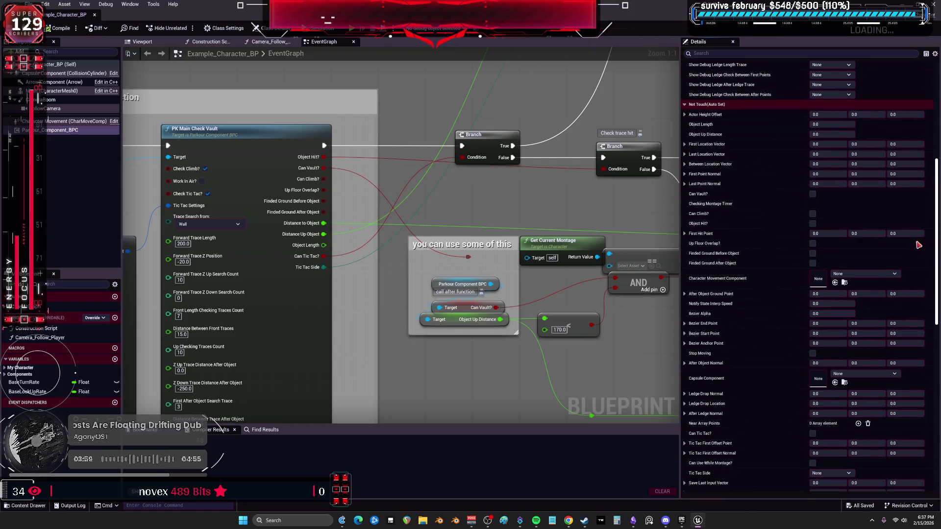
scroll(918, 245, down, 15)
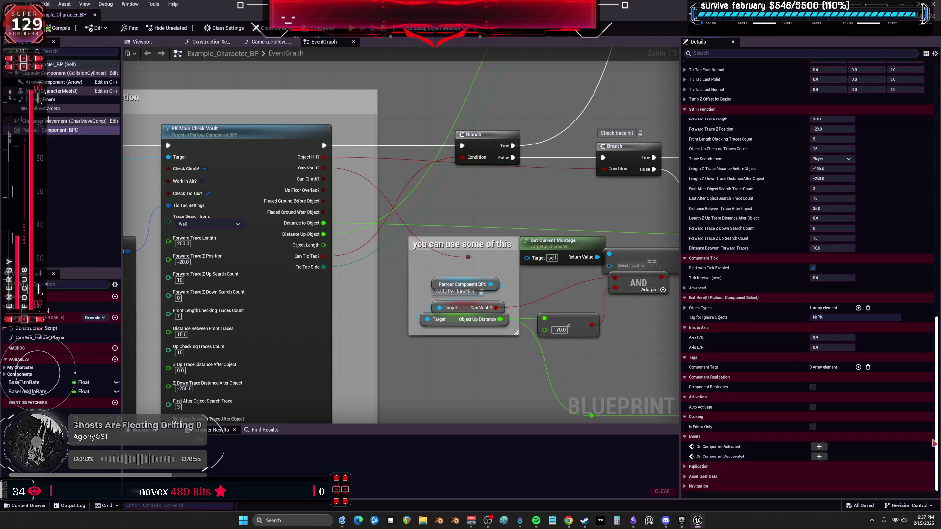
drag(933, 443, 933, 186)
scroll(540, 239, down, 3)
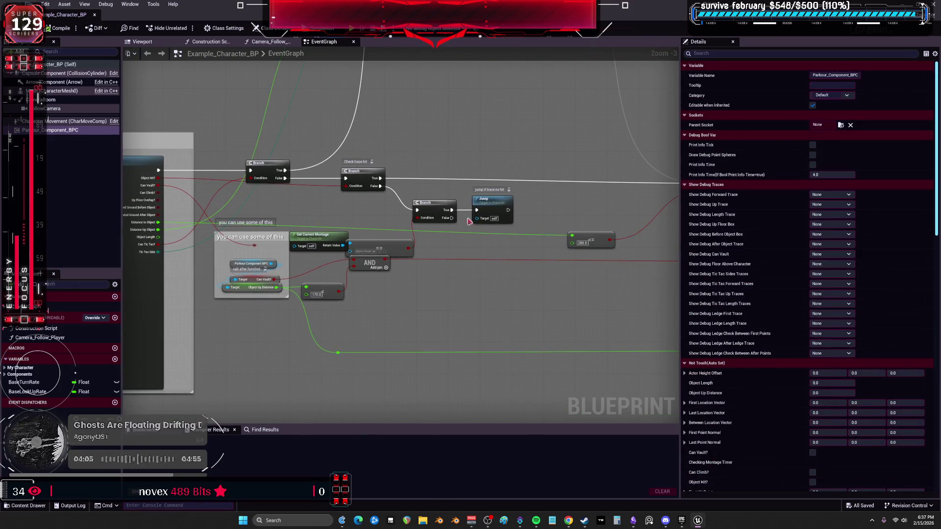
drag(473, 211, 499, 257)
drag(601, 139, 428, 174)
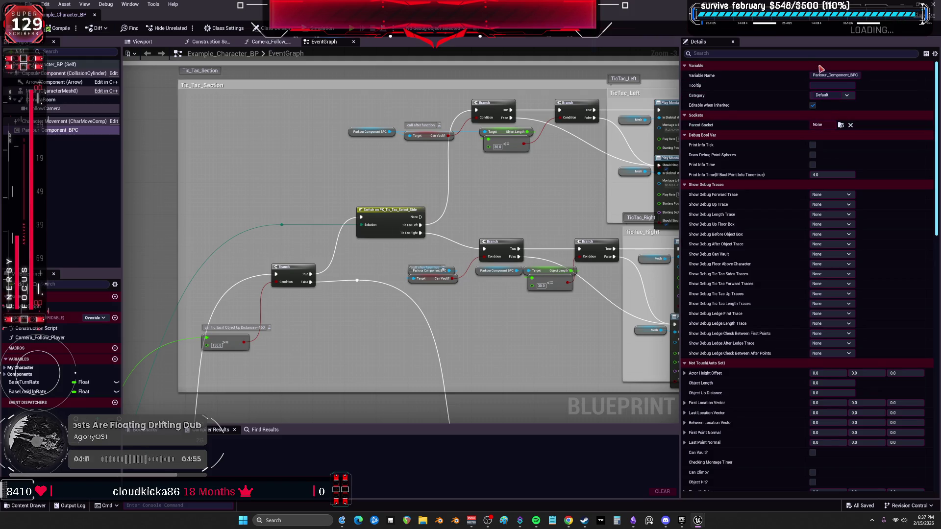
key(alt+Tab)
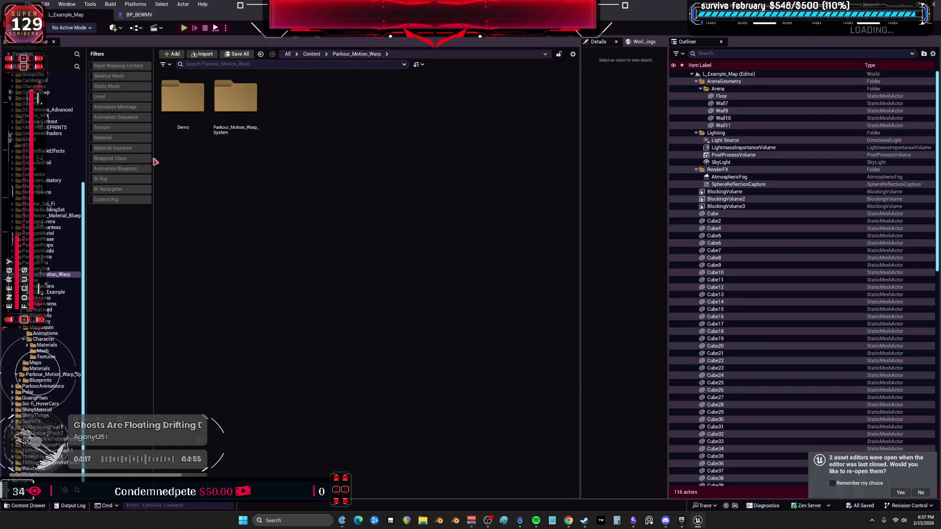
scroll(44, 257, up, 5)
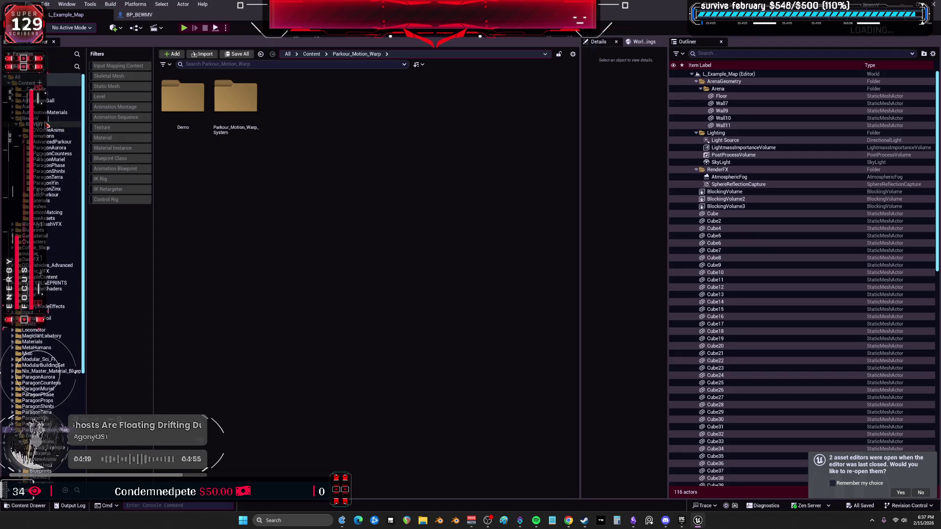
Step: Open the BP_BEWMV blueprint from the BEWMV folder and inspect its Parkour_Component_BPC settings
click(47, 125)
double_click(448, 179)
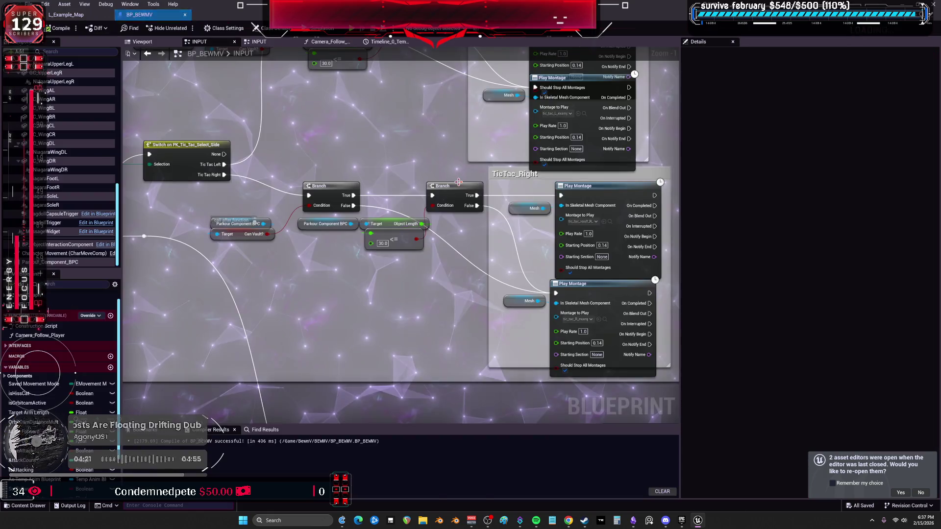
click(51, 262)
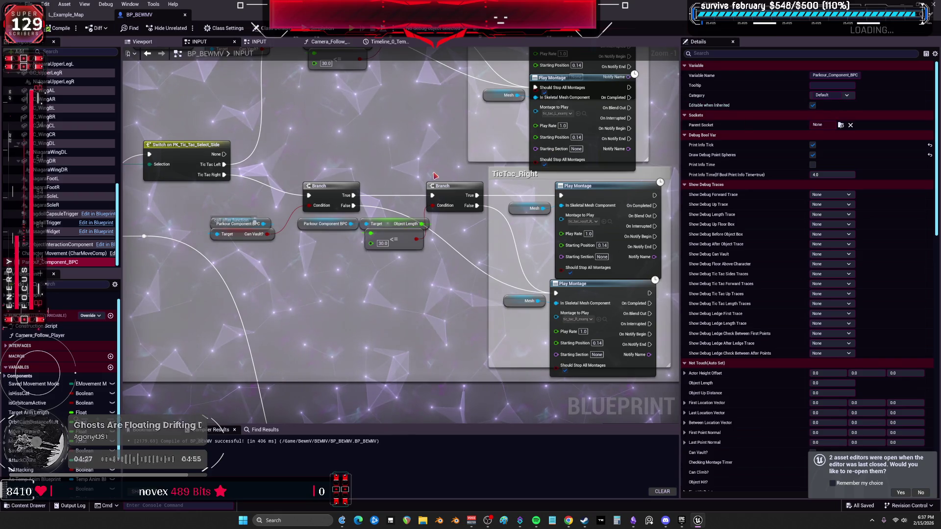
scroll(438, 173, down, 1)
scroll(439, 173, down, 3)
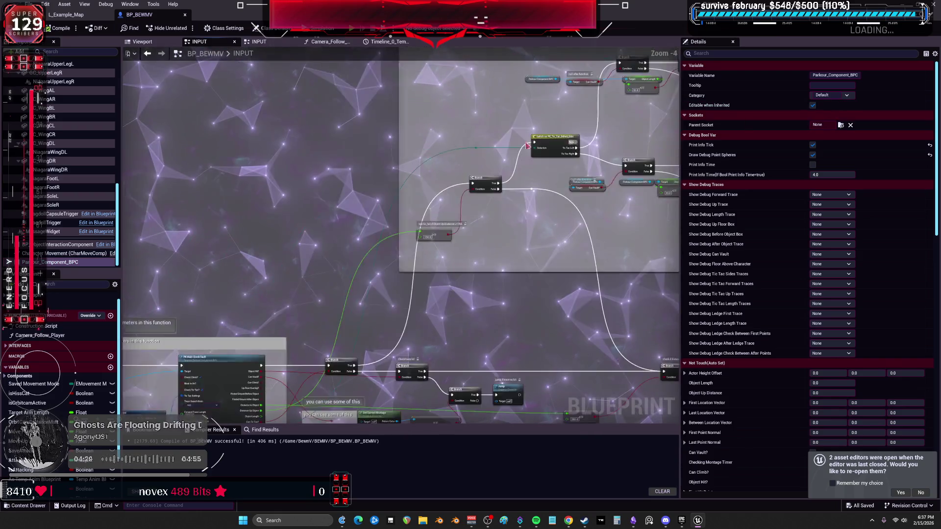
scroll(492, 125, up, 4)
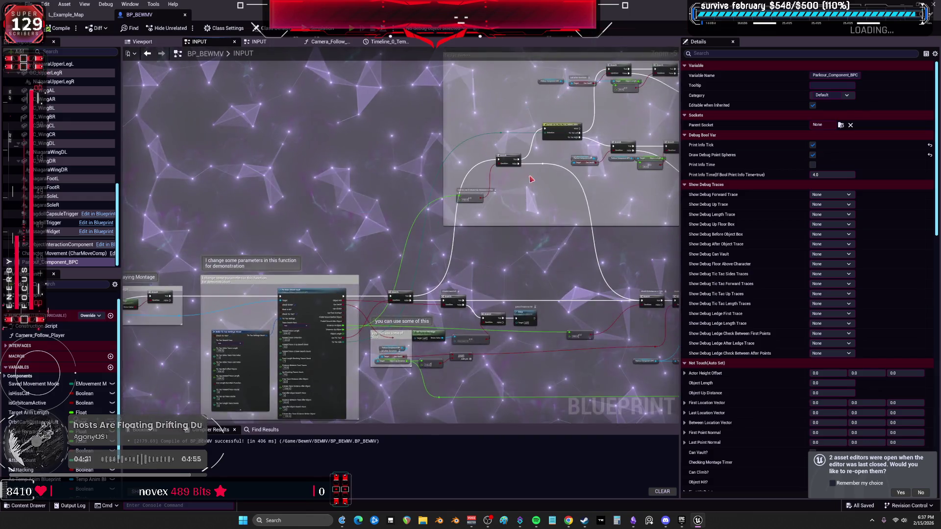
scroll(485, 303, down, 3)
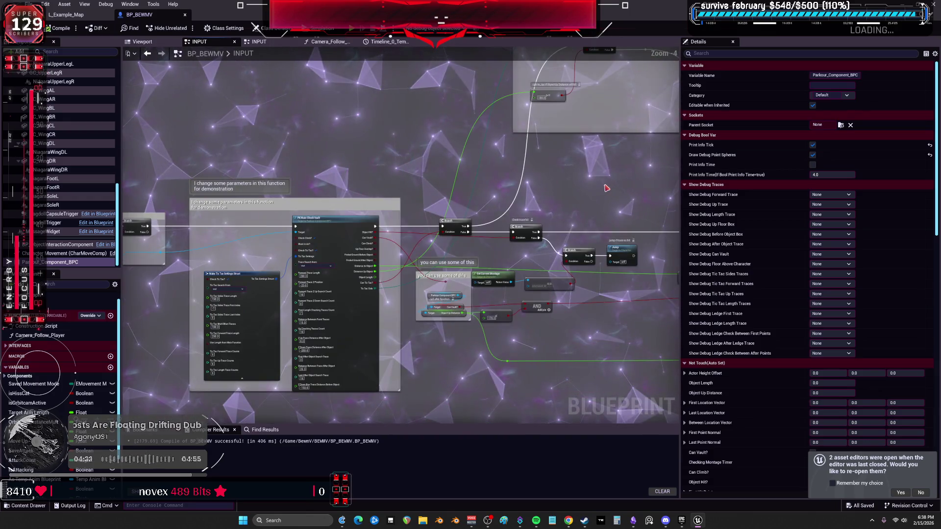
scroll(602, 187, up, 3)
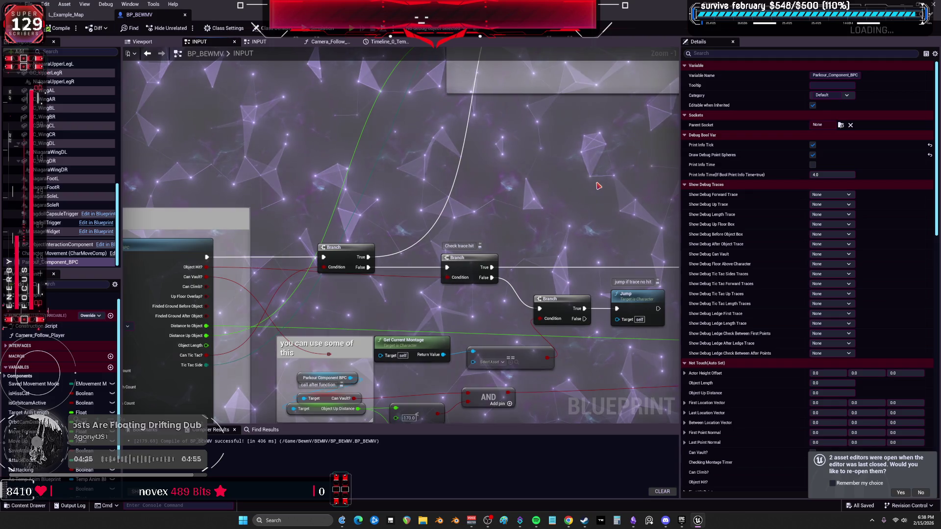
Step: Wire the Vault node into the 'check object up distance' Branch and preview the climb-start montage
drag(510, 248, 346, 176)
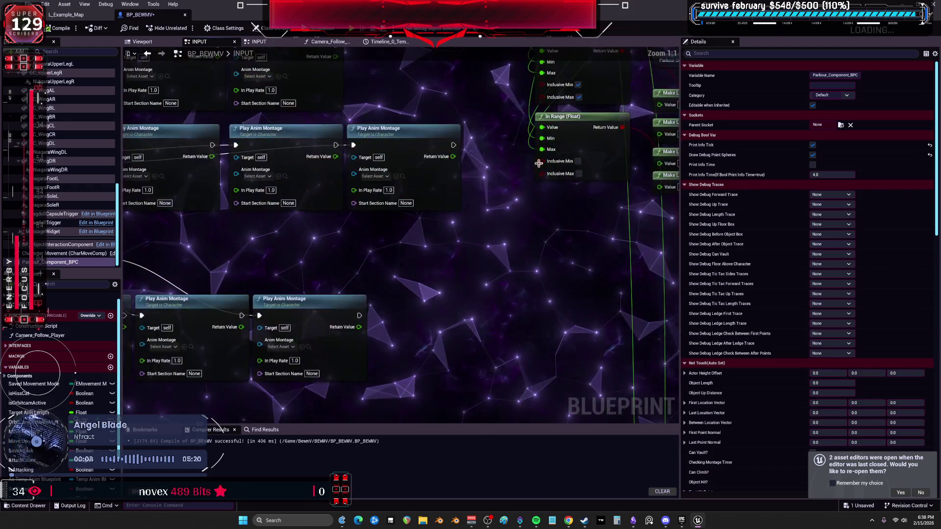
scroll(441, 270, down, 4)
scroll(484, 171, up, 4)
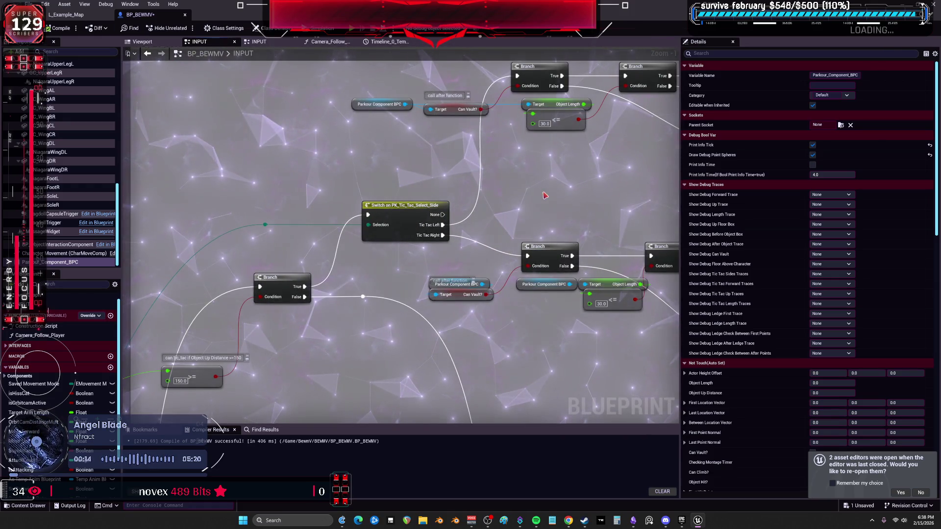
scroll(544, 196, down, 2)
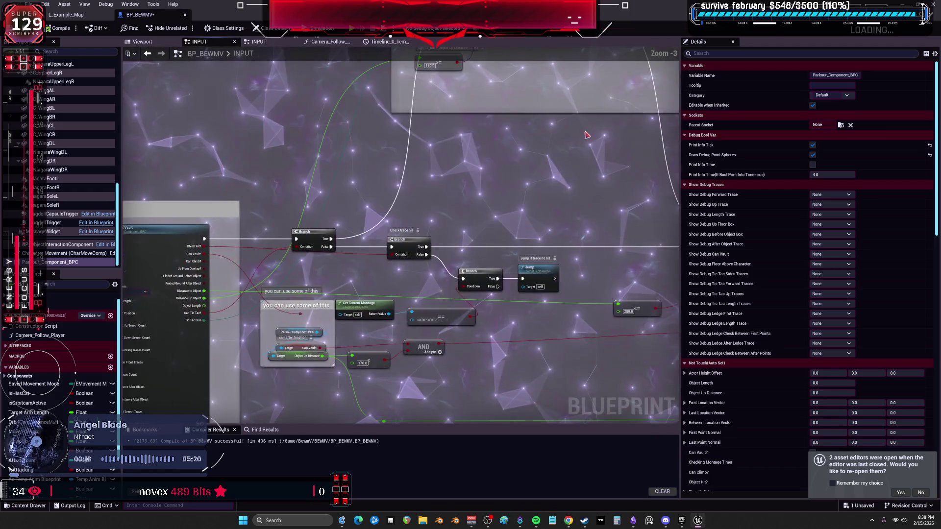
mouse_move(204, 240)
mouse_down()
mouse_move(638, 274)
mouse_move(657, 289)
mouse_move(479, 304)
mouse_move(399, 297)
mouse_move(400, 357)
mouse_move(314, 350)
mouse_up()
drag(481, 320, 510, 195)
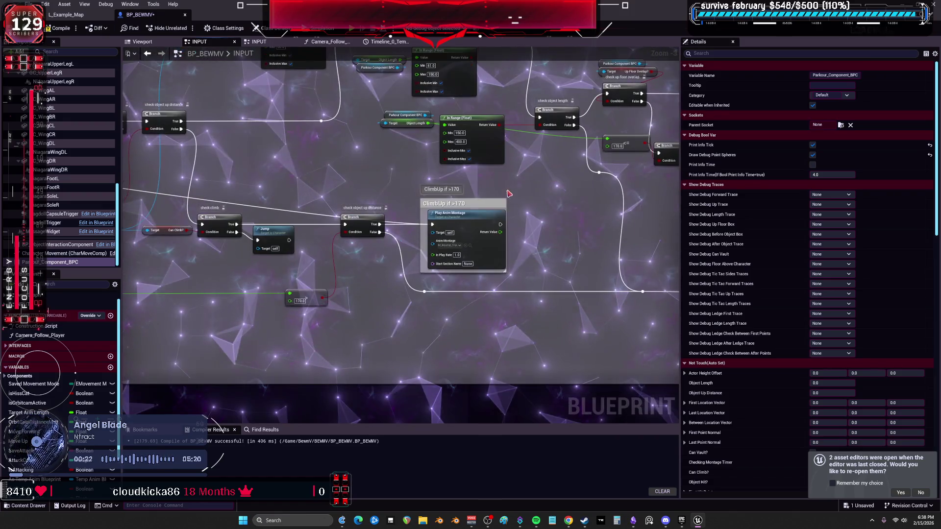
click(480, 232)
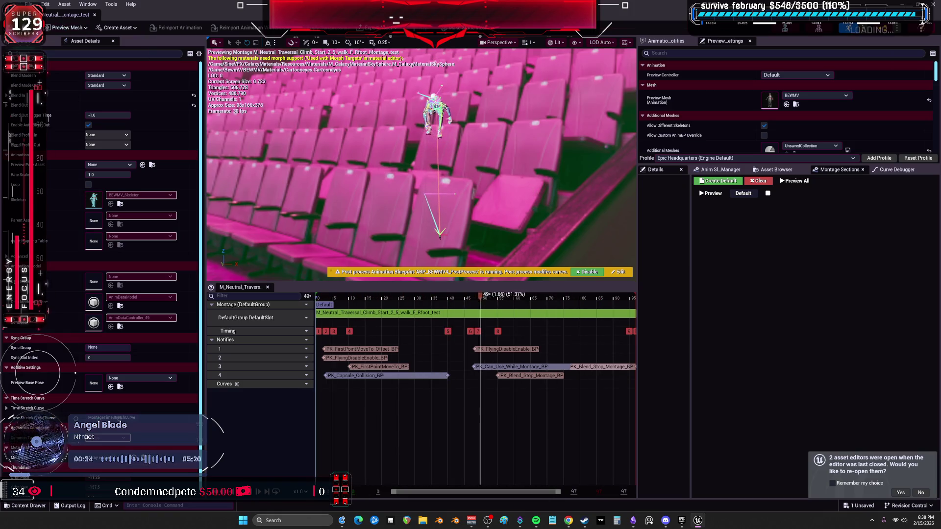
Step: Preview the Montagetest climb-start montage, close its window, and return to the BP_BEWMV graph
drag(381, 5, 382, 330)
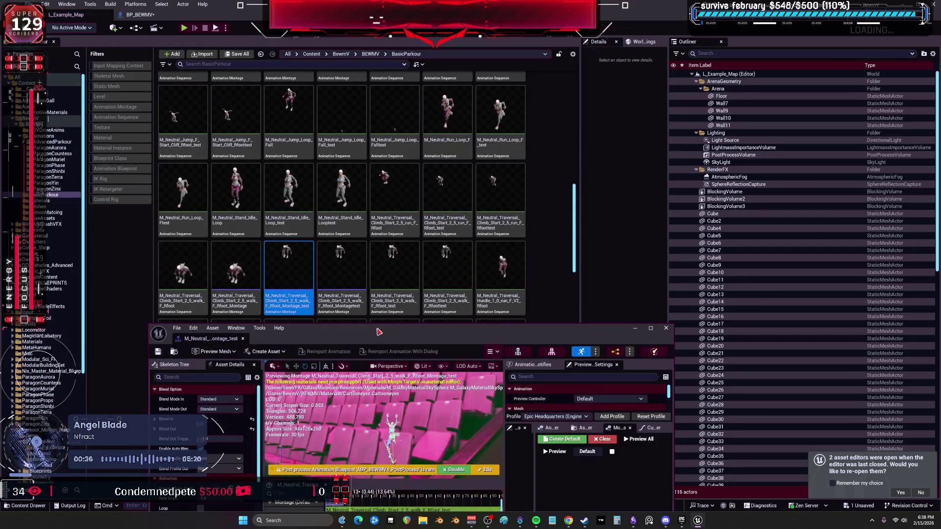
double_click(342, 275)
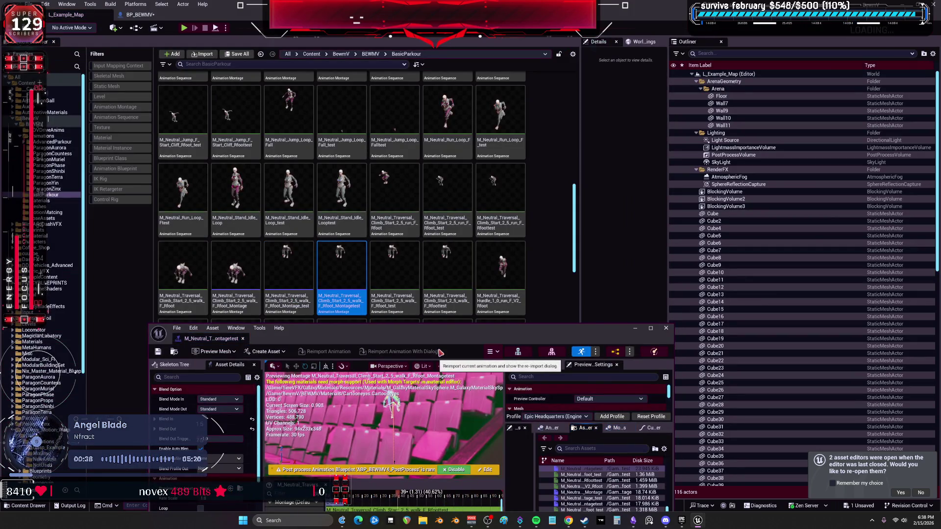
drag(438, 329, 439, 3)
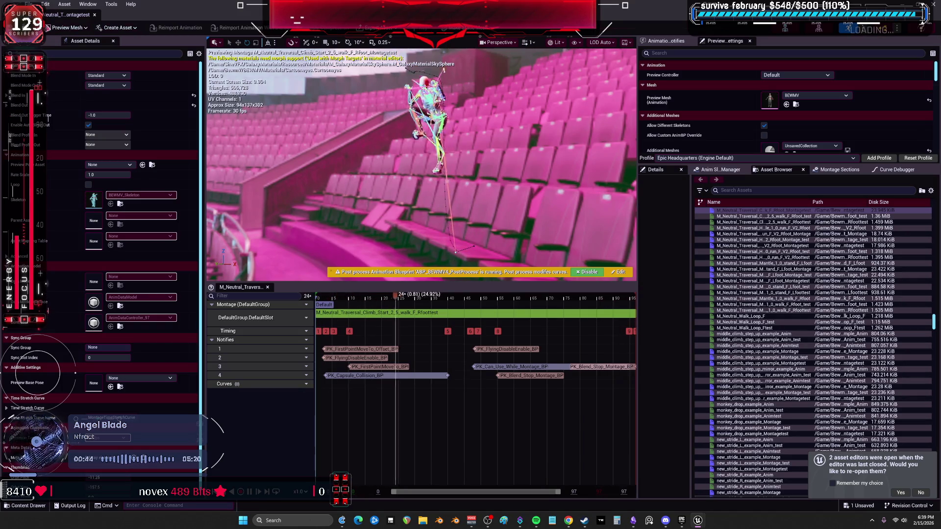
drag(439, 2, 439, 326)
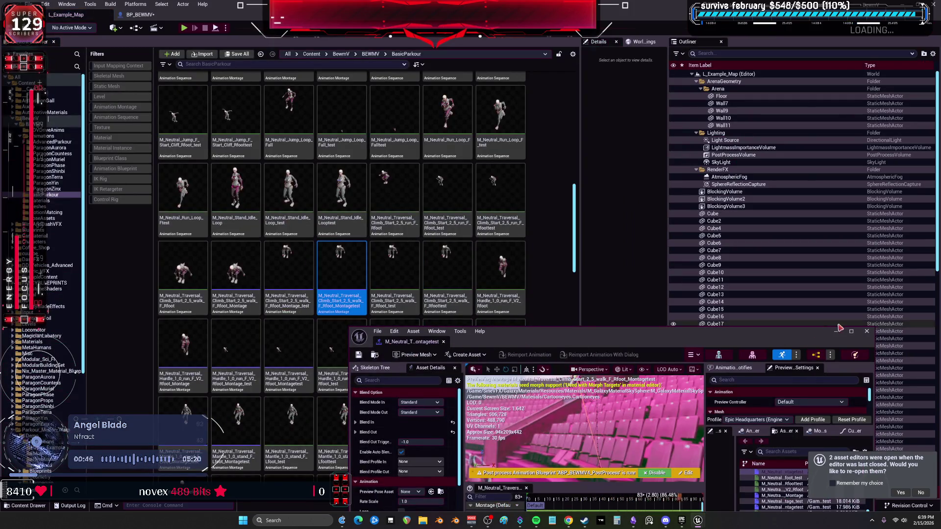
click(867, 332)
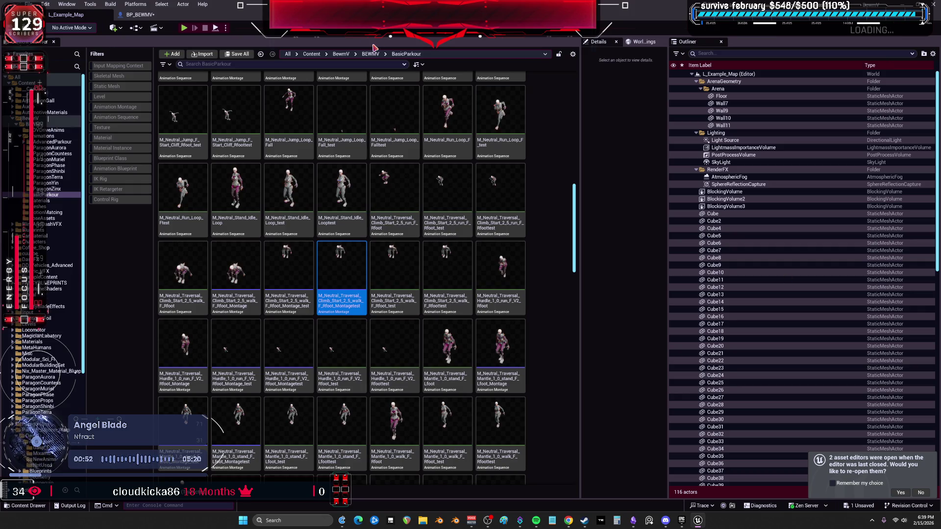
click(164, 18)
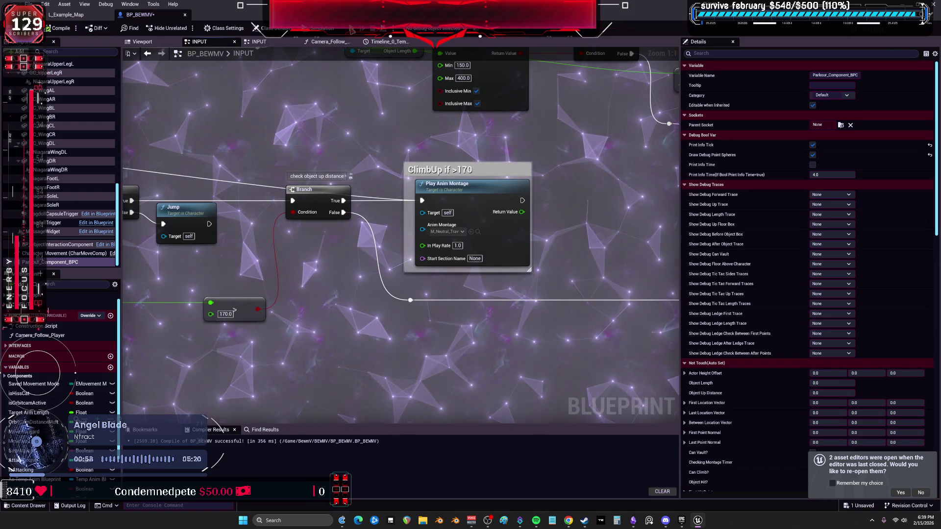
key(alt+Tab)
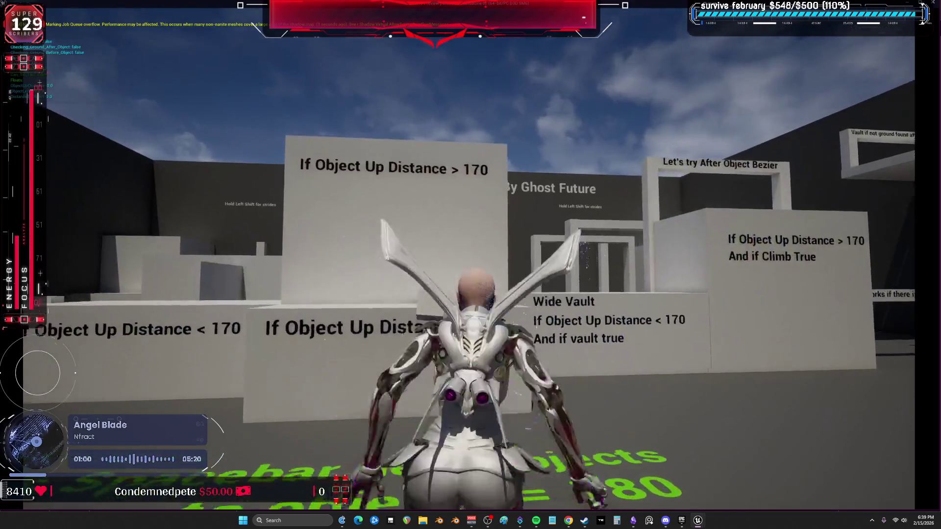
key(w)
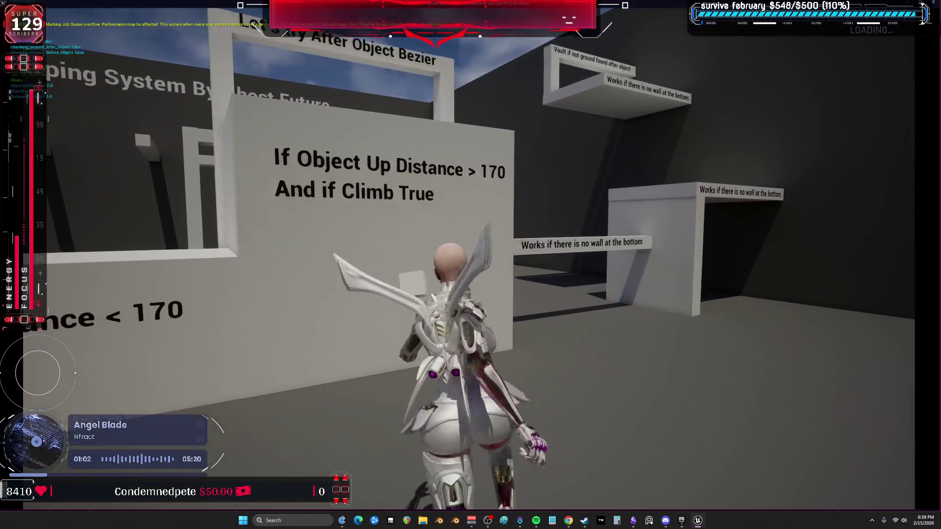
key(space)
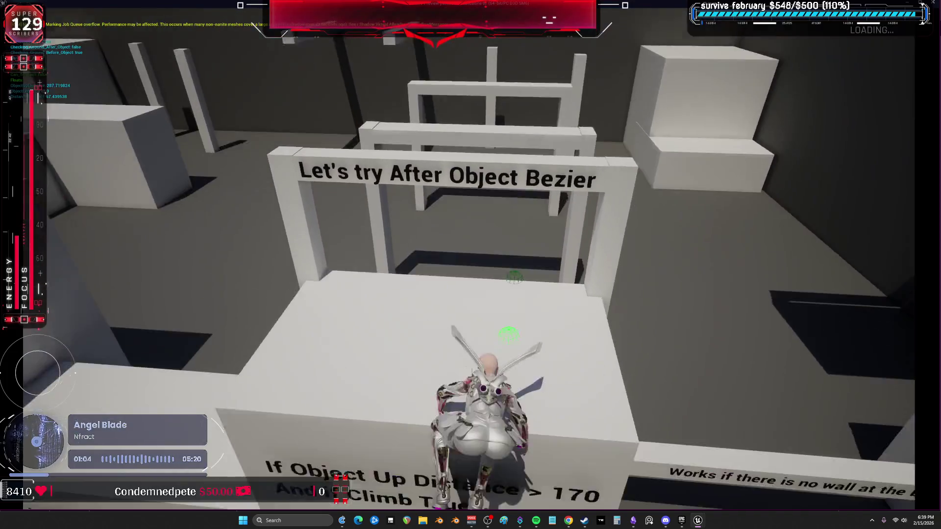
key(w)
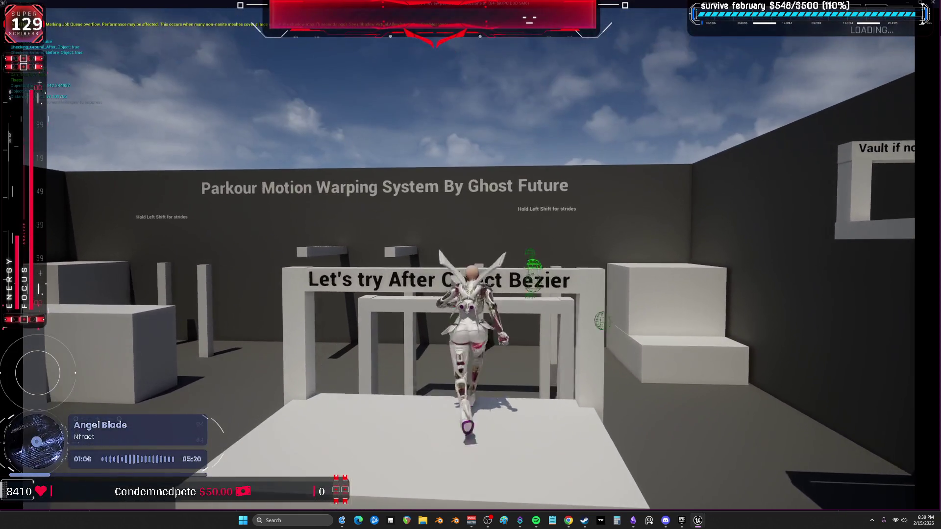
key(w)
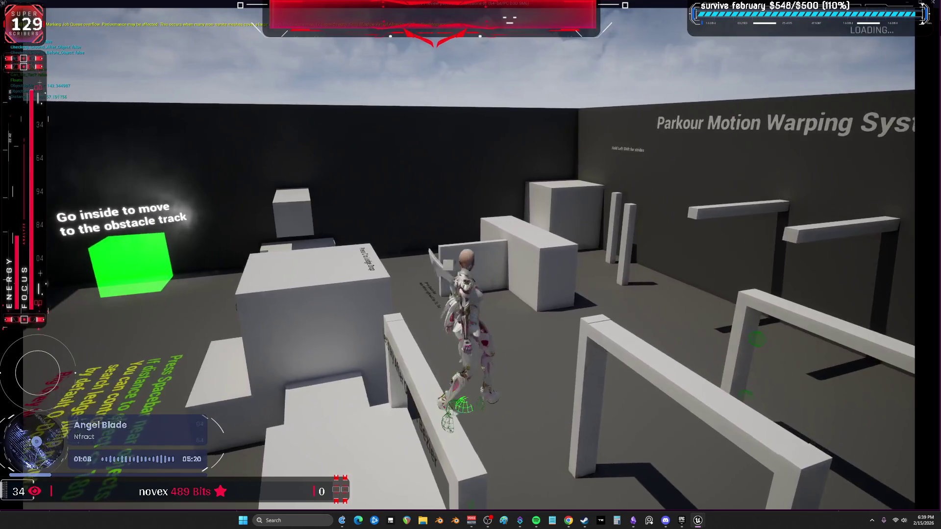
key(Escape)
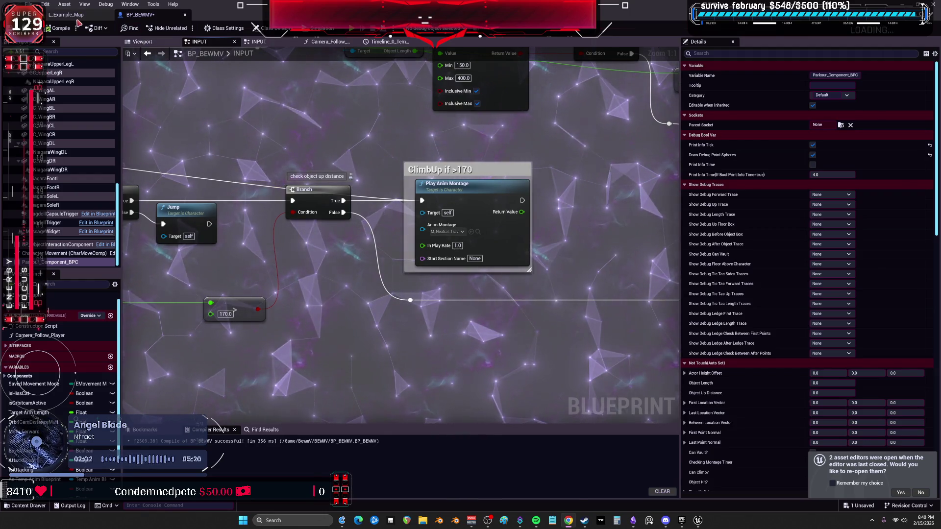
Step: In Parkour_Motion_Warp, filter to animation blueprints and start Retarget Animations on Example_ThirdPerson_AnimBP
click(478, 232)
click(541, 332)
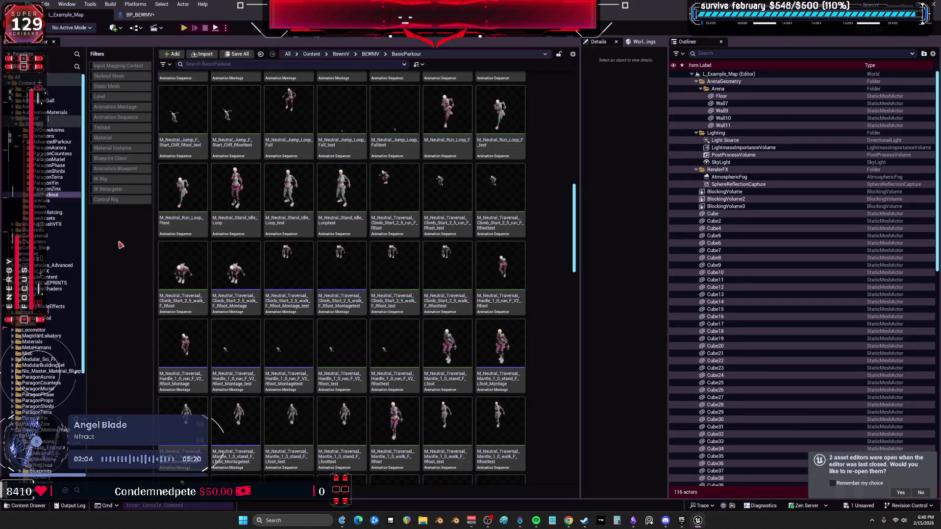
scroll(58, 265, down, 5)
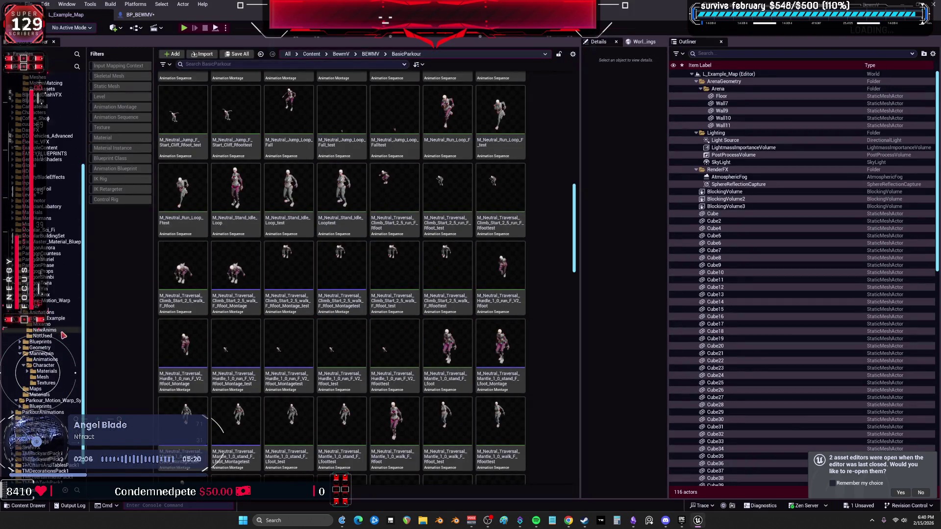
click(56, 301)
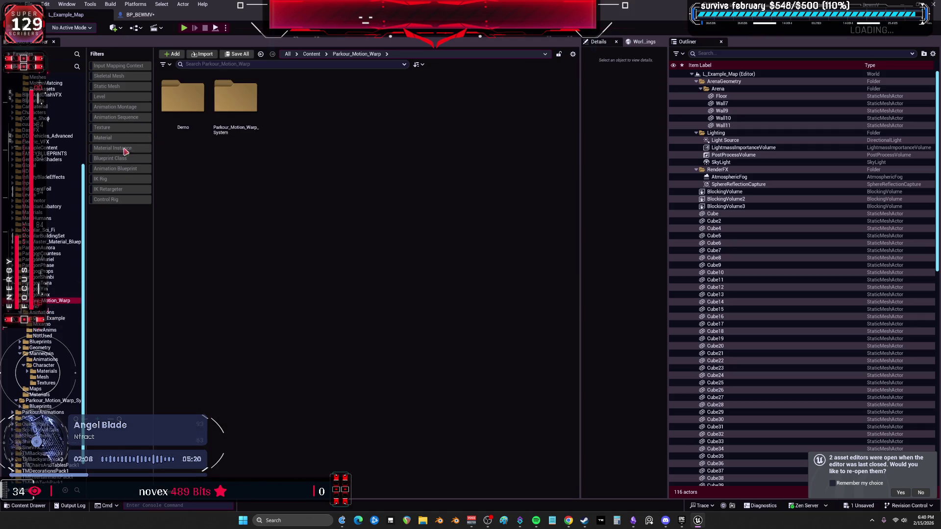
click(115, 169)
click(181, 101)
right_click(181, 101)
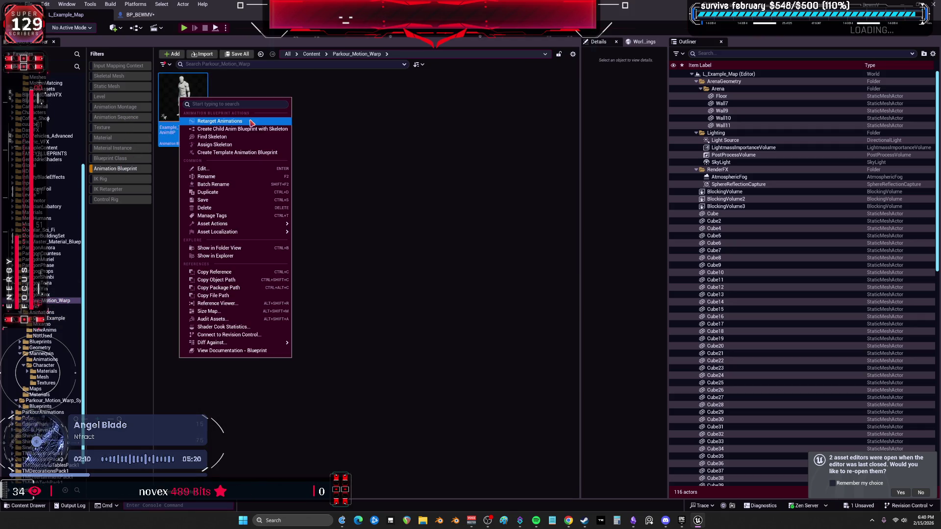
click(220, 121)
Step: Set target mesh BEWMV and retargeter parkouranimtobewm, select all animations, and begin exporting
click(652, 176)
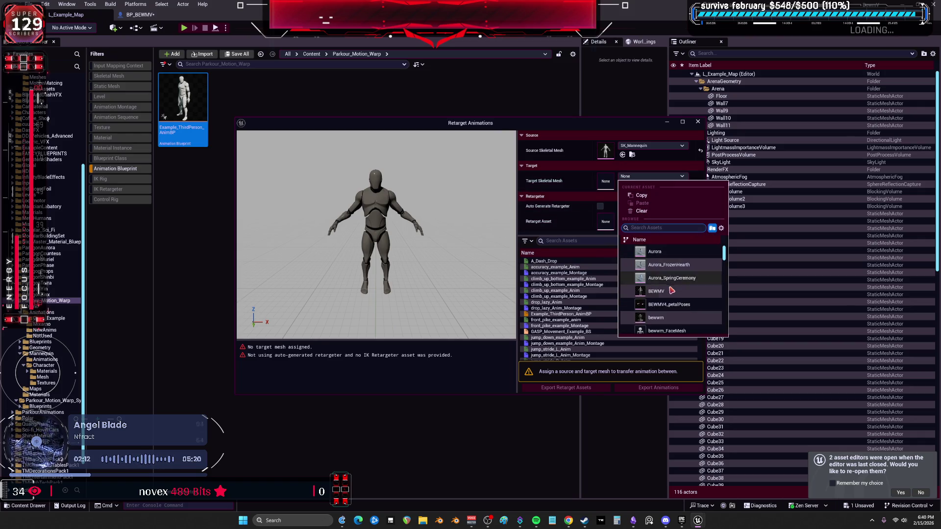
click(666, 280)
click(650, 222)
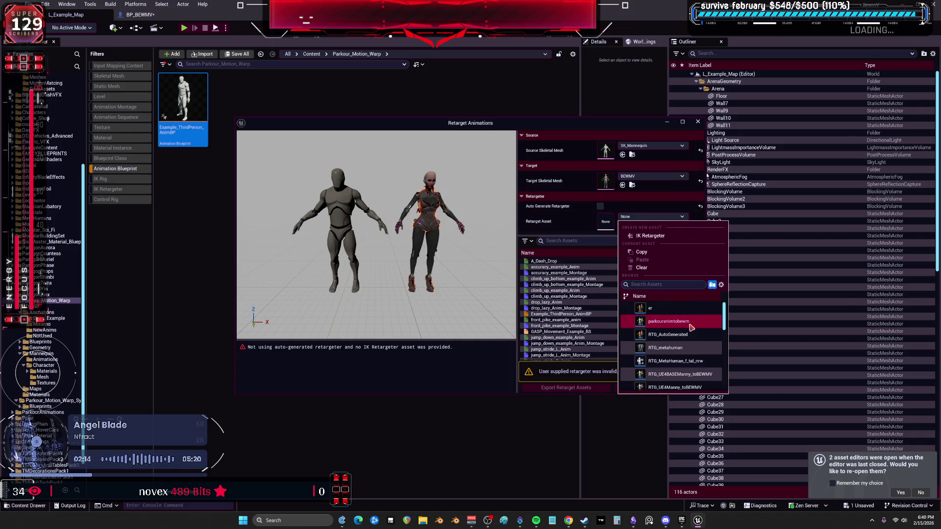
click(657, 321)
click(564, 299)
key(ctrl+a)
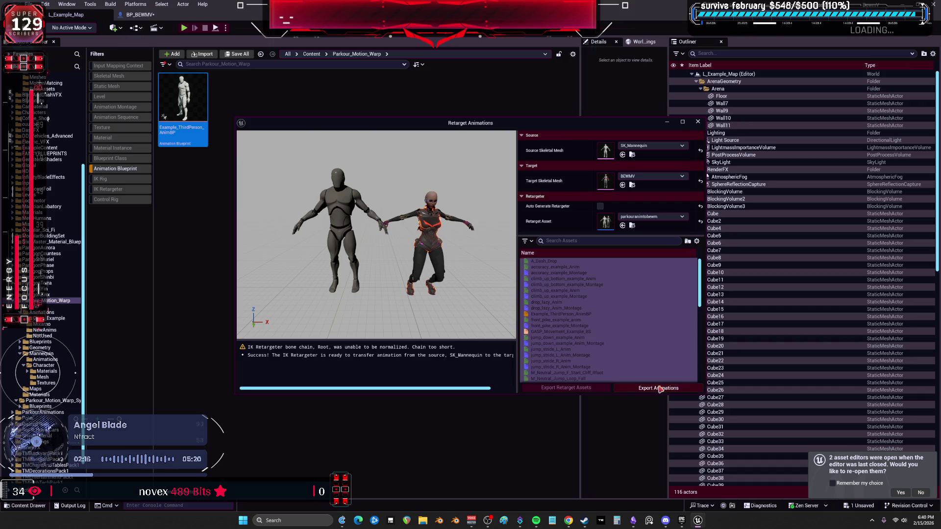
click(659, 388)
Step: Export the retargeted animations into BewmV/BEWMV/BasicParkour, confirm the batch export, and open Task Manager
click(428, 215)
click(432, 221)
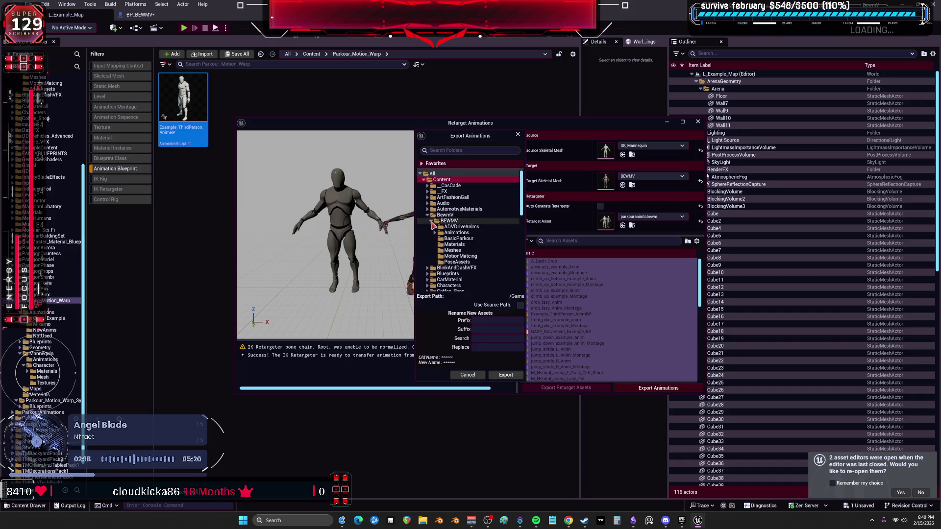
click(458, 238)
click(495, 329)
text(_test)
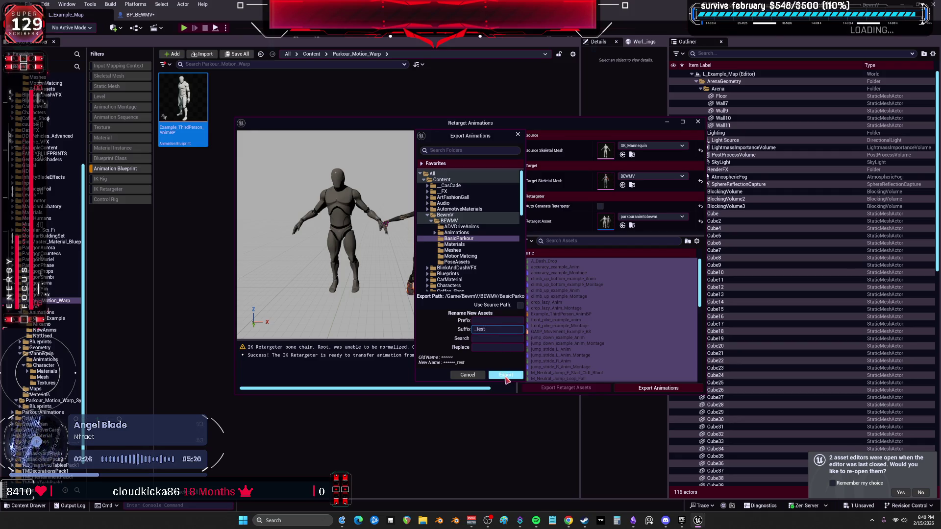
click(505, 375)
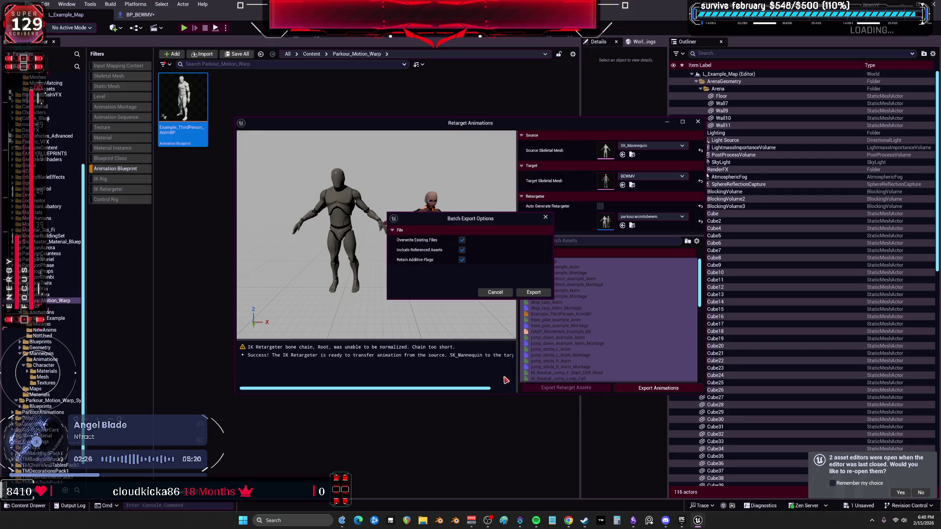
click(527, 299)
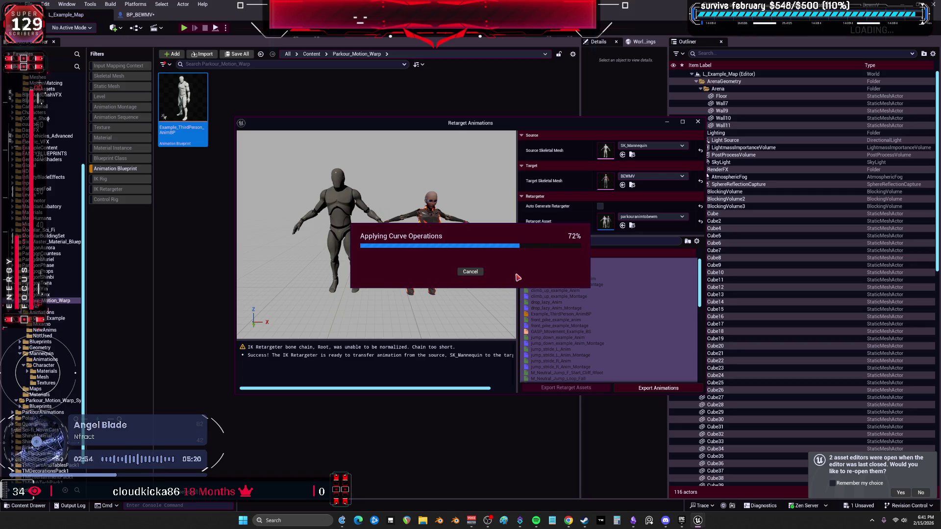
key(ctrl+shift+Escape)
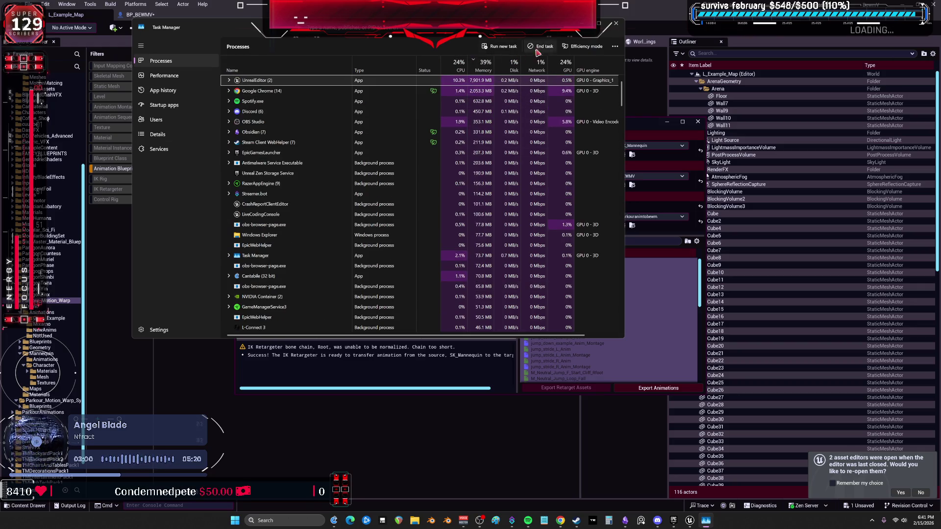
Step: Select a process in Task Manager's Processes list
click(293, 83)
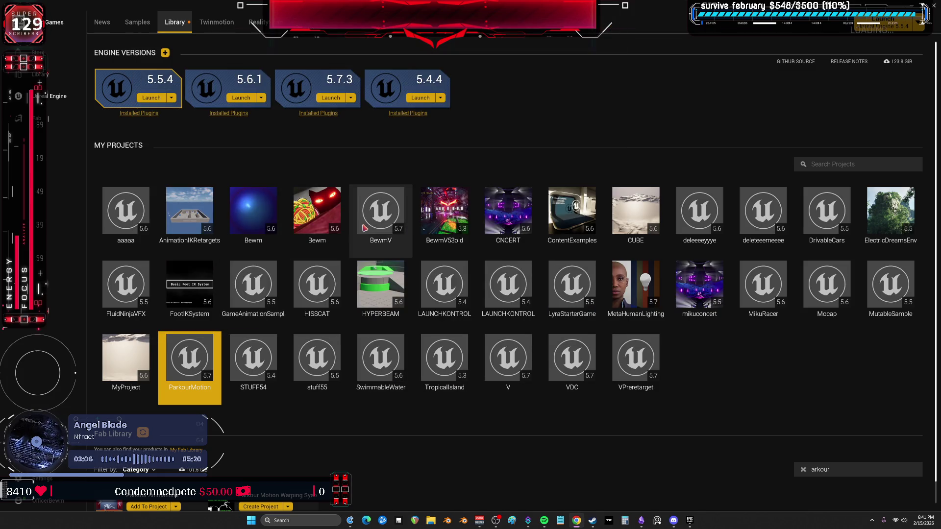
Step: Relaunch the BewmV project from the Epic Games Launcher Library
double_click(380, 211)
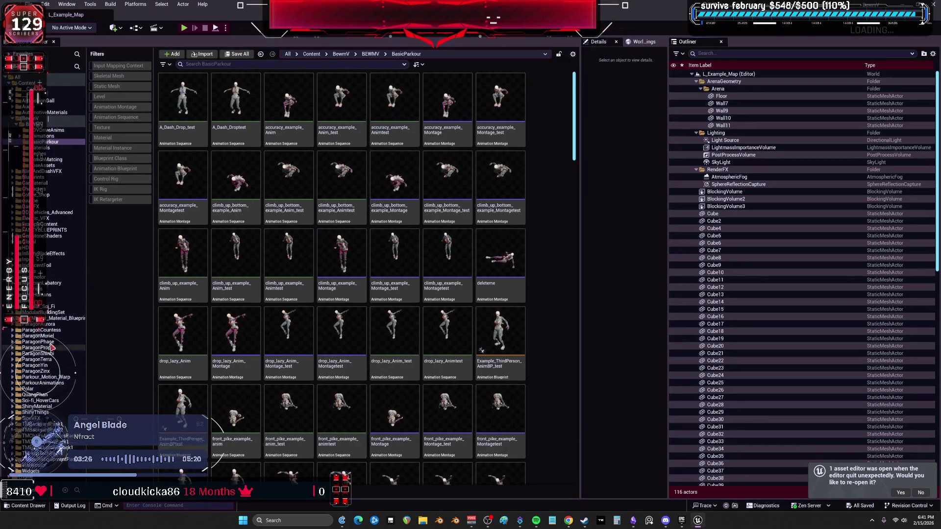
Step: Browse the Parkour_Motion_Warp folders, filter to Animation Blueprints, and open Retarget Animations on the AnimBP
click(46, 377)
double_click(235, 96)
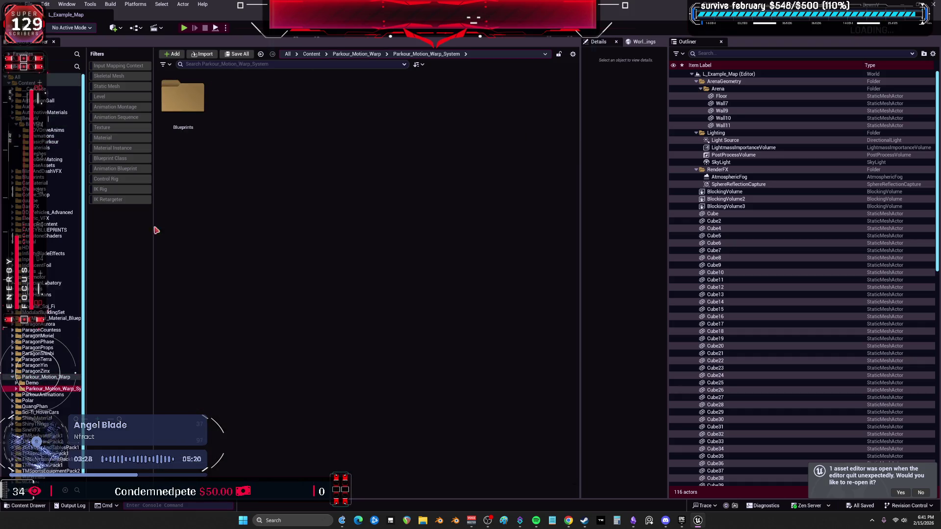
double_click(183, 98)
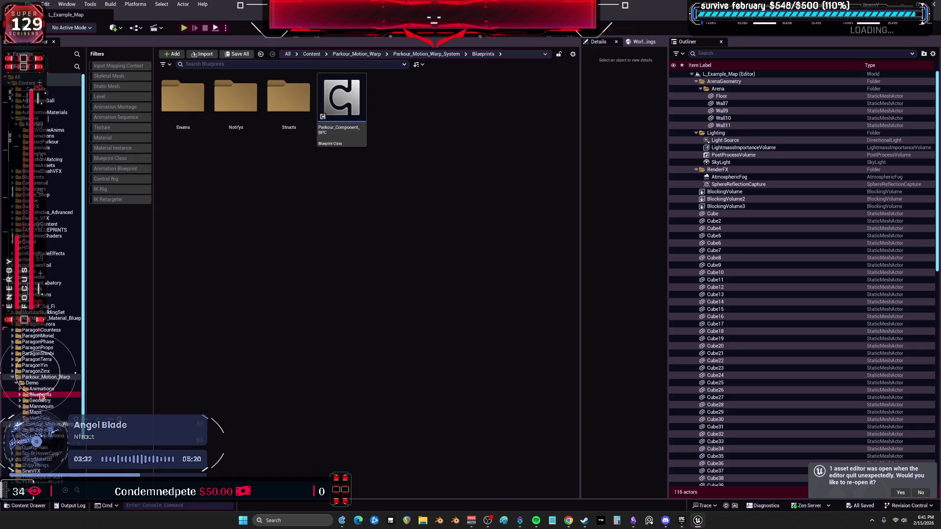
click(41, 395)
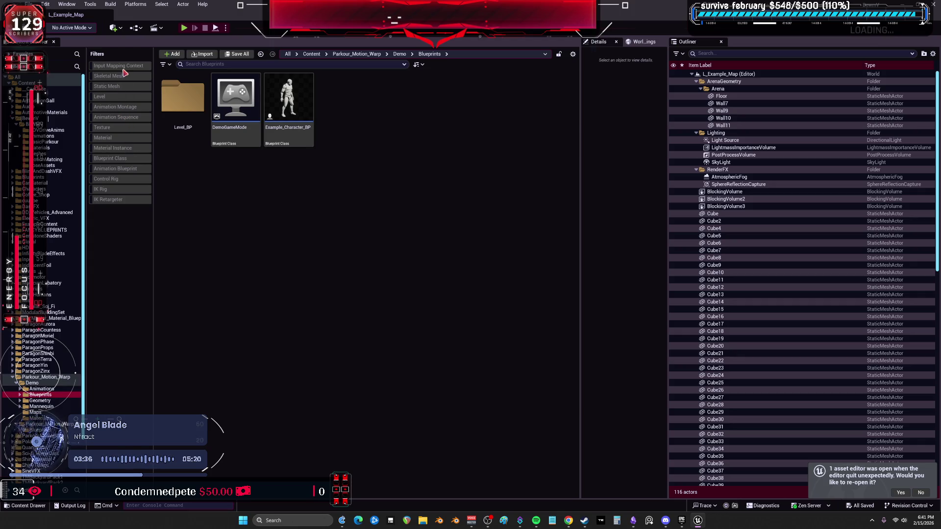
click(122, 169)
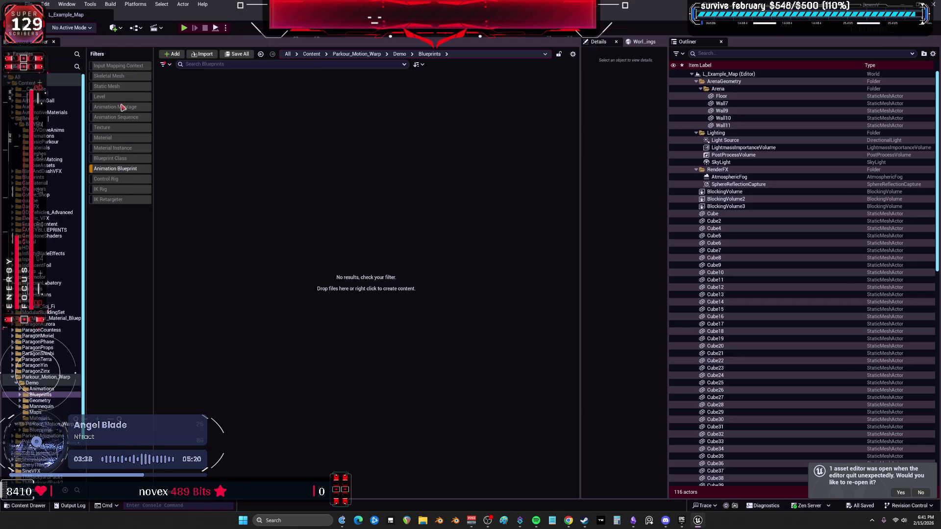
click(45, 377)
right_click(196, 102)
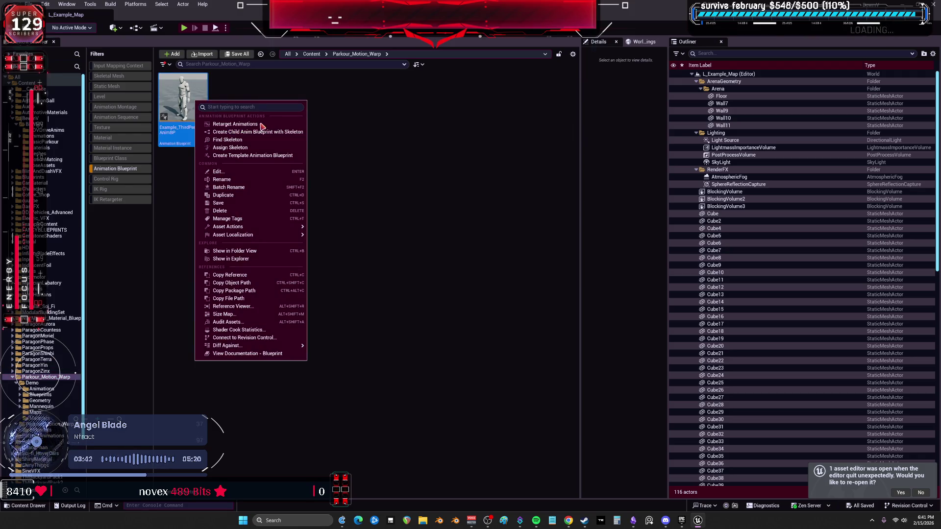
click(260, 124)
Step: Target BEWMV with retargeter parkouranimtobewm, auto-generation off, and export all animations
click(643, 176)
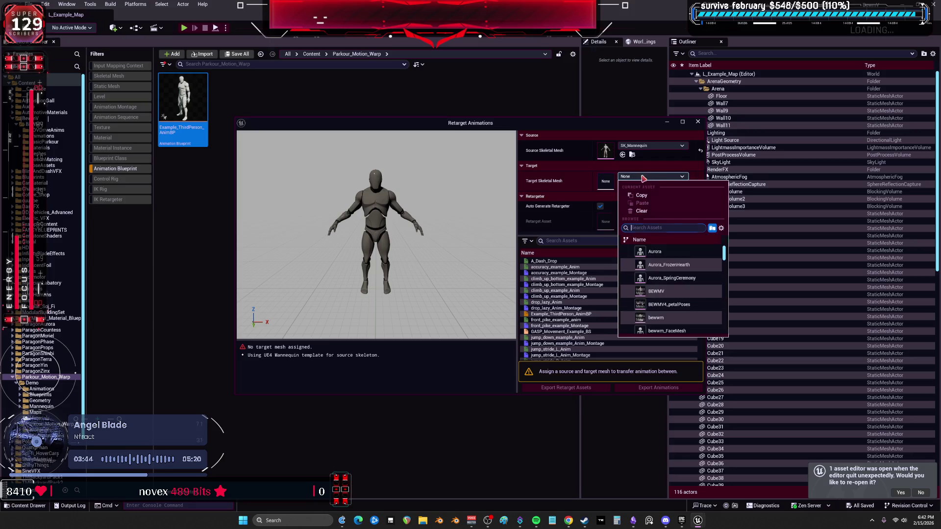
click(657, 291)
click(600, 207)
click(650, 218)
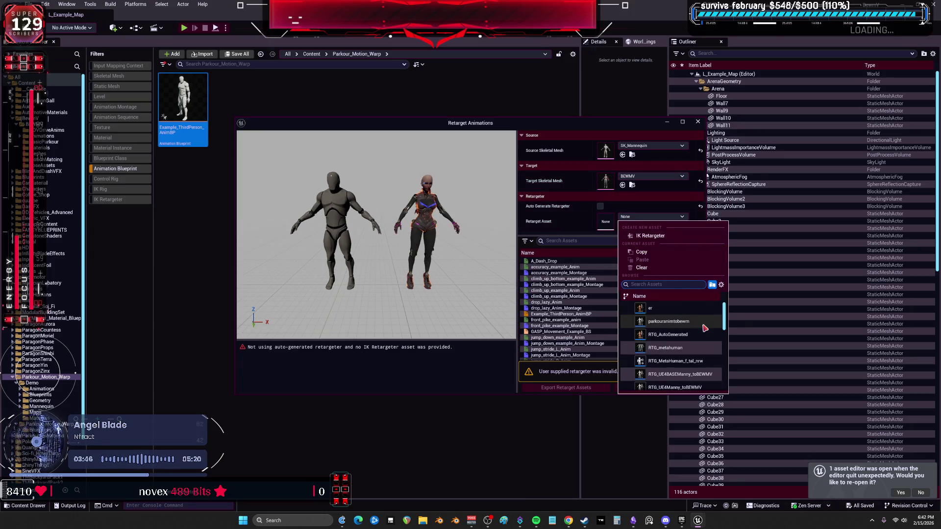
click(684, 321)
key(ctrl+a)
click(658, 388)
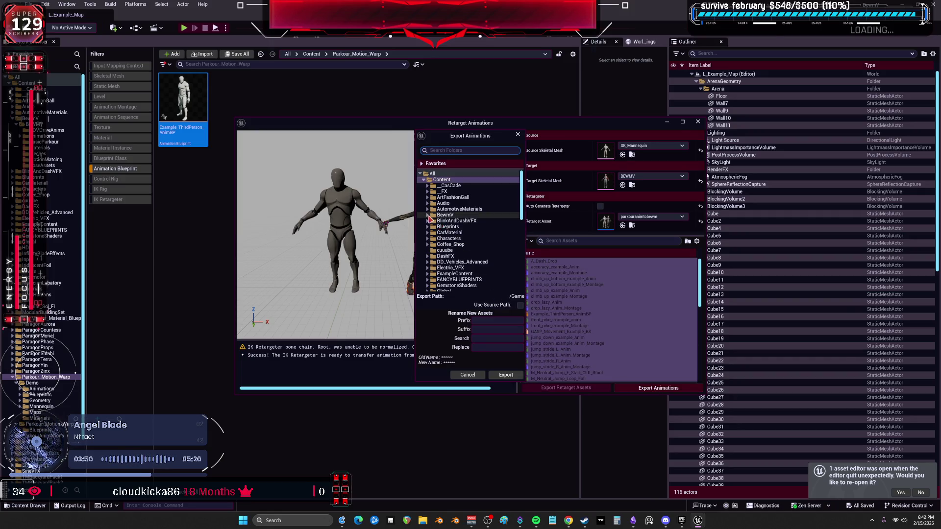
Step: Choose BewmV/BEWMV/BasicParkour as the export destination and confirm it
click(428, 215)
click(431, 227)
click(430, 221)
click(458, 239)
click(487, 328)
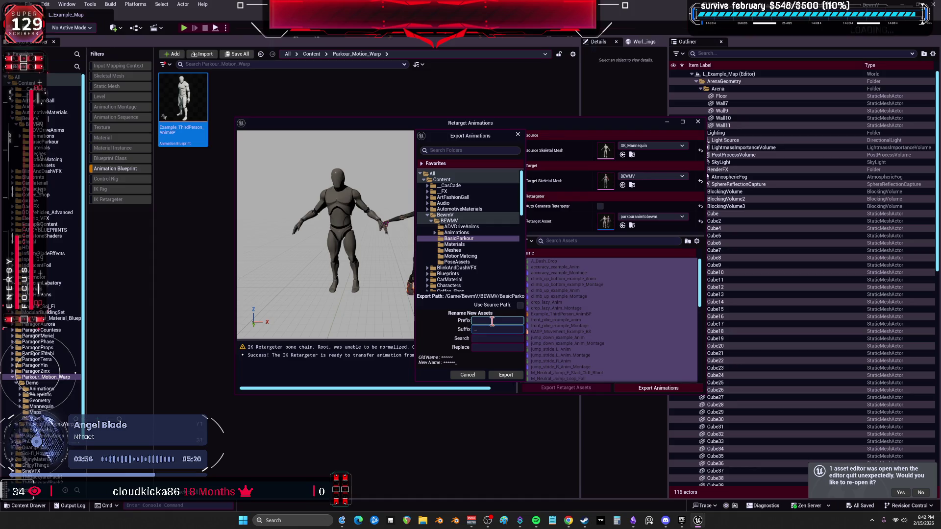
click(506, 375)
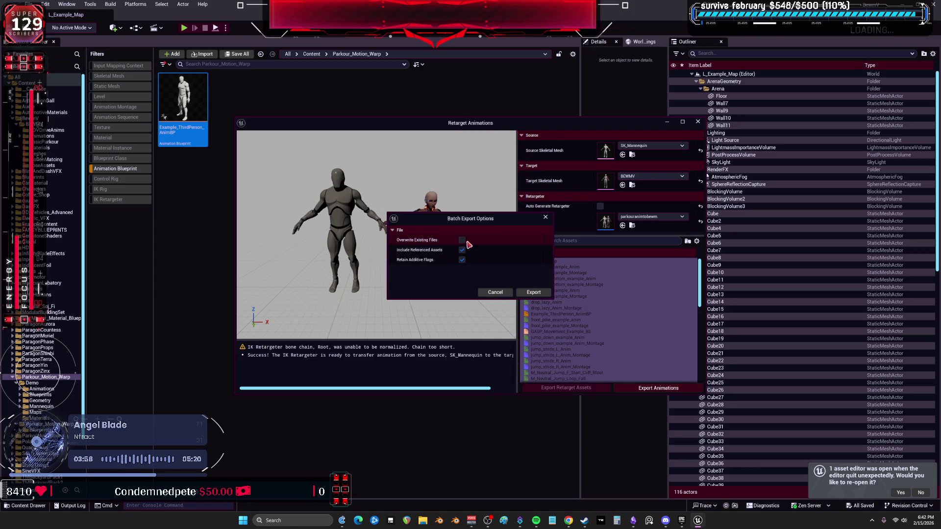
Step: Run the batch export retargeting 66 animations onto BEWMV, then close the retargeting window
click(534, 293)
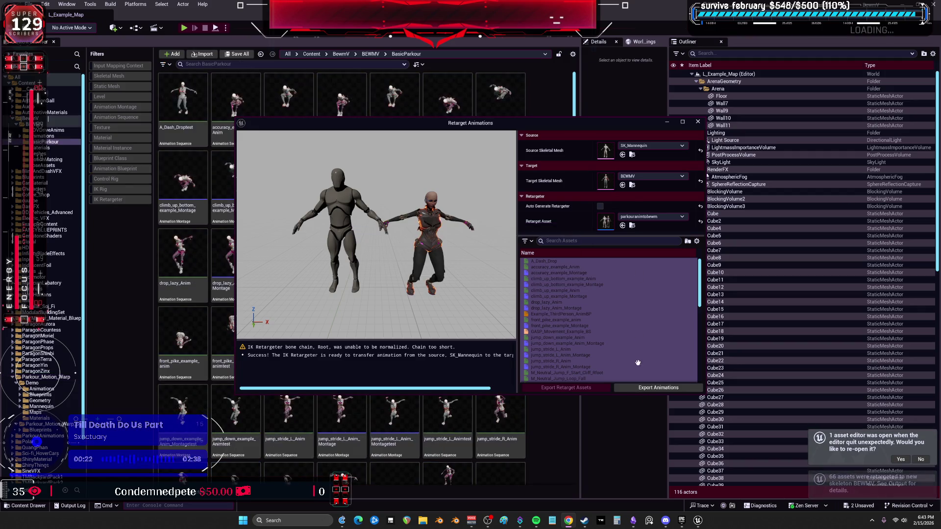
click(699, 122)
Step: Play-test the level, walking around, vaulting the Wide Vault boxes and climbing the ledge into the dark room
key(alt+p)
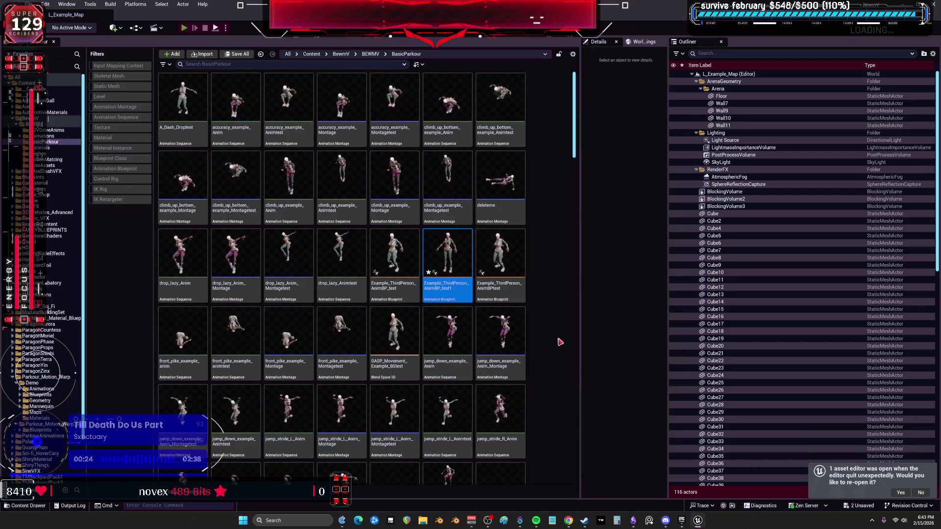
key(s)
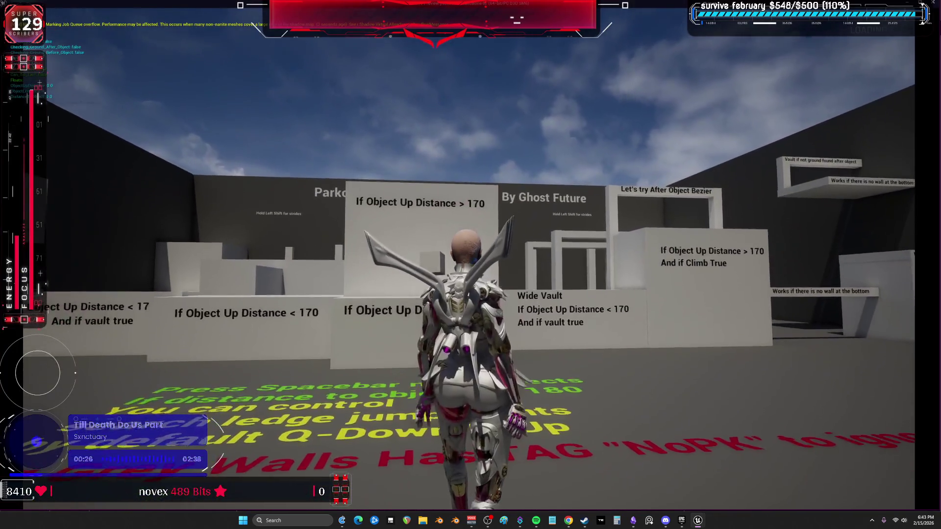
key(s)
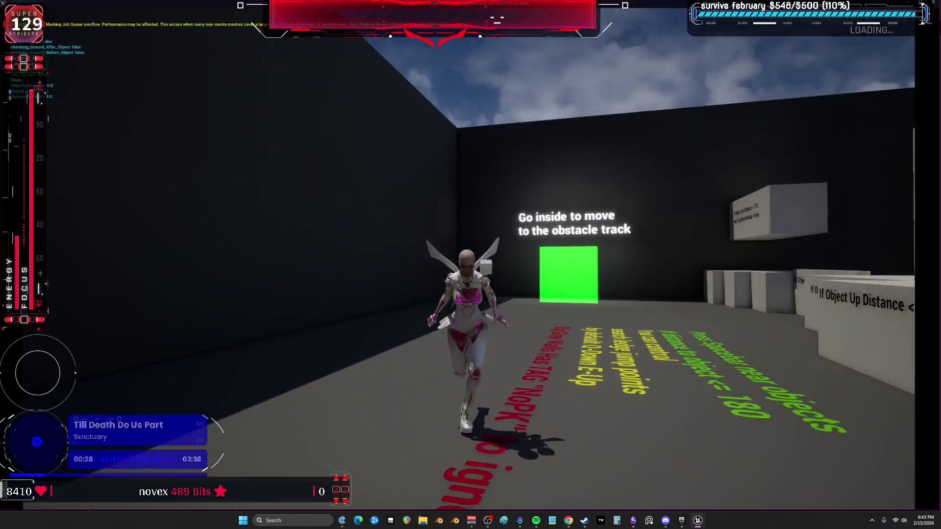
key(s)
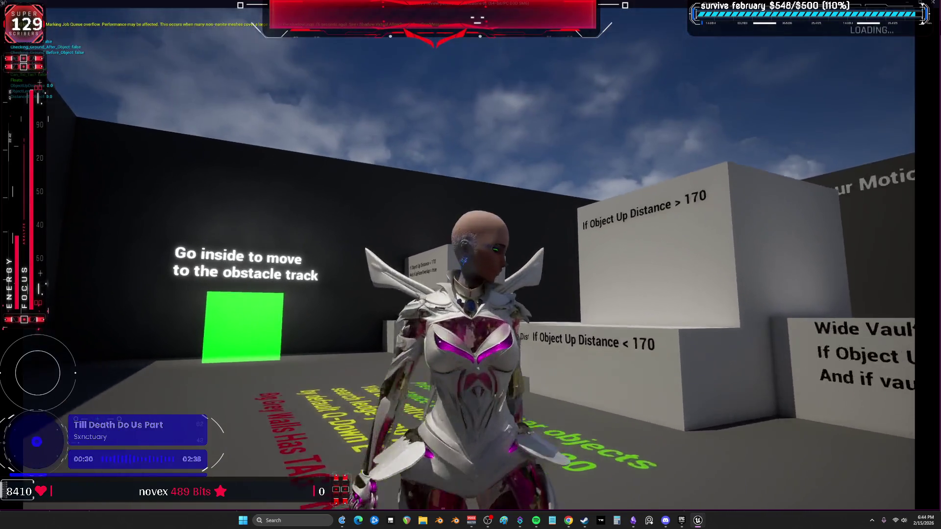
key(s)
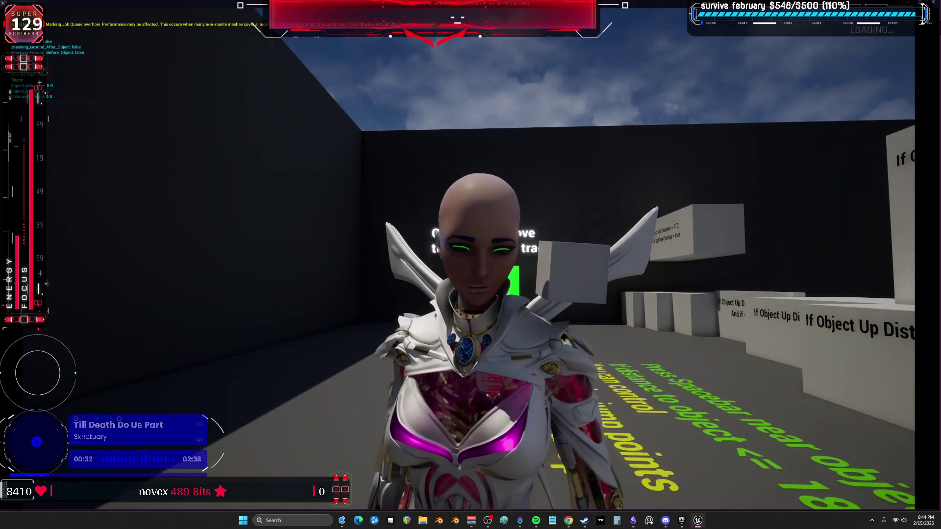
key(w)
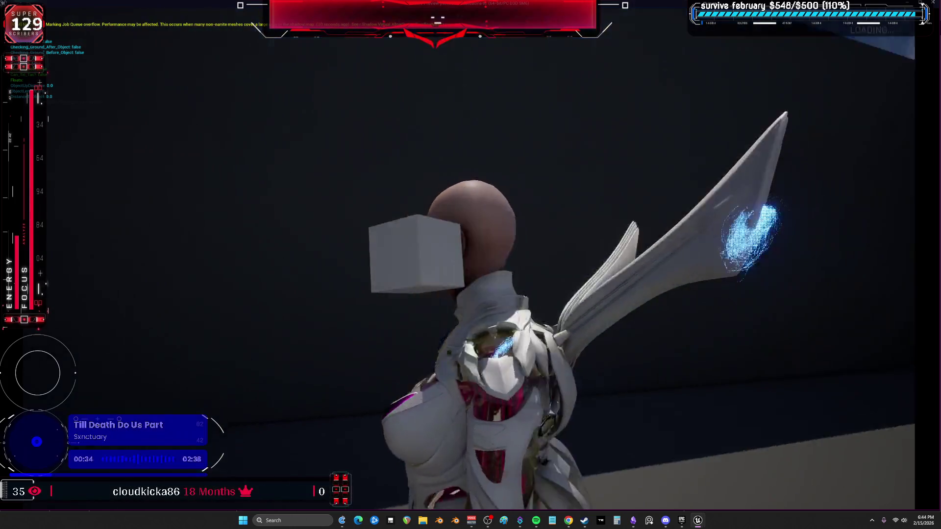
key(w)
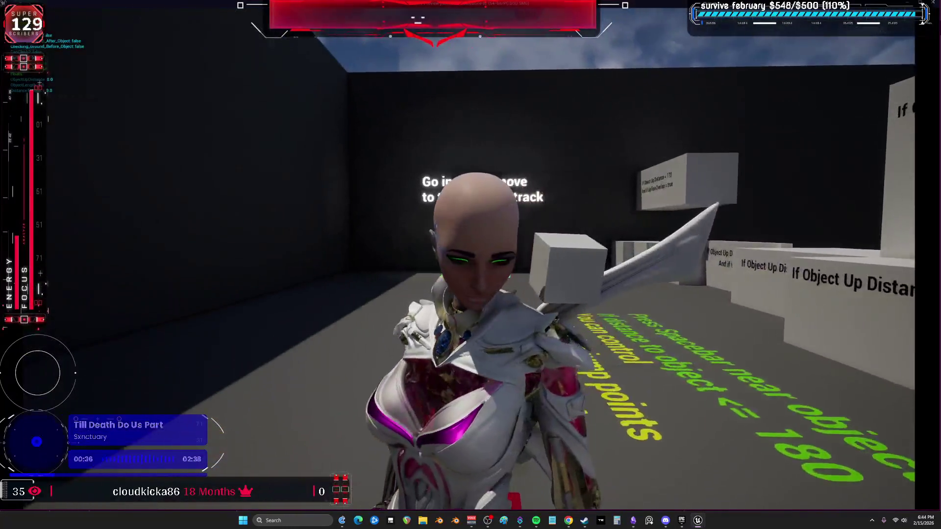
key(w)
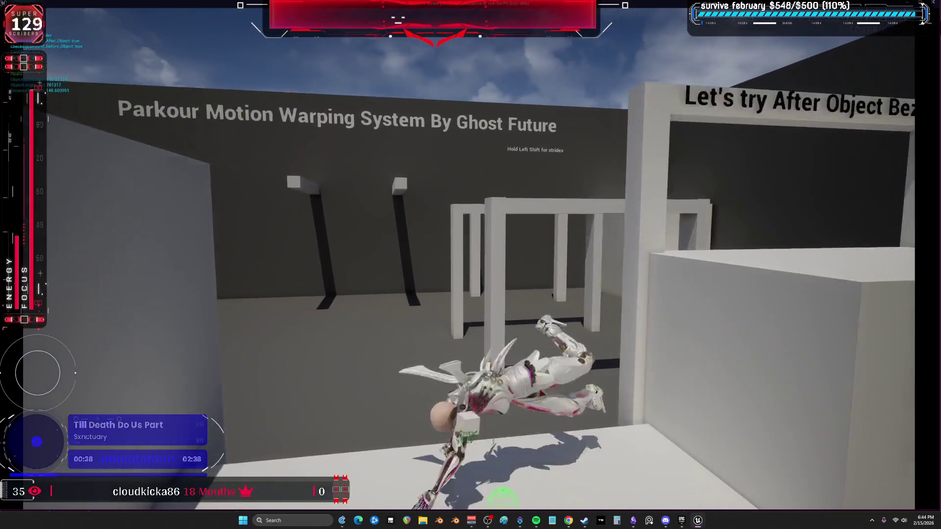
key(w)
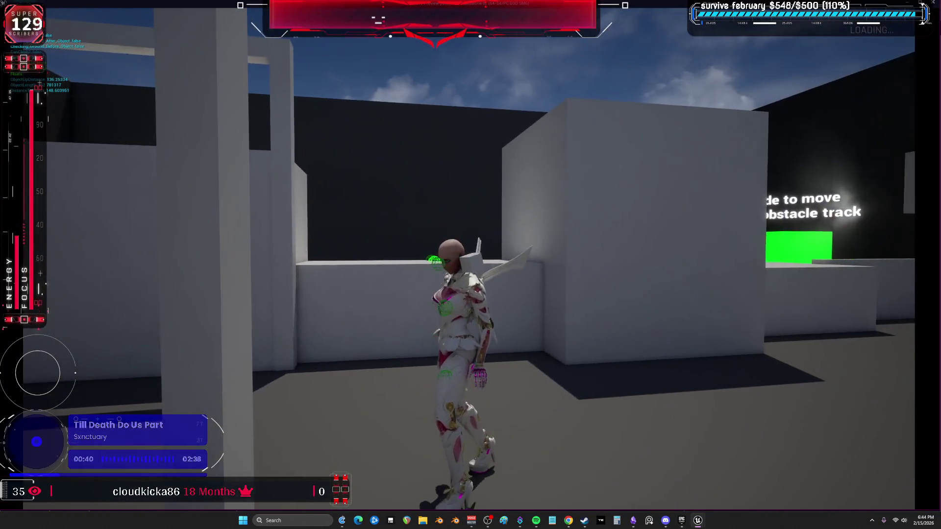
key(w)
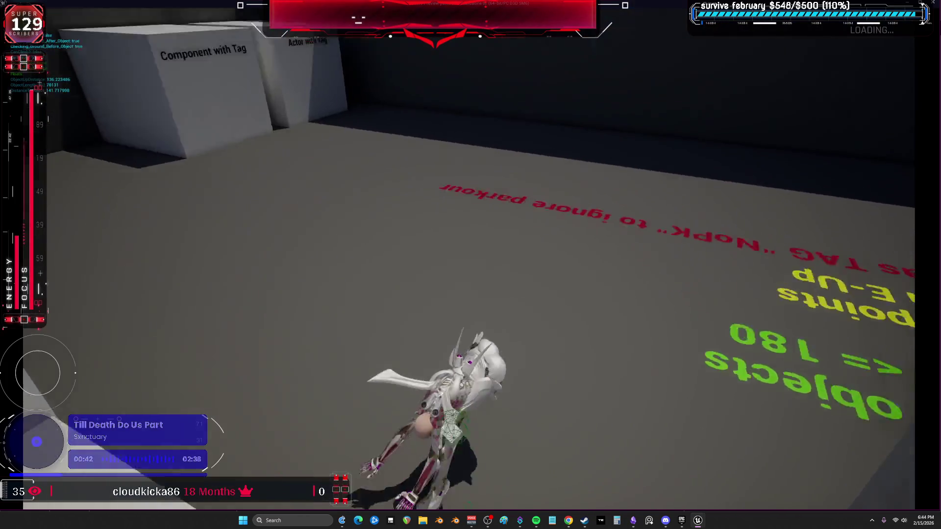
Step: Vault the boxes and low wall, enter the green portal, stop playing, and switch to Obsidian
key(w)
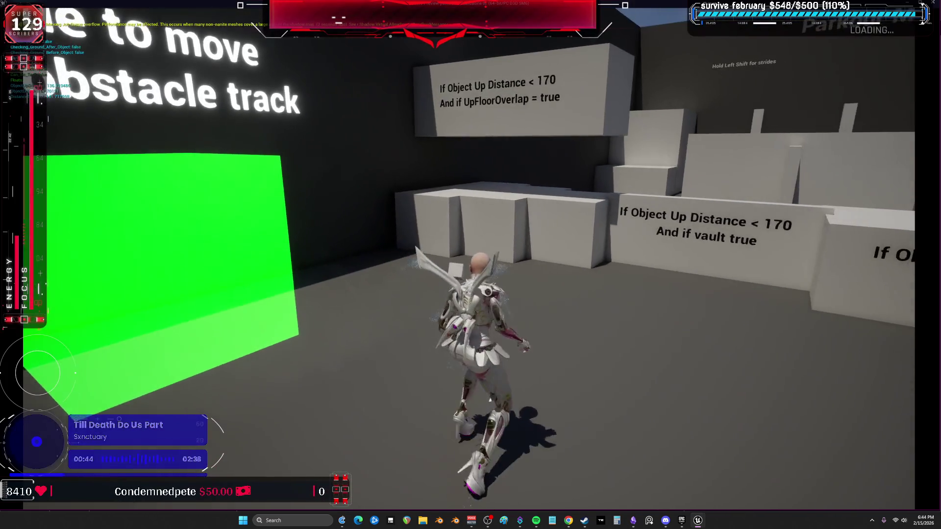
key(w)
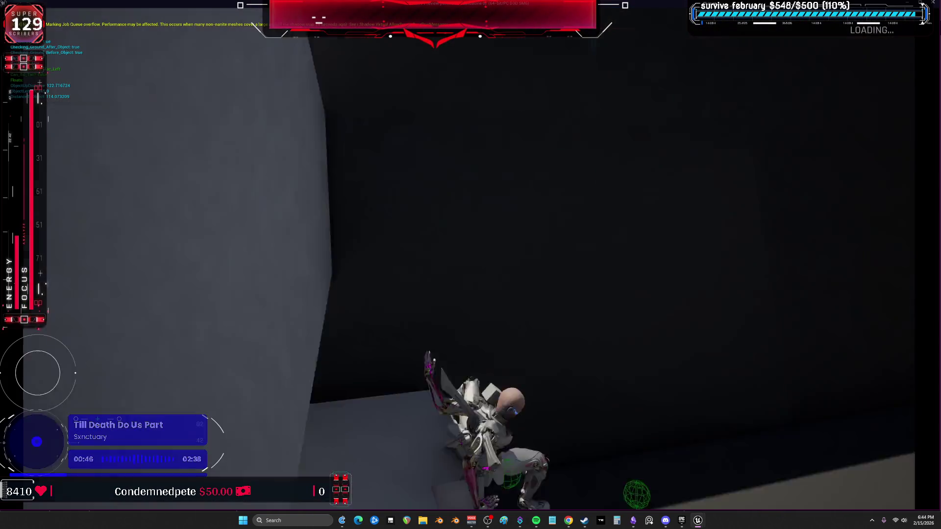
key(w)
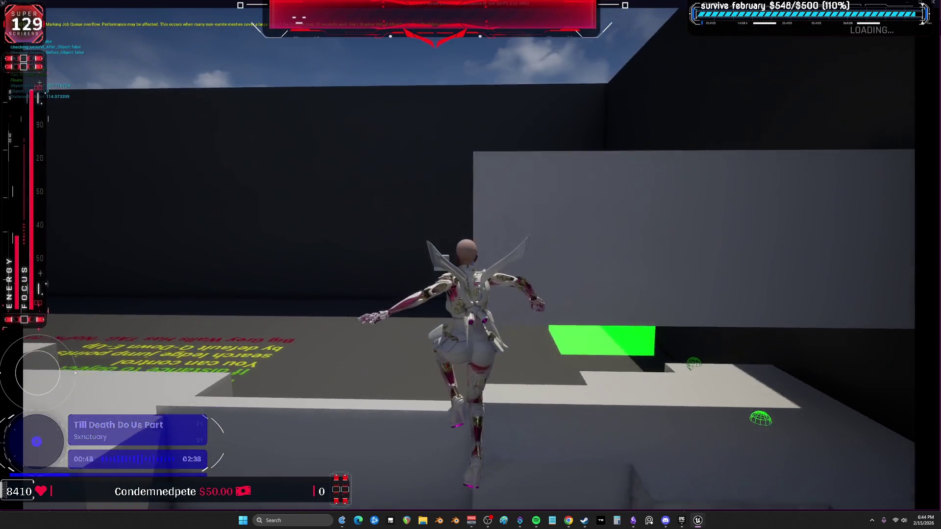
key(w)
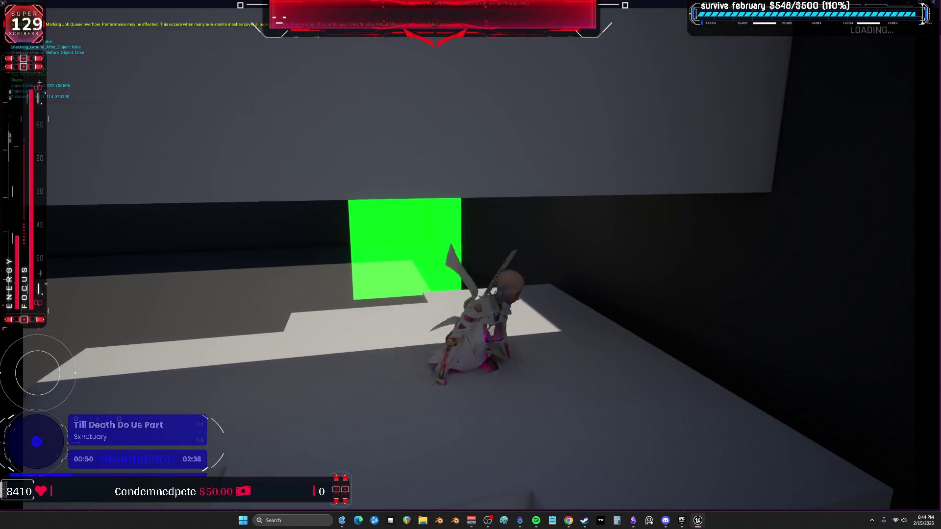
key(w)
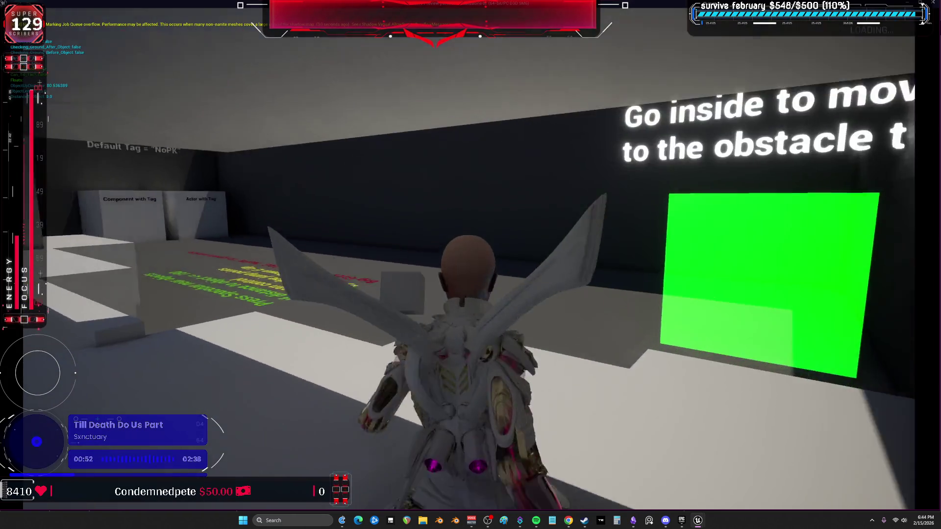
key(w)
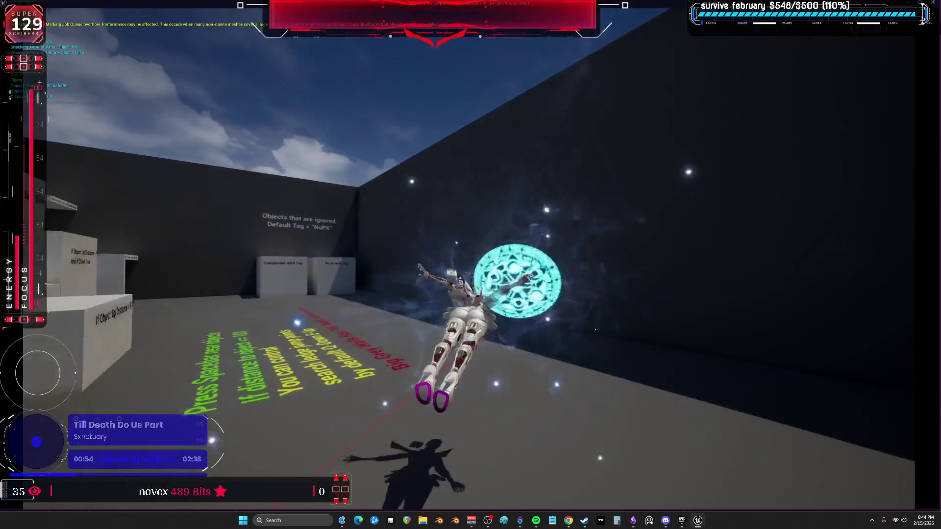
key(w)
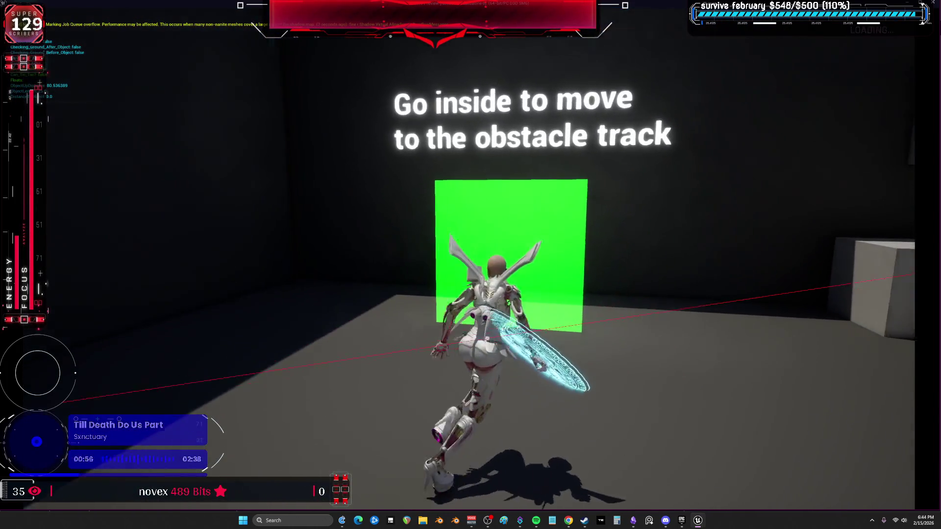
key(w)
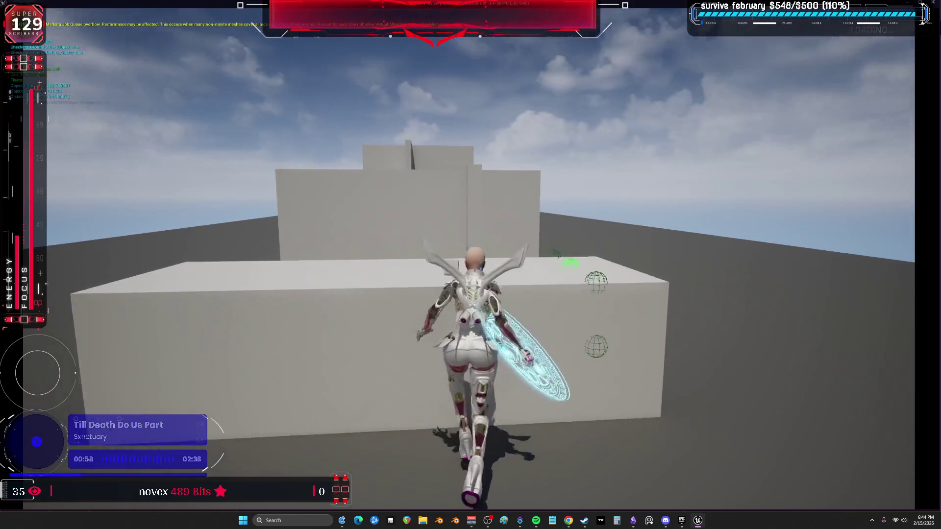
key(w)
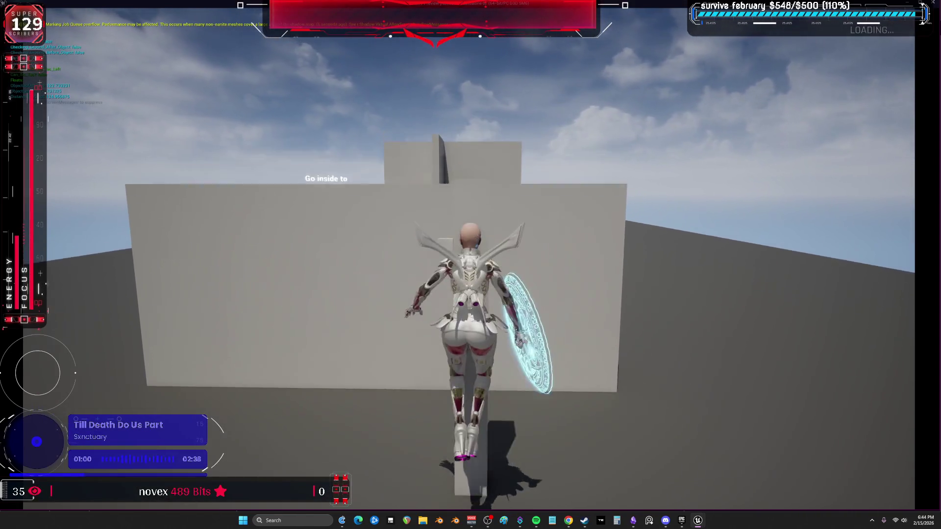
key(Escape)
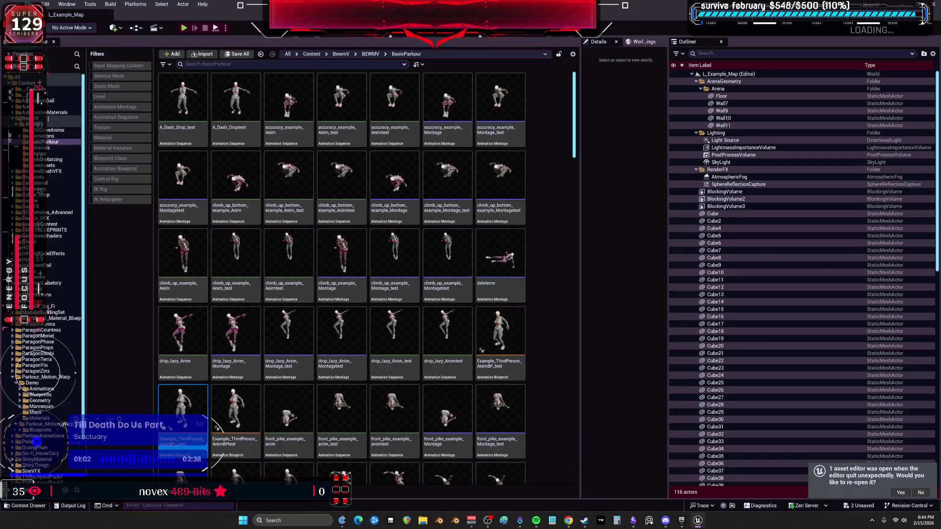
click(633, 520)
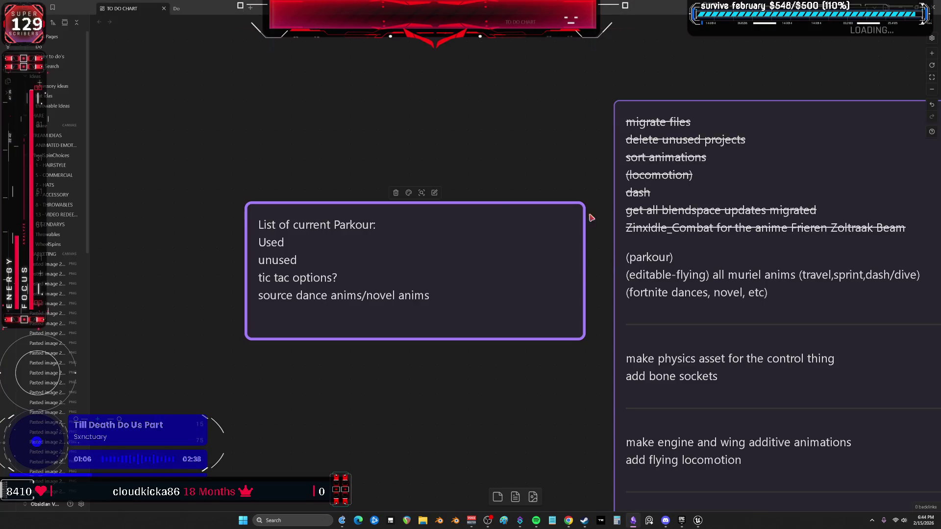
Step: Pan across the Obsidian to-do chart, then return to Unreal and show the BEWMV folder
scroll(379, 152, right, 4)
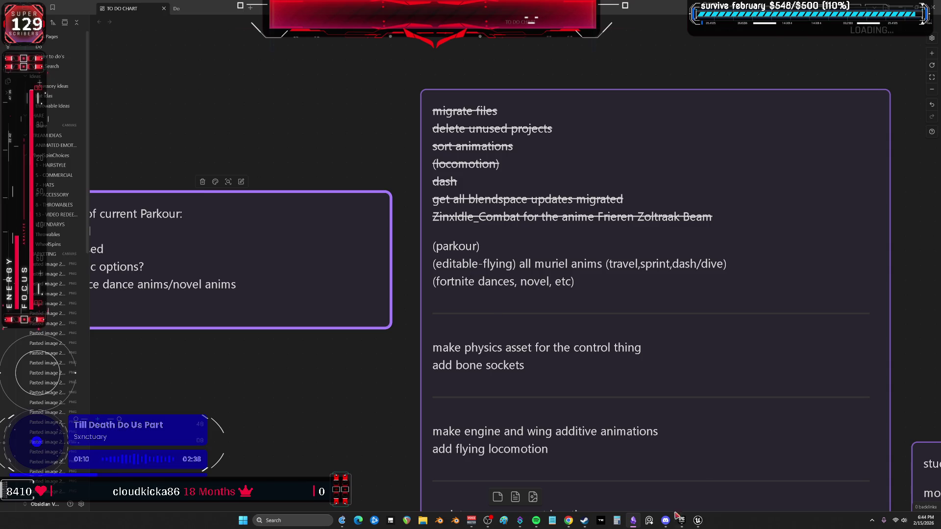
click(698, 522)
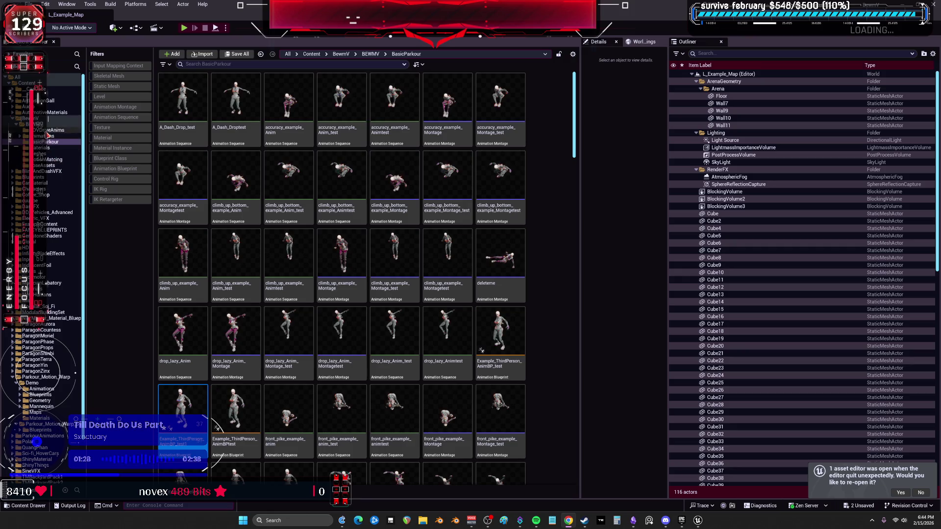
click(47, 125)
Step: Open the BP_BEWMV character blueprint and zoom around its event graph
double_click(446, 209)
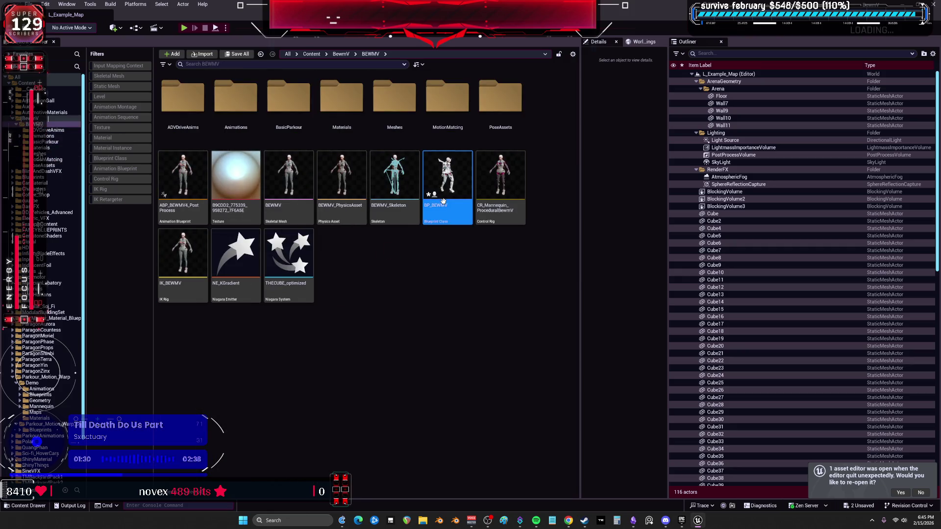
scroll(477, 255, down, 5)
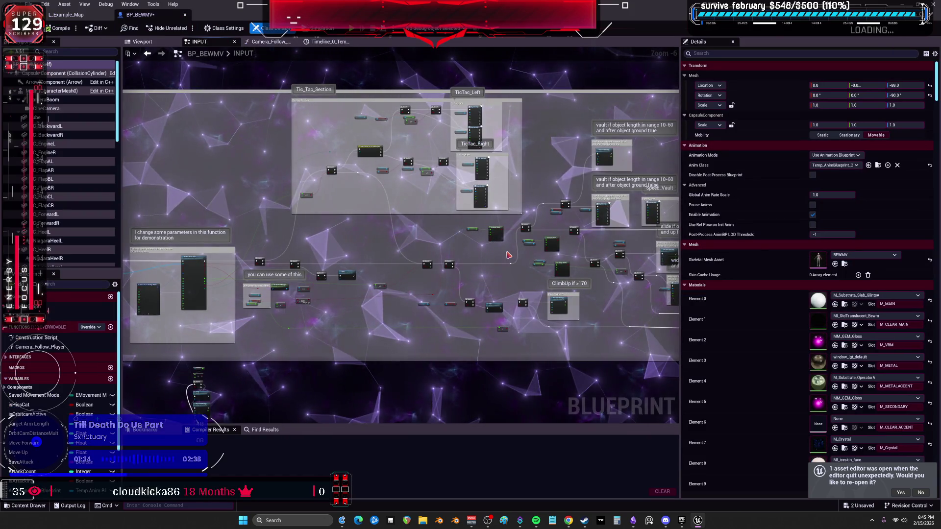
drag(478, 255, 513, 221)
scroll(513, 221, up, 4)
scroll(473, 186, down, 2)
scroll(473, 186, up, 4)
Step: Pan through the ClimbUp, Stride and Ledge Drop graph sections, then return to the level editor
mouse_move(474, 186)
mouse_down()
mouse_move(216, 220)
mouse_move(118, 181)
mouse_move(285, 139)
mouse_move(258, 118)
mouse_up()
scroll(412, 179, down, 1)
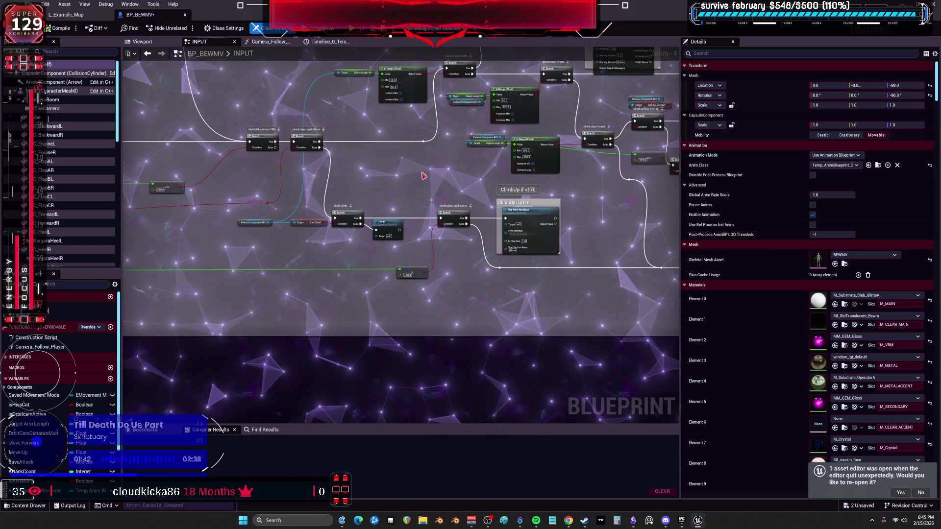
scroll(425, 174, down, 2)
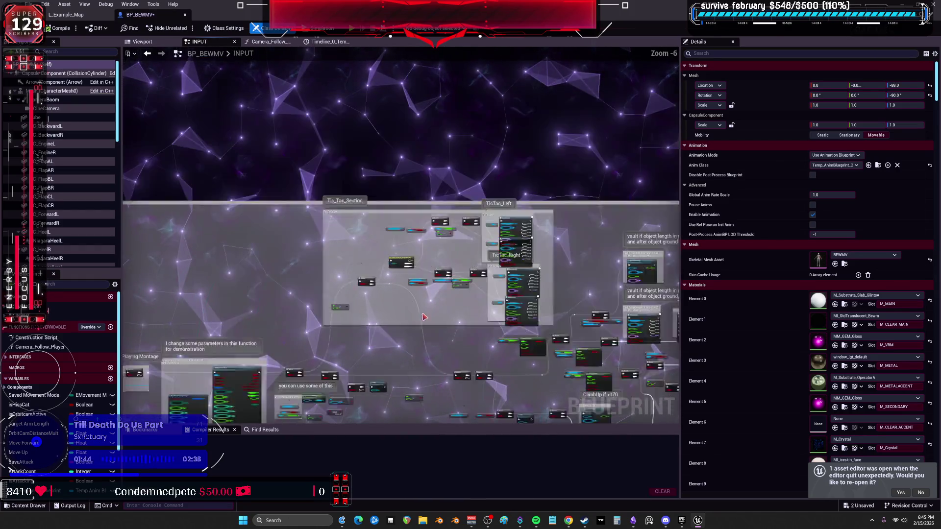
scroll(370, 252, down, 3)
drag(549, 401, 419, 283)
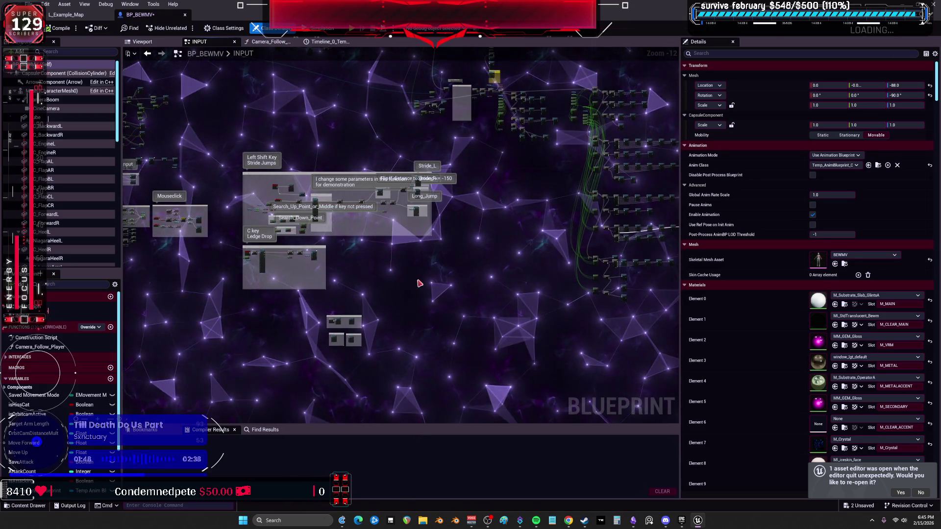
scroll(543, 166, up, 5)
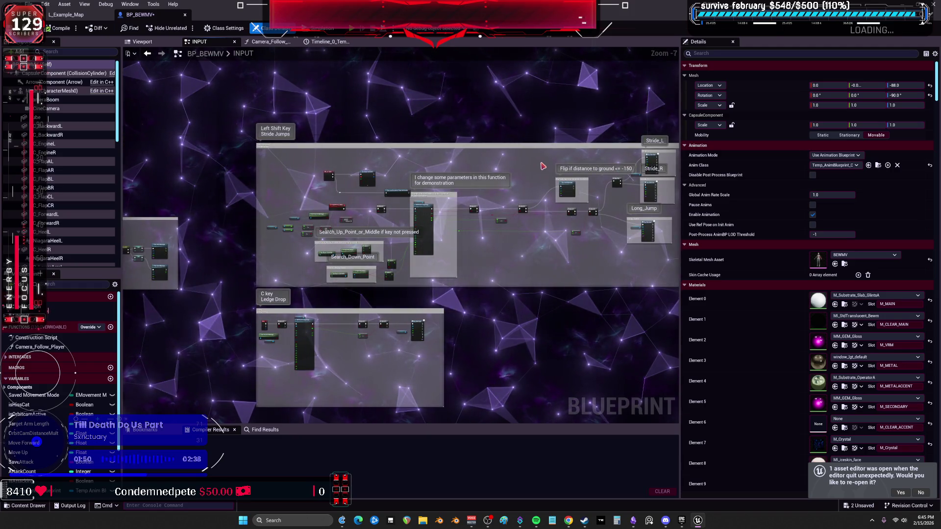
click(67, 15)
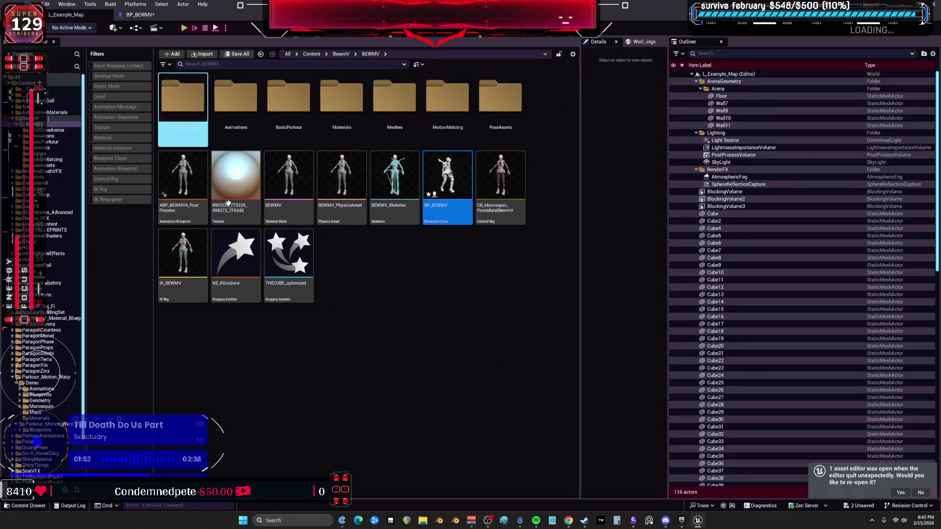
Step: Save All in Unreal, then bring up the Obsidian to-do chart and pan across its cards
click(29, 4)
click(67, 109)
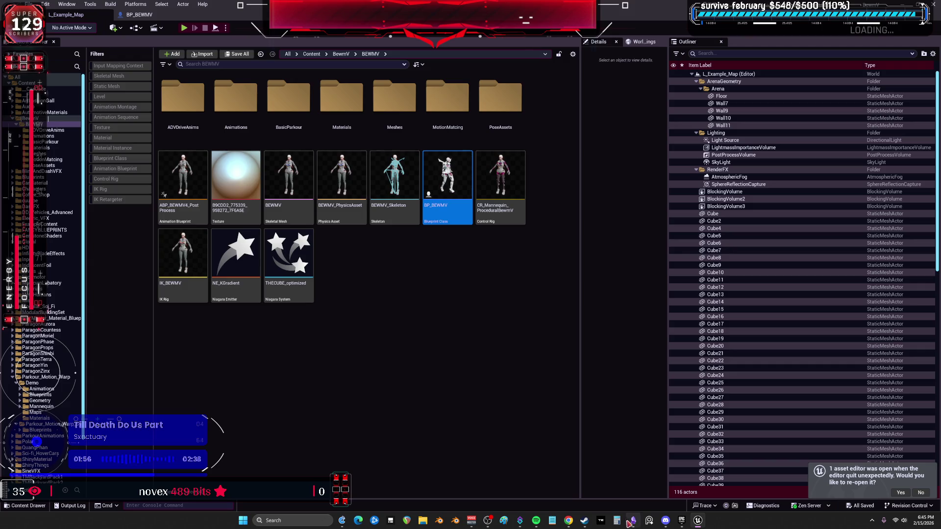
click(630, 521)
mouse_move(275, 224)
mouse_down()
mouse_move(479, 236)
mouse_move(465, 229)
mouse_up()
scroll(417, 231, left, 3)
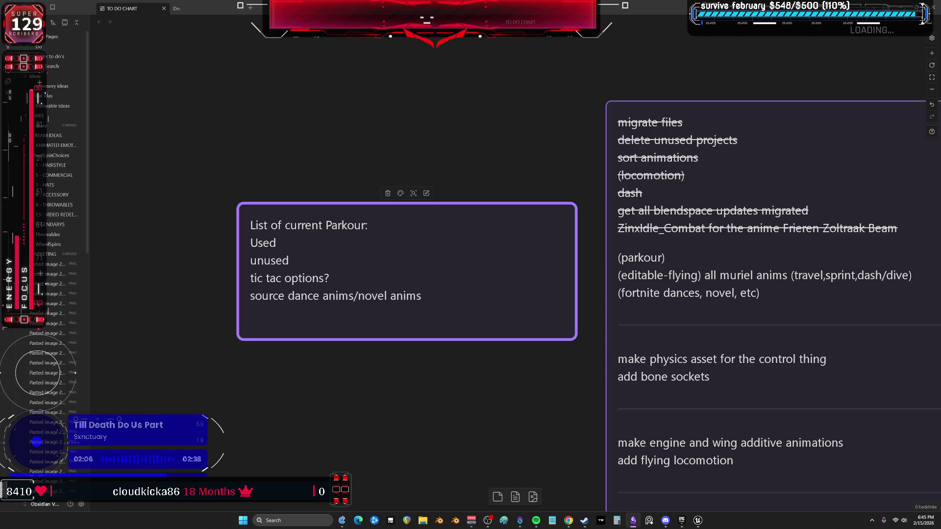
Step: Alt+Tab from Obsidian back to the Unreal editor's BEWMV folder
key(alt+Tab)
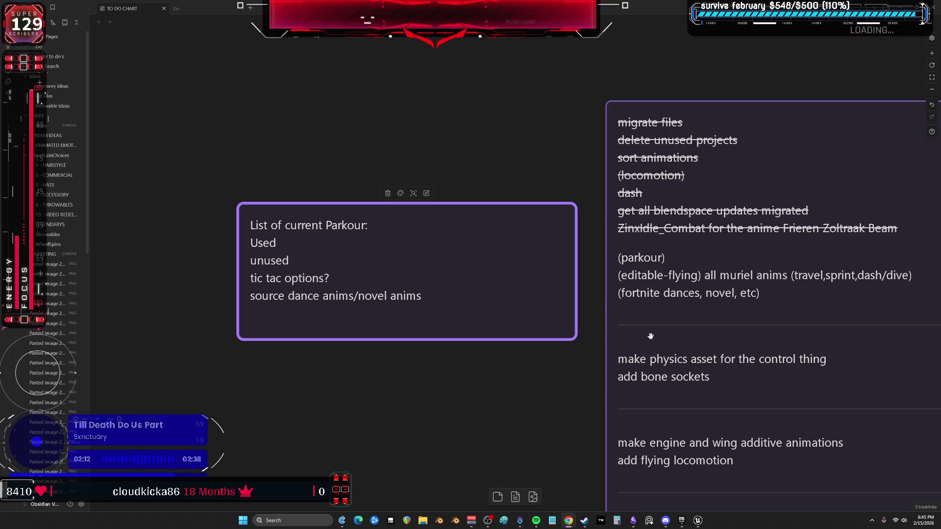
key(alt+Tab)
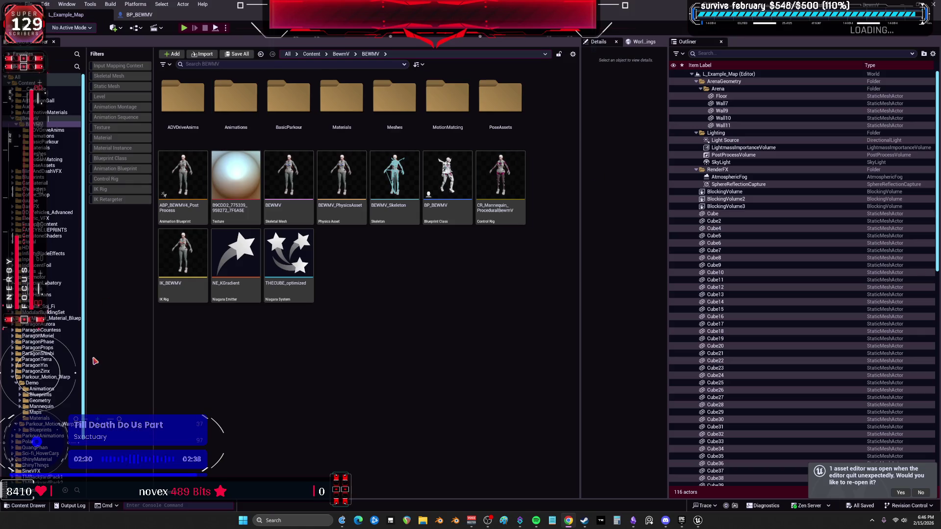
Step: Open the ABP_BEWMV4_PostProcess anim blueprint and the CR_Mannequin_ProceduralBewmV control rig
click(193, 211)
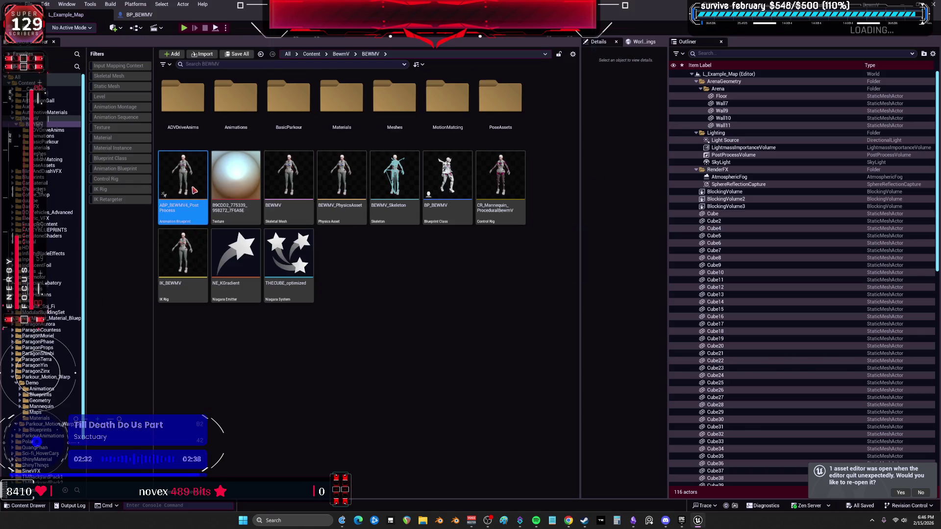
double_click(192, 190)
double_click(497, 182)
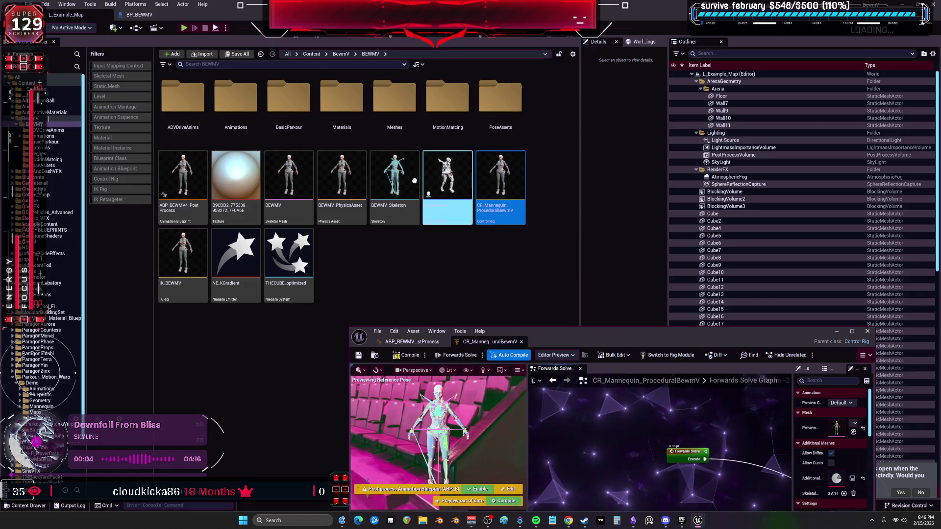
Step: Open BEWMV_Skeleton, orbit to a front view, and inspect bones such as deflect_r
click(400, 169)
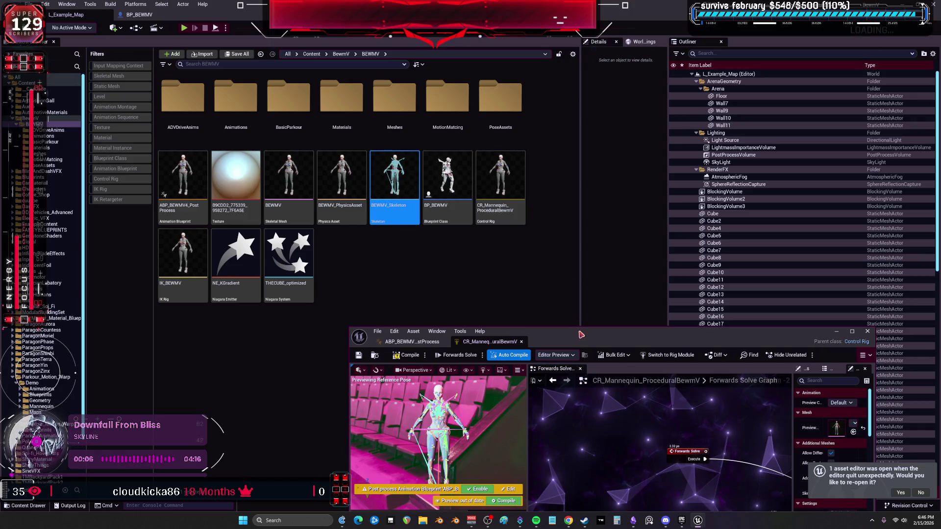
double_click(577, 332)
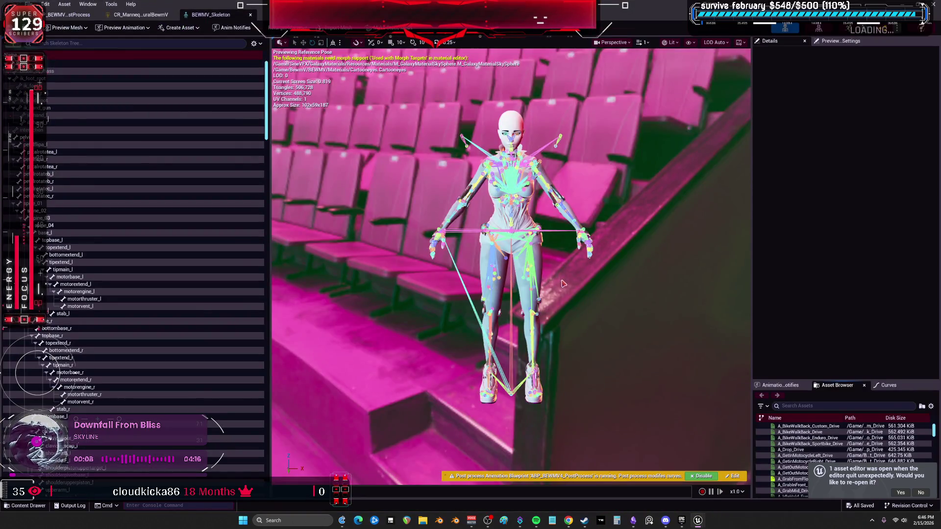
scroll(563, 283, up, 10)
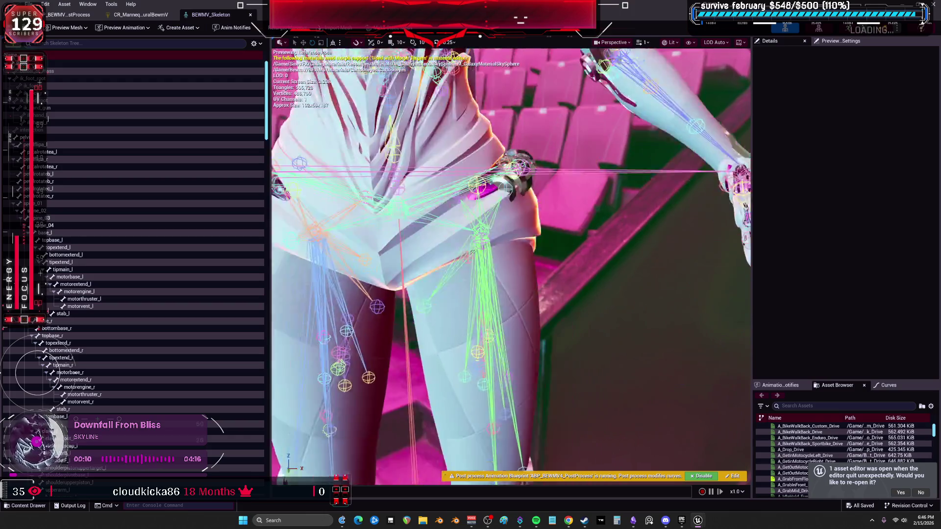
mouse_move(563, 283)
mouse_down()
mouse_move(539, 304)
mouse_move(531, 338)
mouse_move(529, 264)
mouse_up()
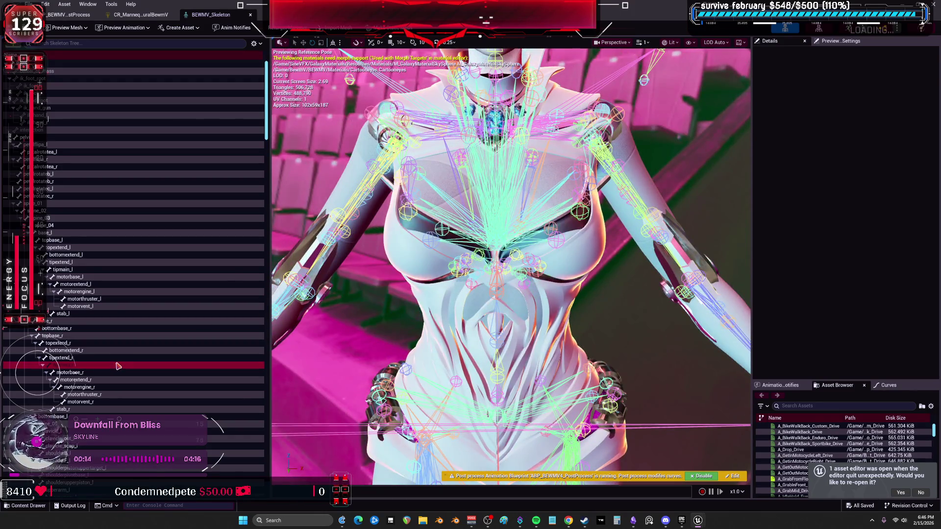
click(118, 366)
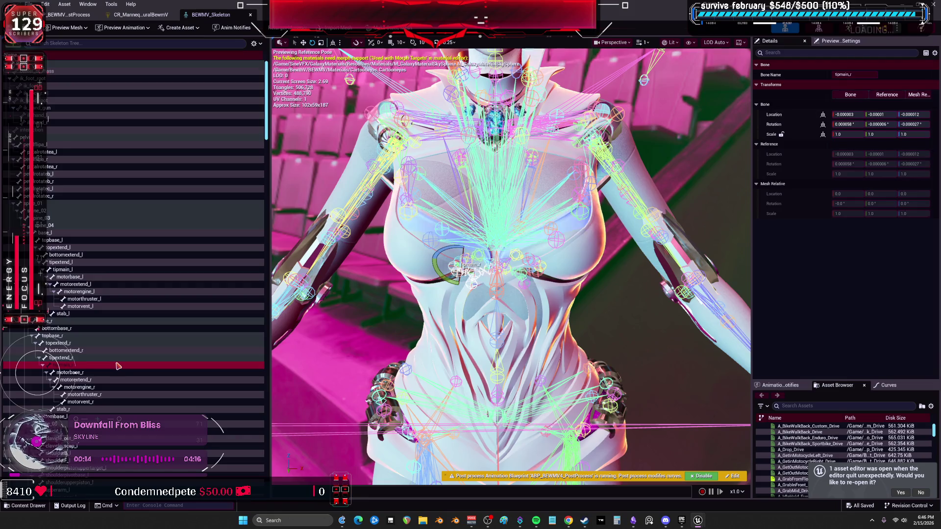
key(shift+End)
click(135, 343)
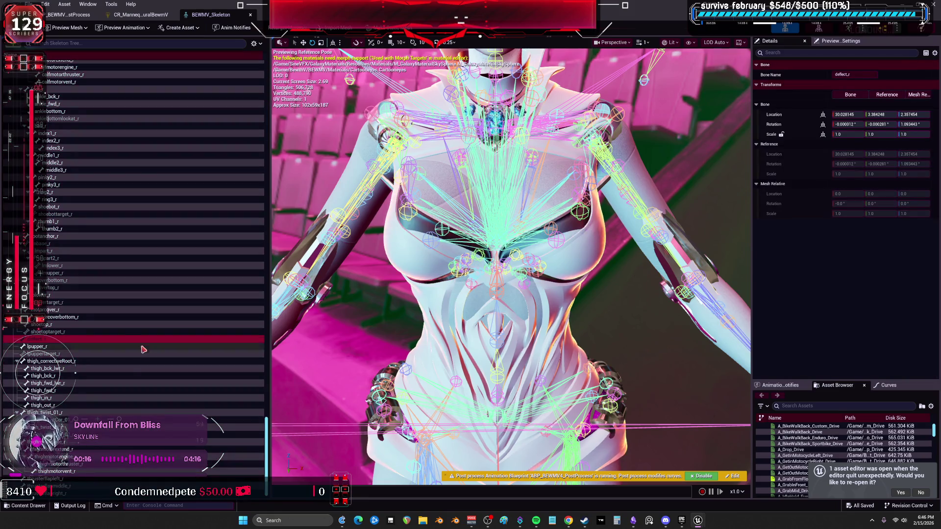
scroll(147, 366, up, 10)
scroll(147, 365, up, 15)
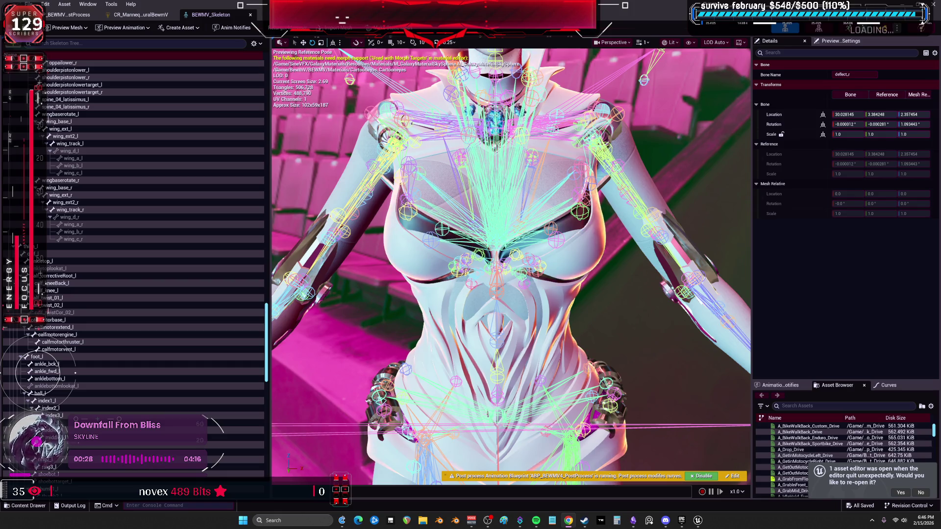
Step: Review the post-process AnimGraph and the control rig's Forwards Solve leg deflect and Euler nodes
click(68, 18)
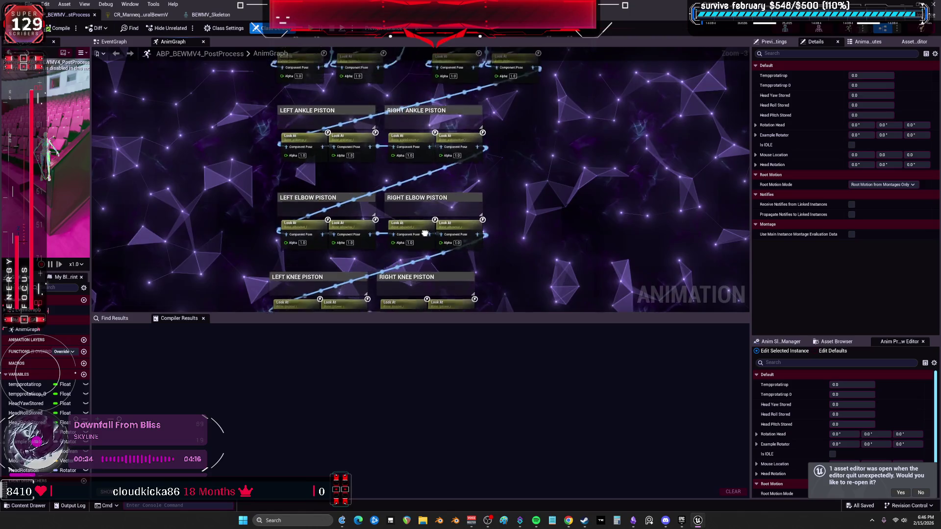
scroll(399, 218, up, 3)
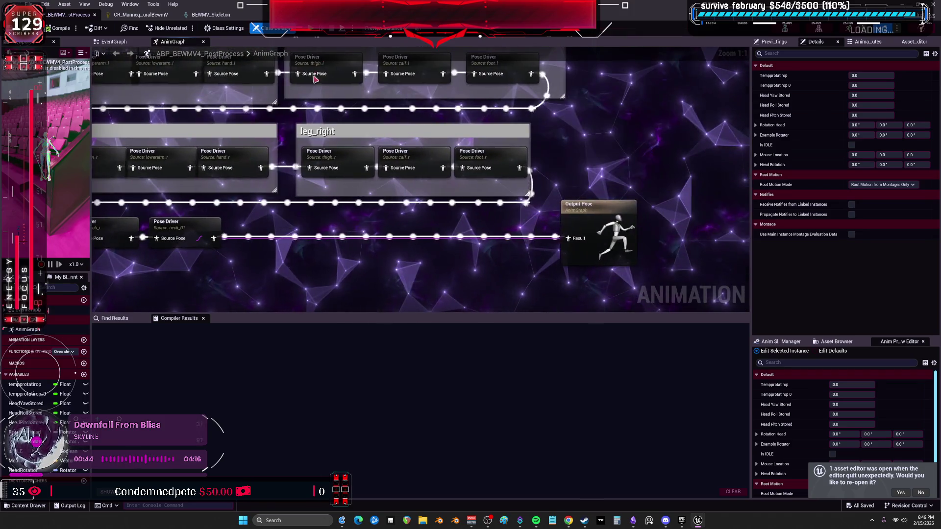
click(145, 17)
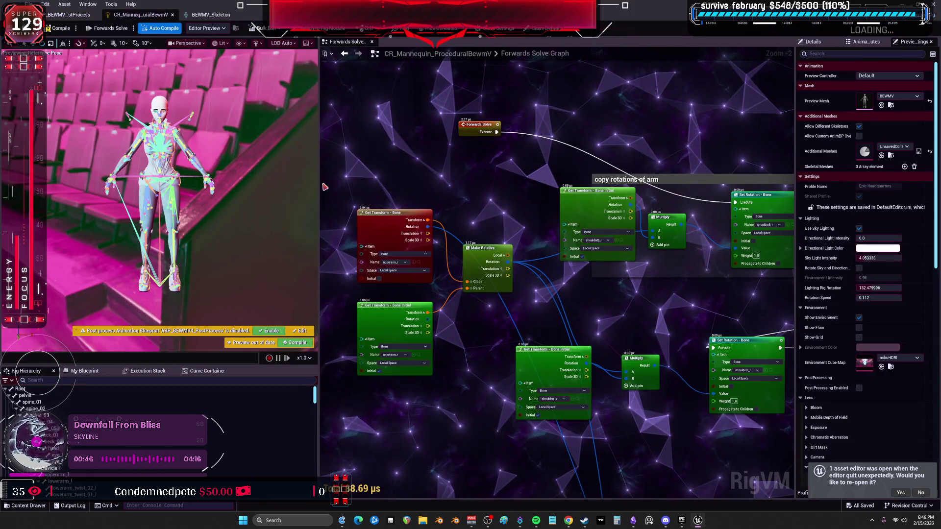
drag(317, 185, 102, 185)
scroll(539, 304, down, 2)
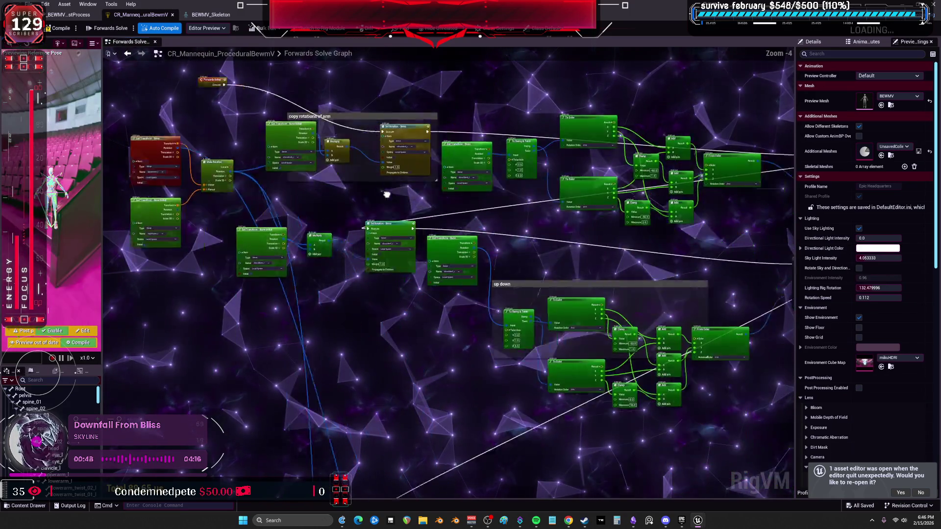
mouse_move(560, 331)
mouse_down()
mouse_move(633, 278)
mouse_move(613, 246)
mouse_move(581, 265)
mouse_move(633, 168)
mouse_up()
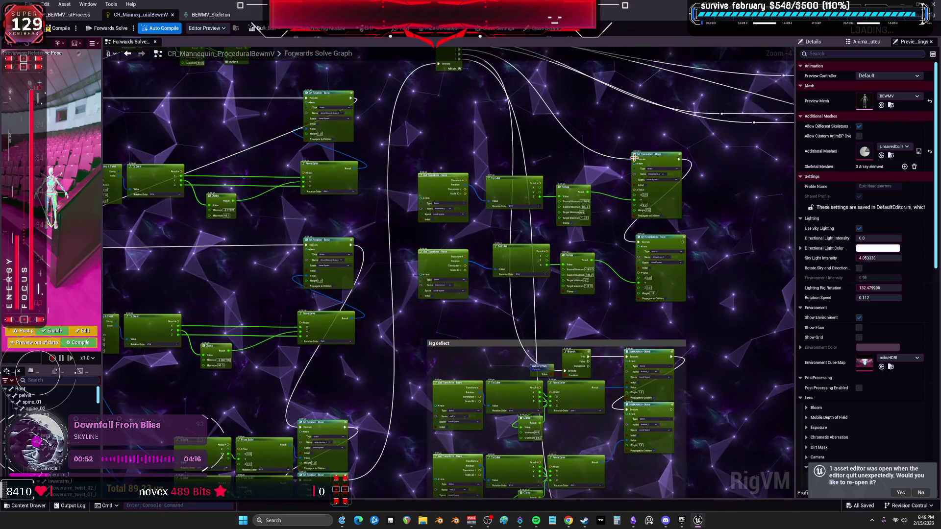
drag(583, 144, 603, 304)
scroll(430, 273, down, 4)
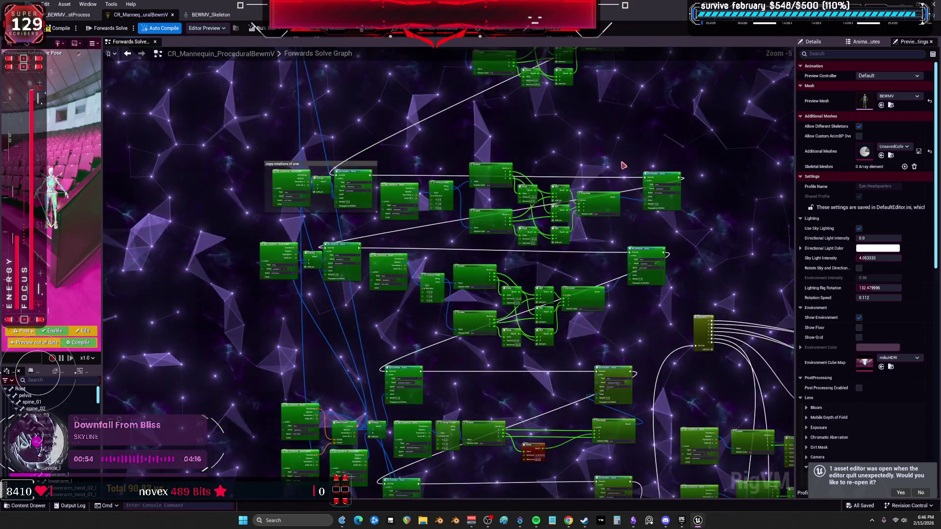
scroll(464, 192, up, 8)
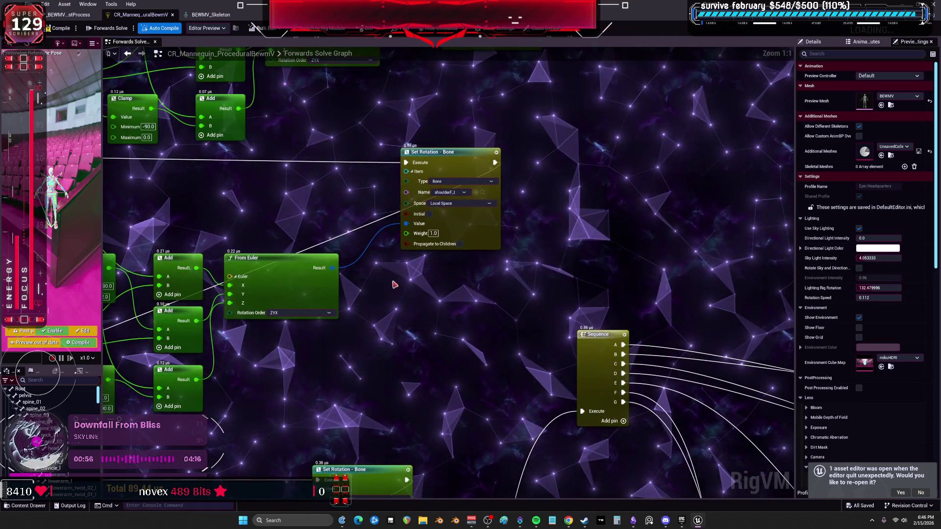
drag(394, 284, 503, 264)
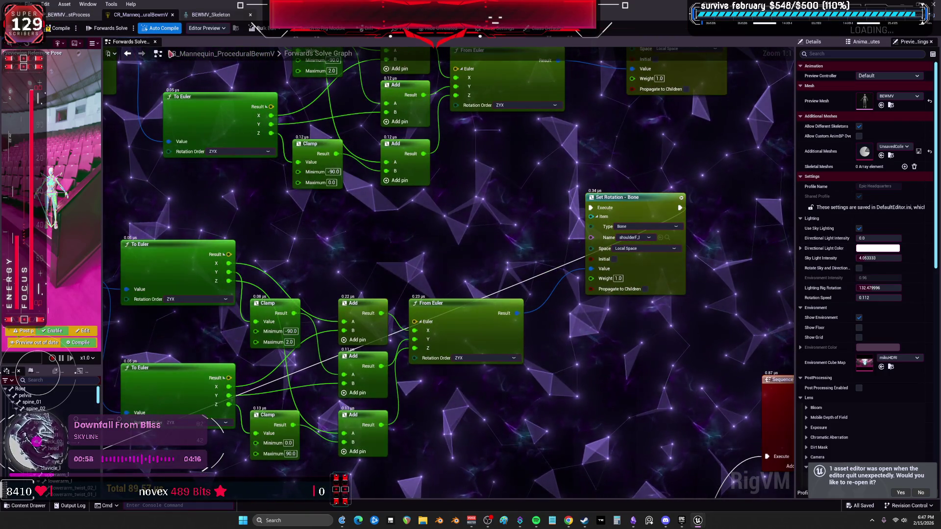
Step: Return to the BEWMV_Skeleton tab and locate the asset in the Content Browser
click(58, 17)
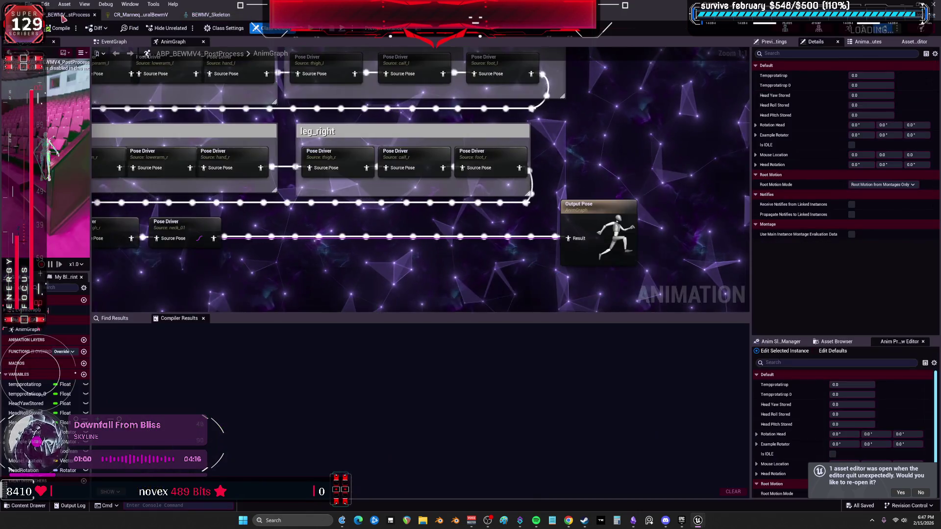
click(219, 17)
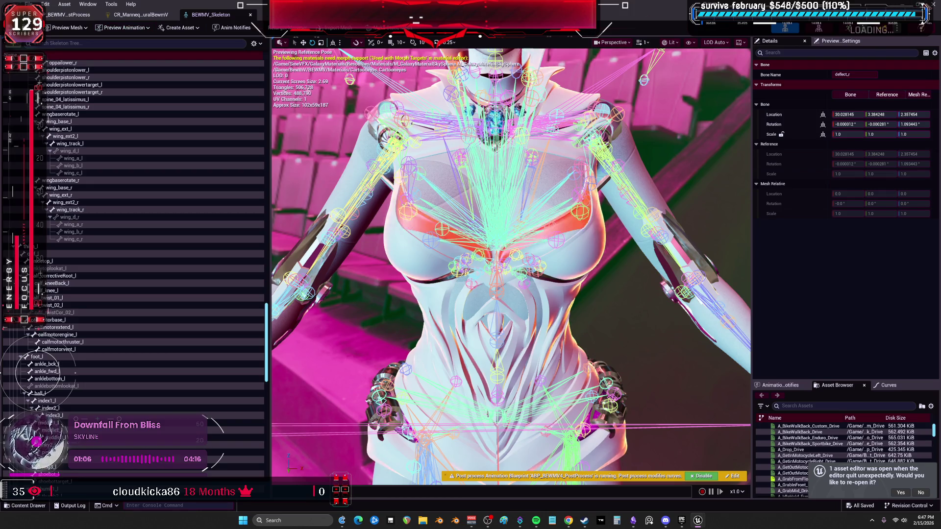
key(alt+Tab)
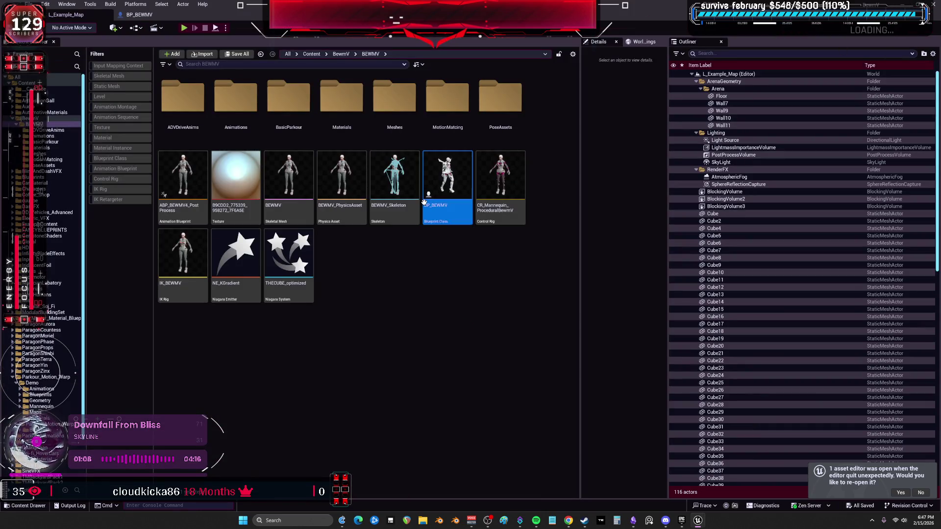
Step: Open BP_BEWMV's viewport and orbit around the character
key(F2)
click(140, 14)
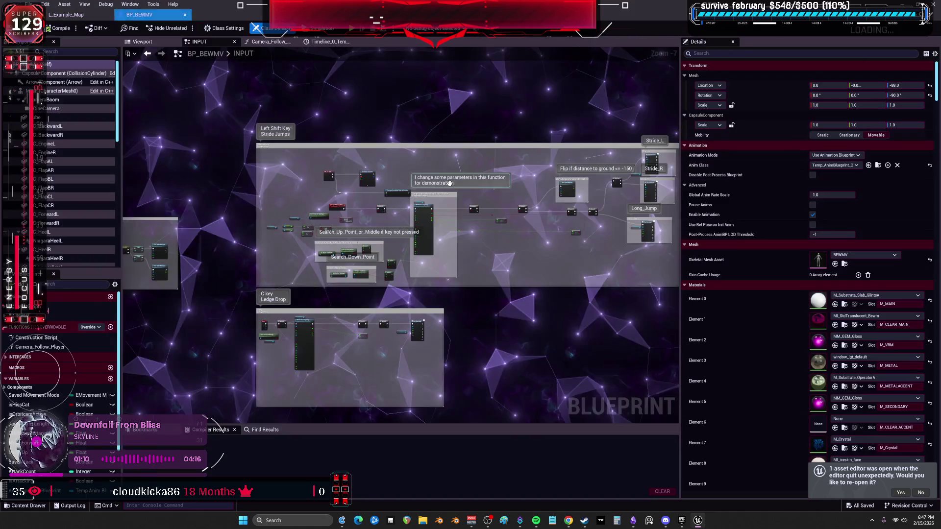
click(142, 42)
mouse_move(419, 218)
mouse_down()
mouse_move(418, 274)
mouse_move(393, 216)
mouse_move(329, 215)
mouse_up()
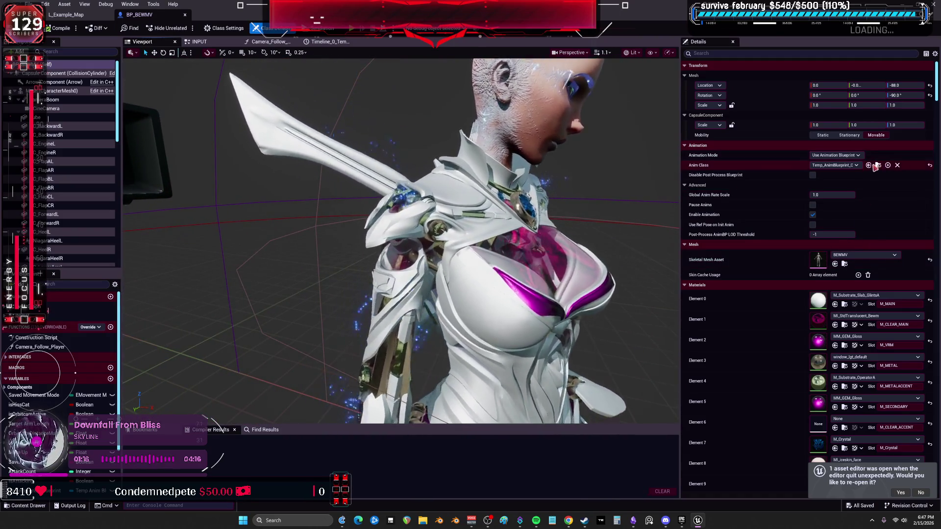
Step: Set the mesh's Animation Mode to Use Animation Asset playing accuracy_example_Anim_test
click(857, 155)
click(840, 177)
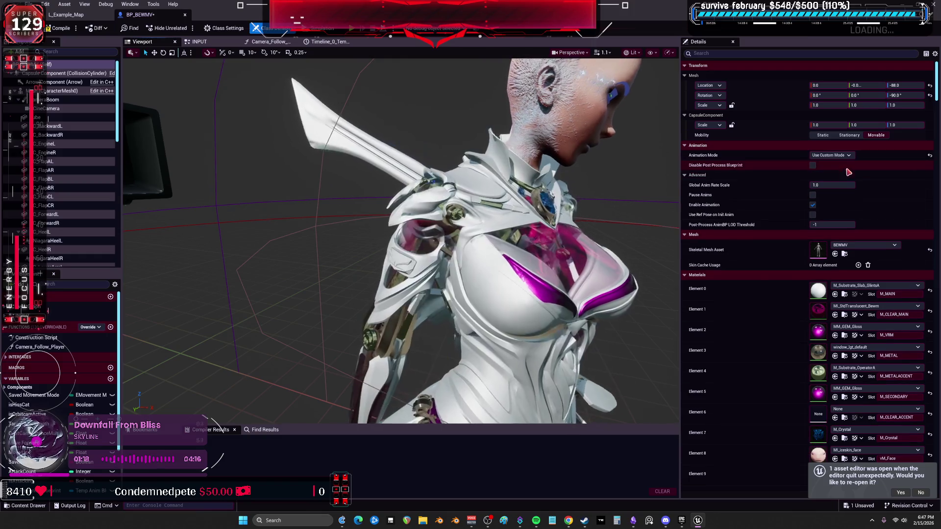
click(845, 170)
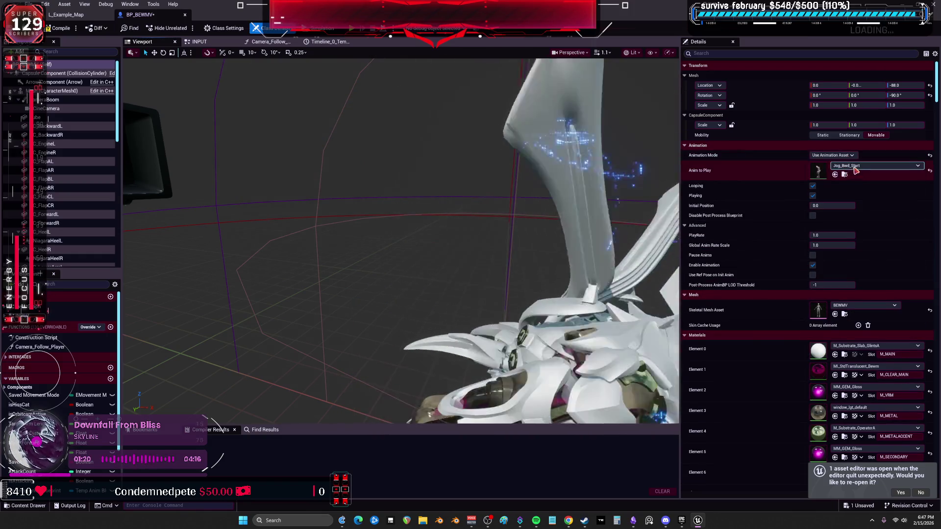
click(858, 167)
text(st)
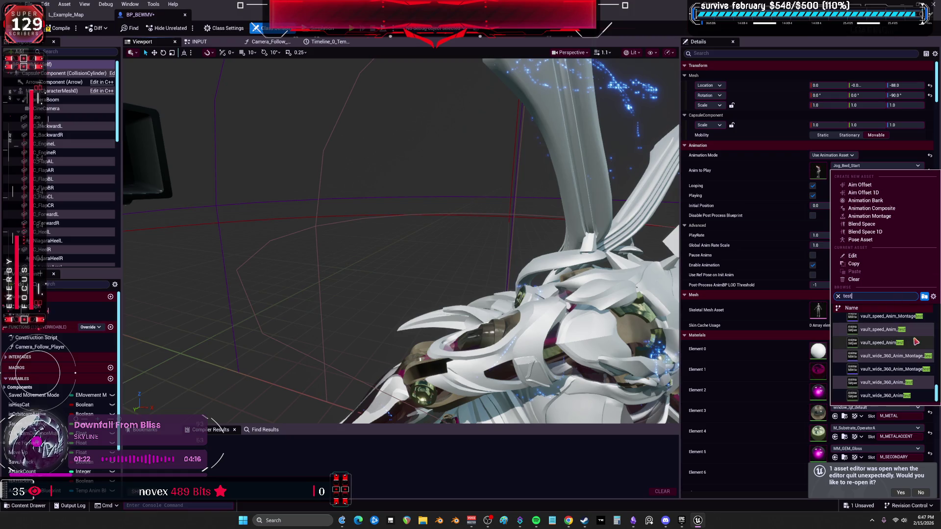
scroll(916, 341, up, 5)
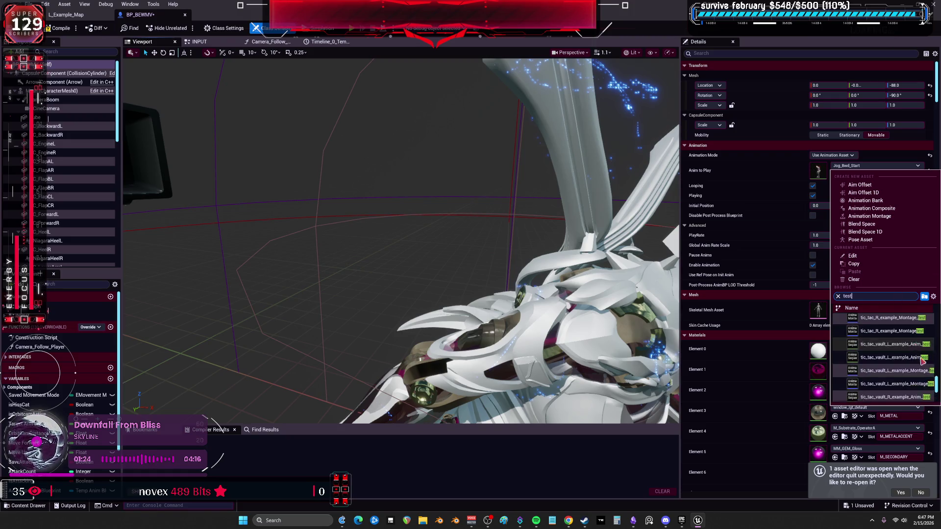
drag(937, 381, 935, 316)
scroll(922, 330, down, 1)
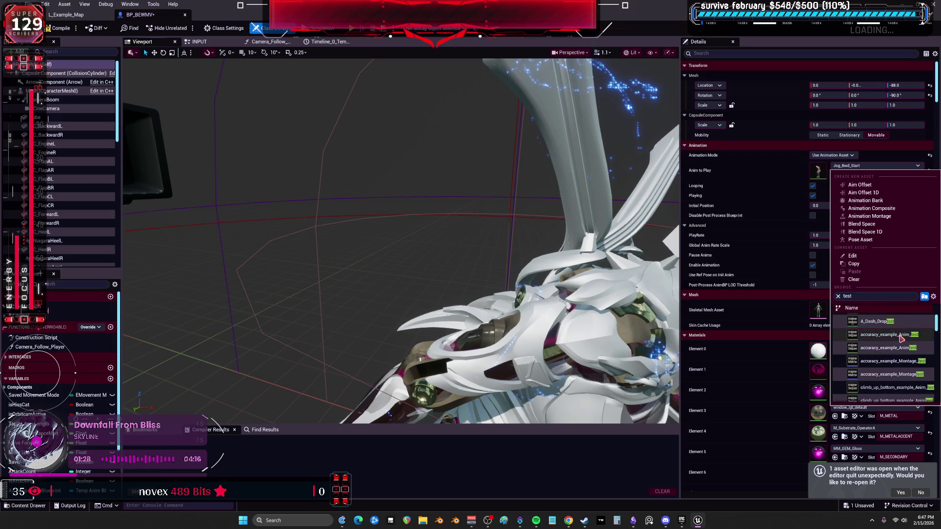
click(901, 338)
scroll(555, 250, down, 5)
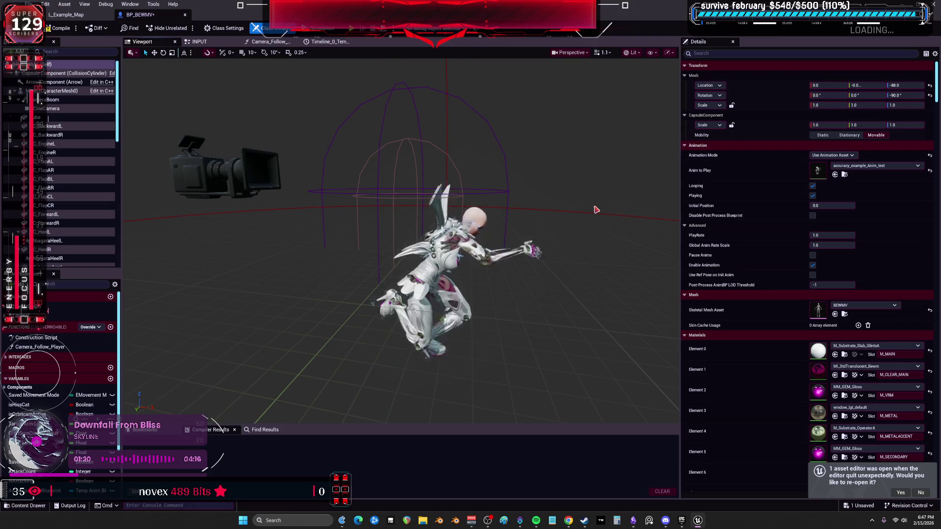
Step: Change Anim to Play to Emote_Greeting and orbit around the greeting character
click(852, 166)
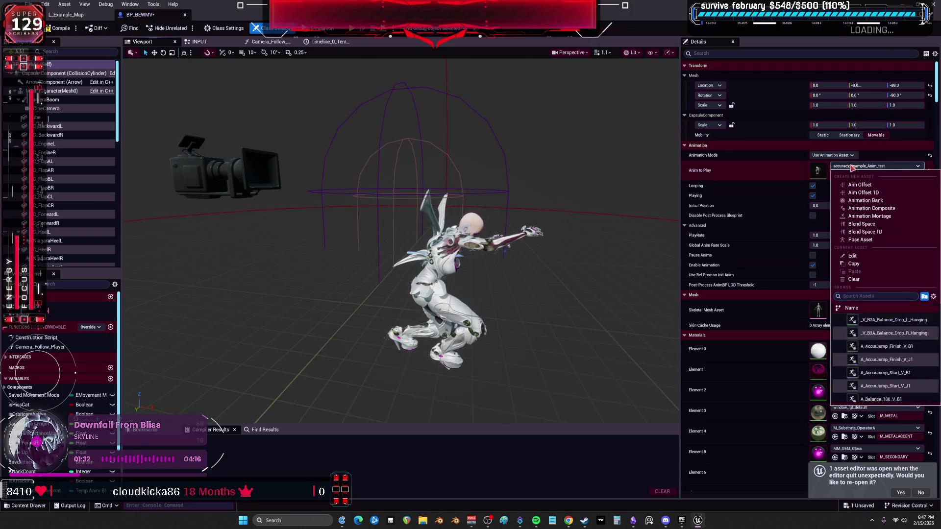
scroll(897, 354, down, 5)
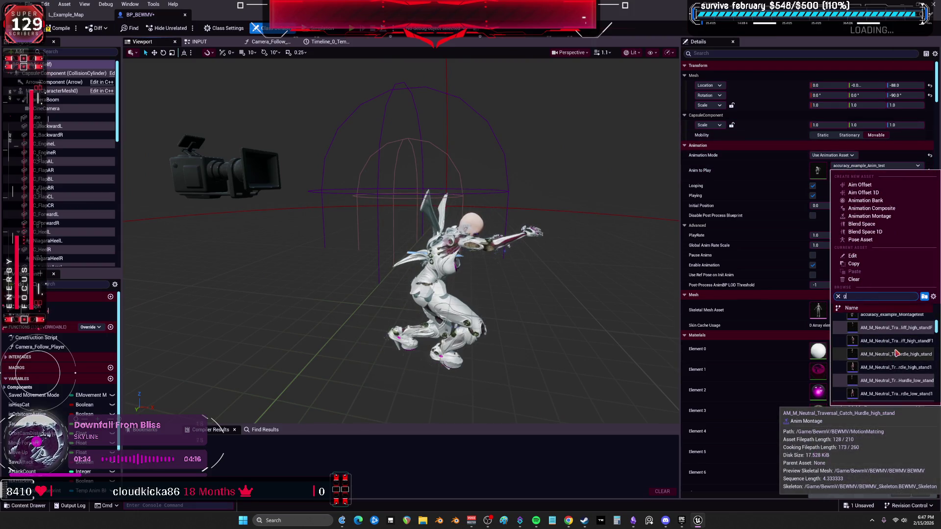
text(r)
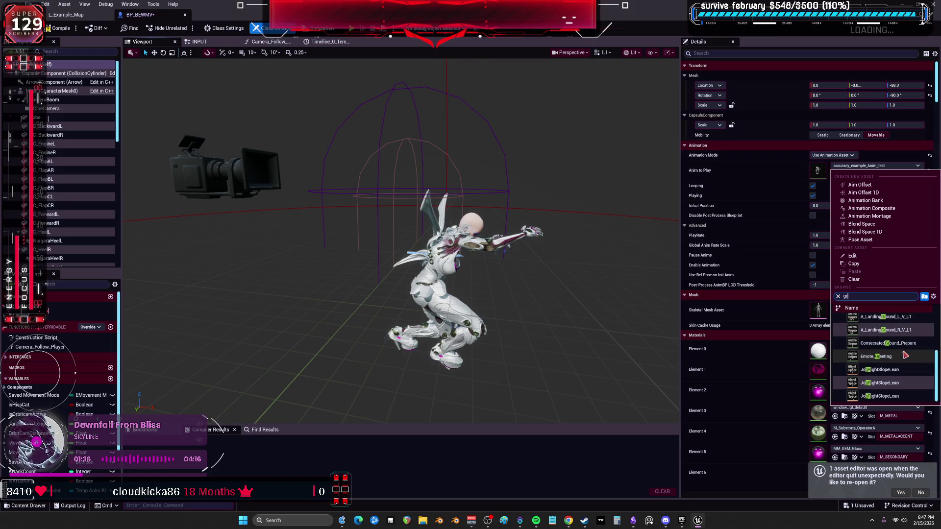
click(903, 356)
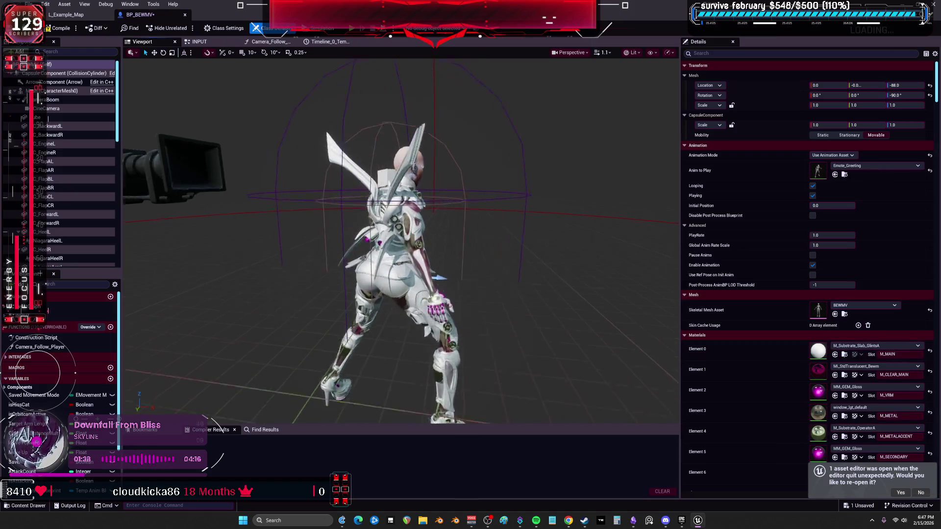
scroll(502, 261, up, 5)
drag(502, 261, 557, 252)
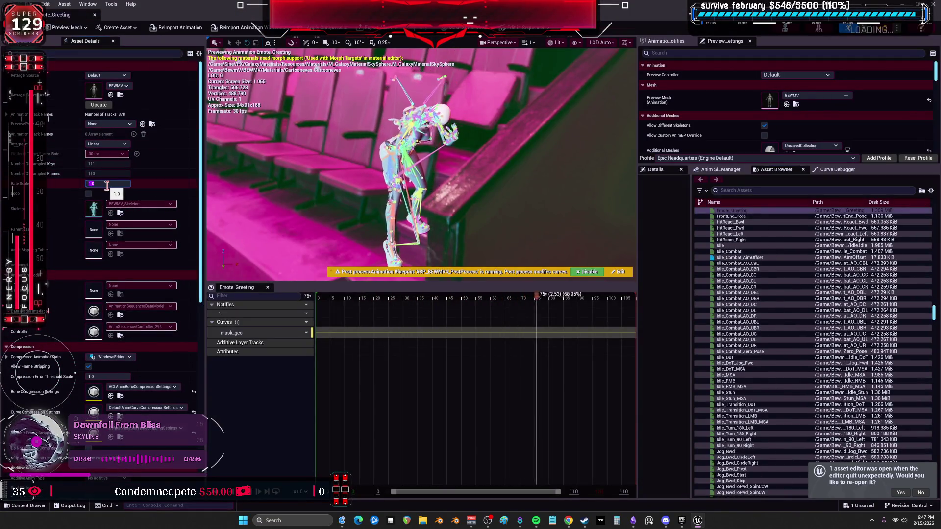
Step: Close the Emote_Greeting editor, orbit to view the head from above, and select the head Cube
click(95, 18)
drag(553, 338, 294, 351)
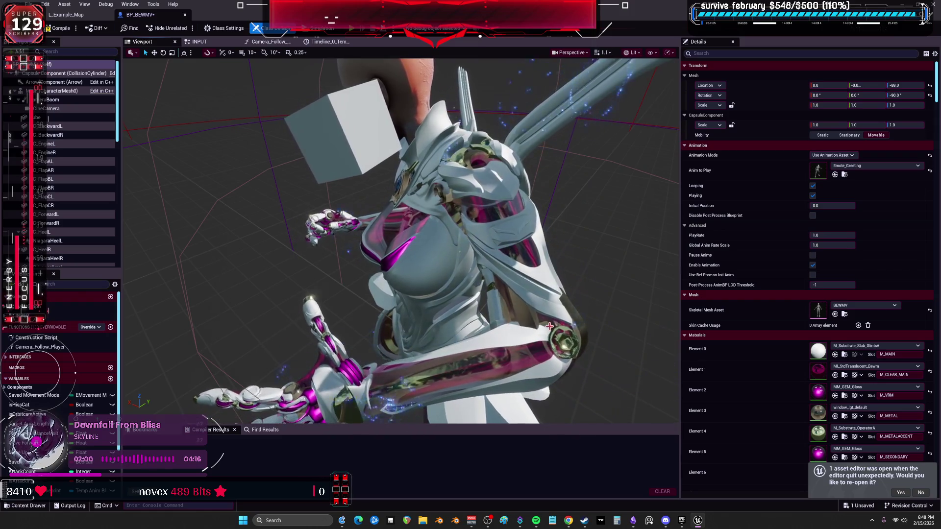
drag(294, 351, 201, 351)
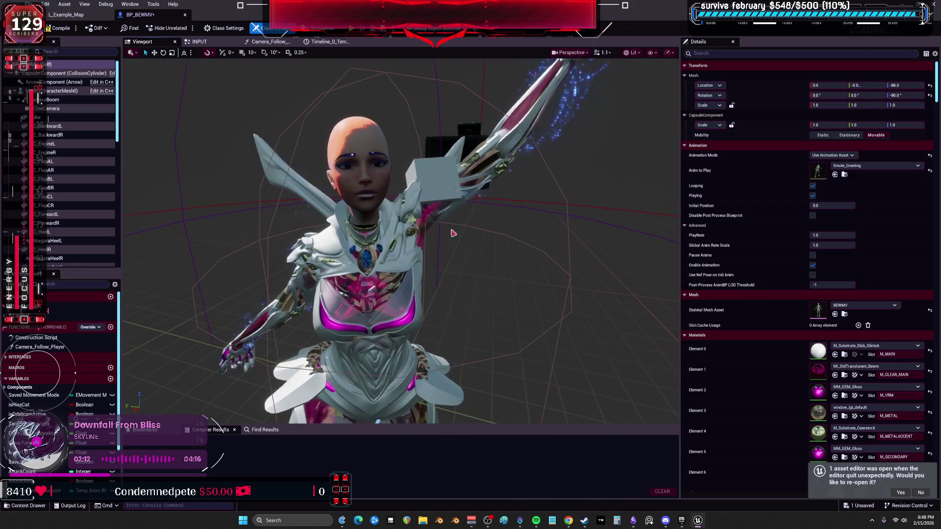
click(50, 118)
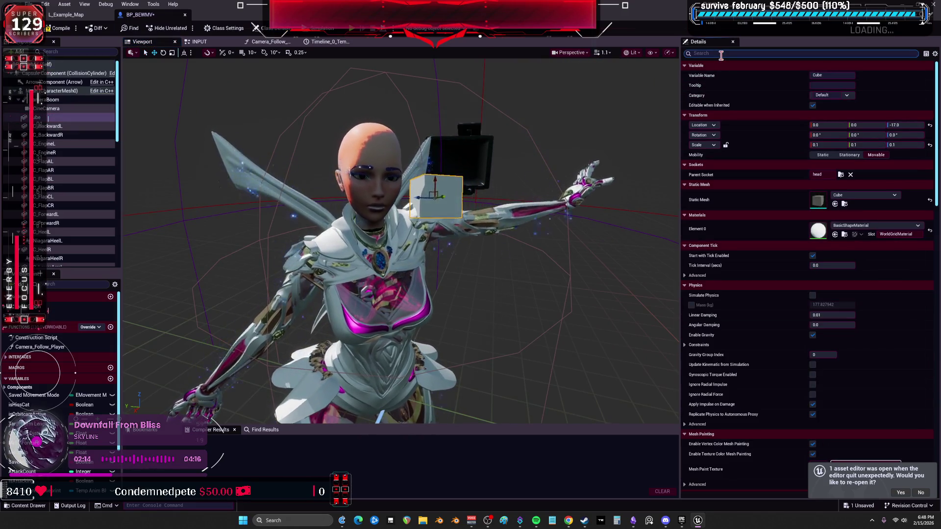
Step: Move the head Cube to Location Y 7.0
click(892, 145)
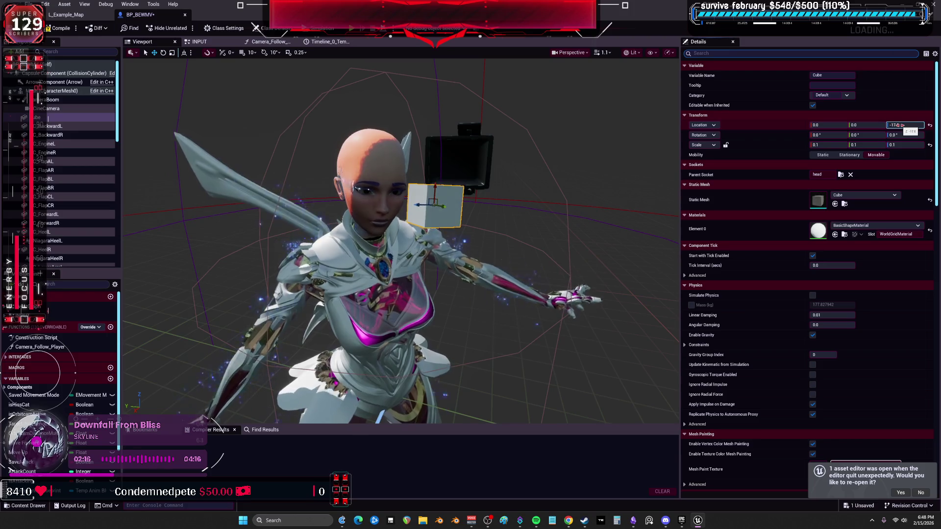
click(863, 125)
text(7)
key(Return)
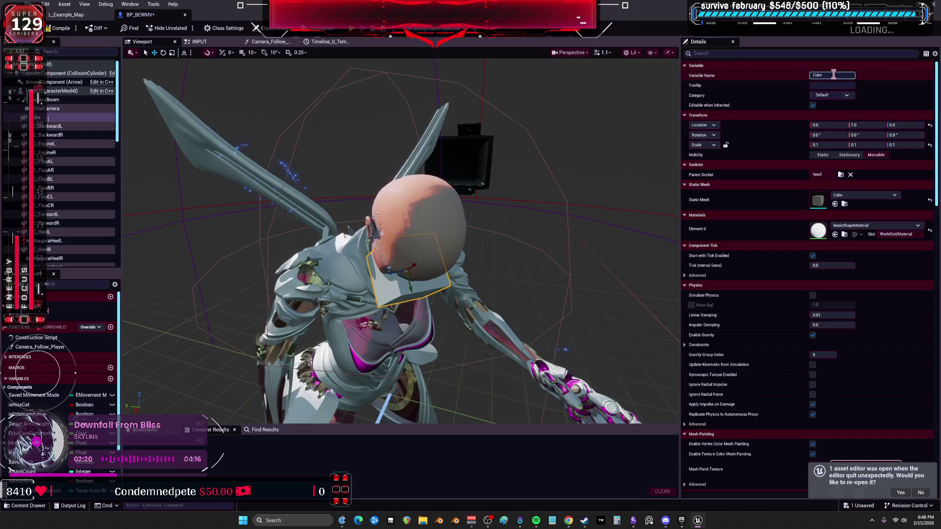
Step: Hide the Cube from sky captures and ray tracing
click(749, 53)
text(visi)
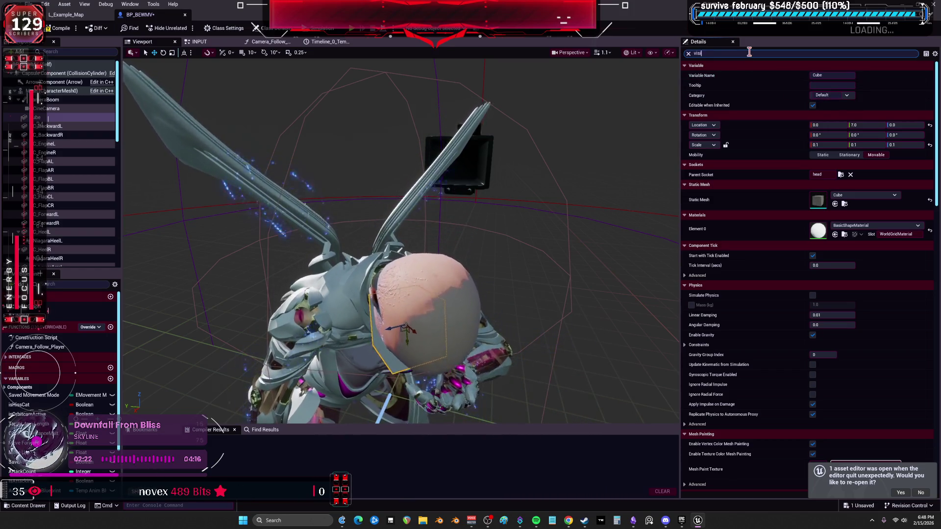
click(815, 136)
click(815, 145)
key(BackSpace)
key(BackSpace)
key(BackSpace)
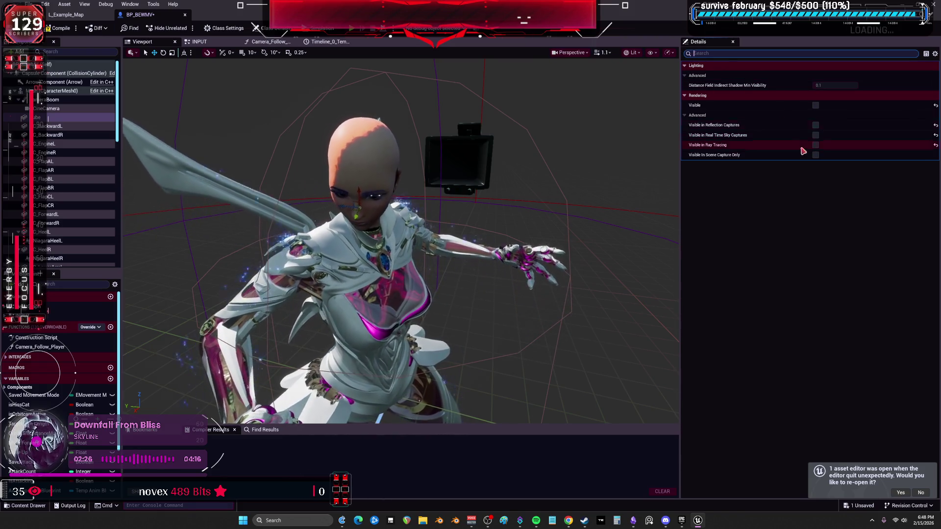
Step: Set Can Character Step Up On to No and Collision Presets to NoCollision
text(col)
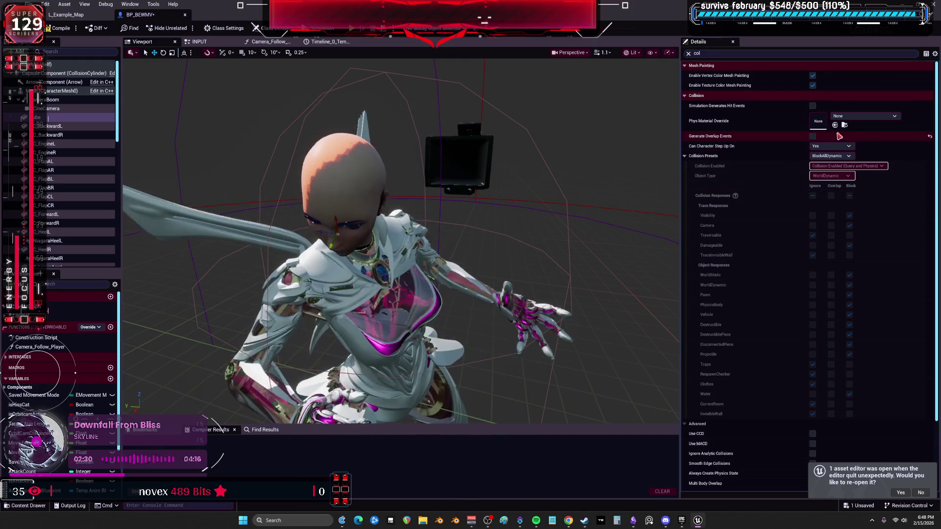
click(831, 146)
click(819, 152)
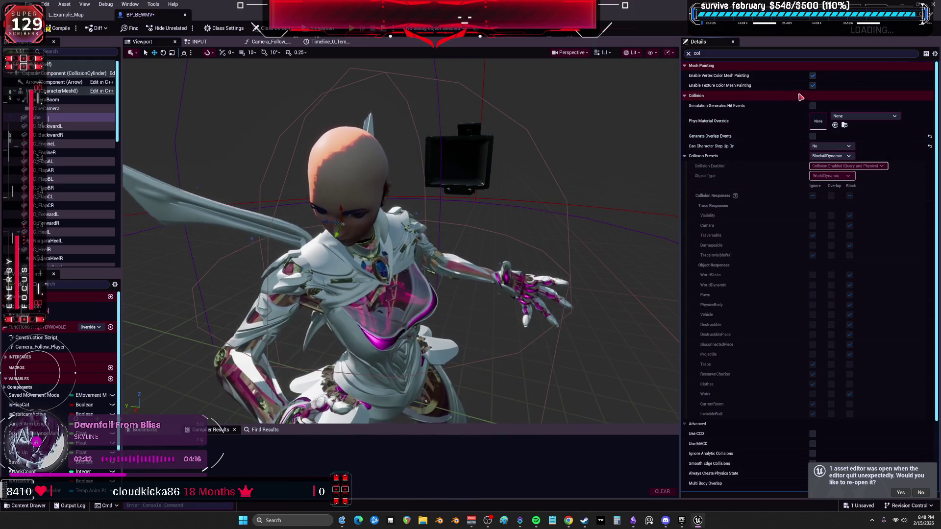
click(832, 156)
click(832, 178)
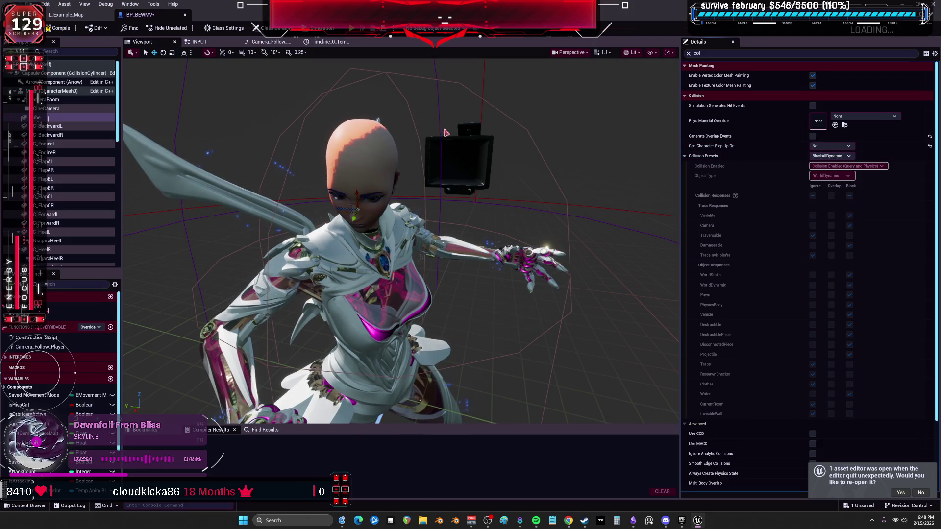
Step: Compile and save BP_BEWMV, then deselect the Cube
click(58, 28)
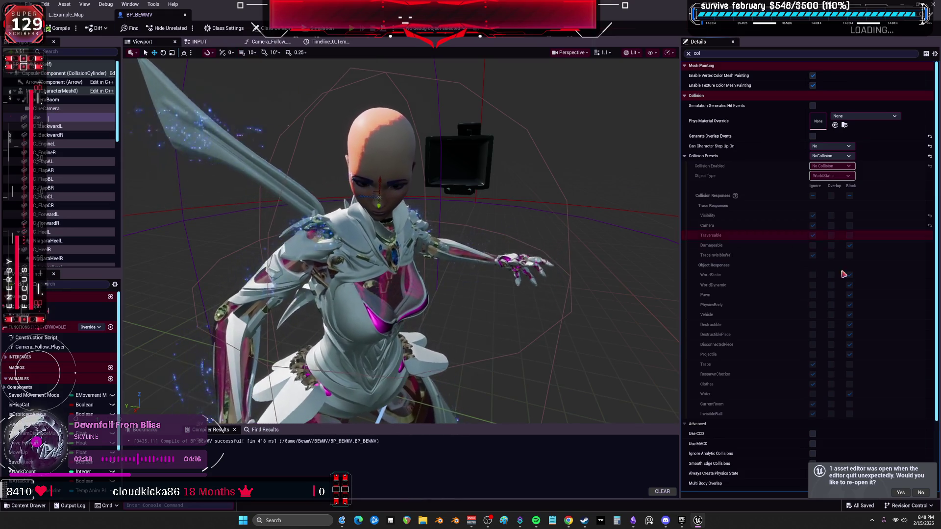
scroll(608, 212, up, 3)
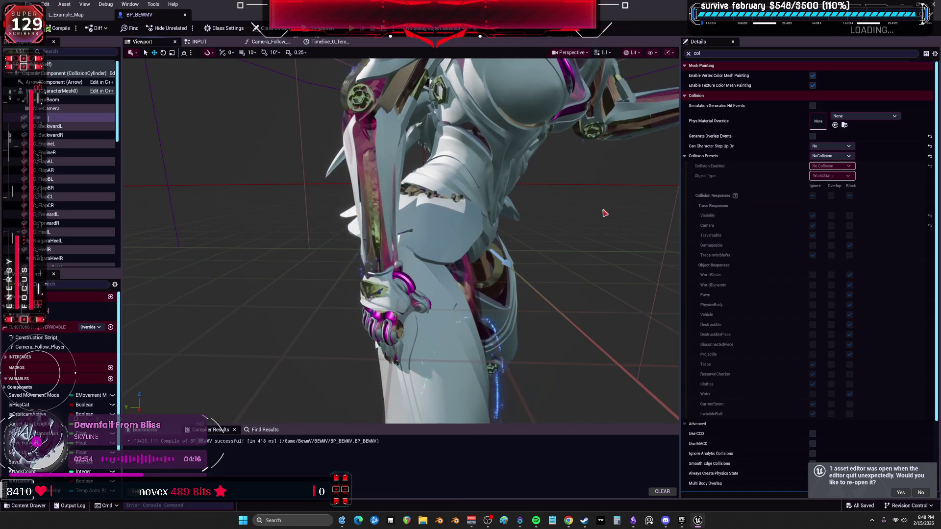
click(603, 215)
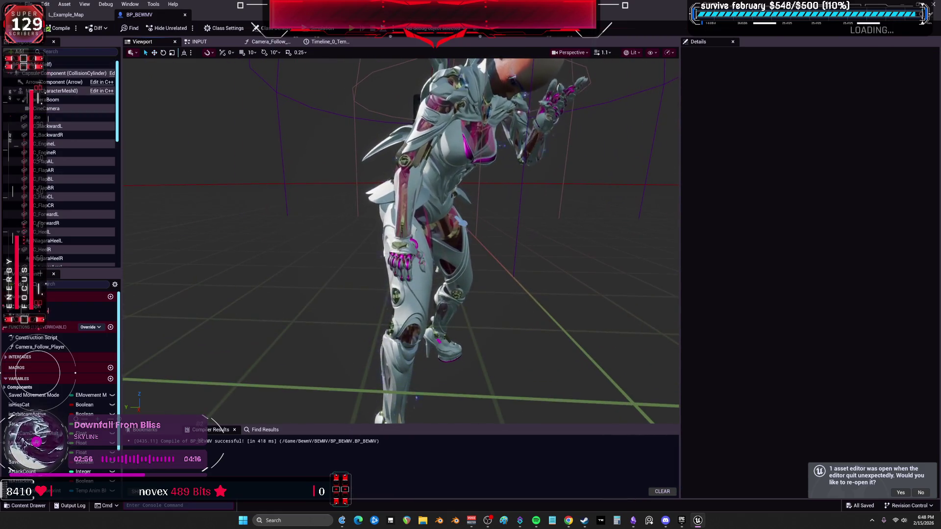
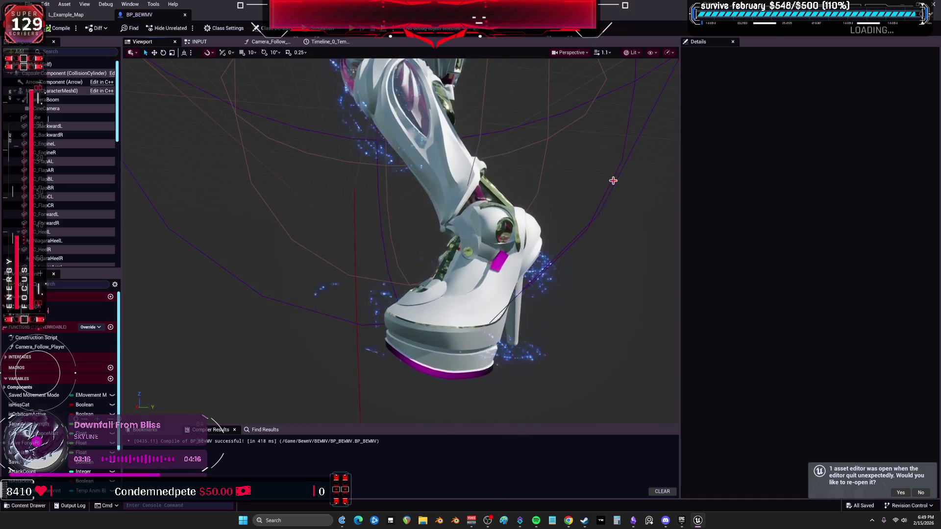
Step: Orbit the character, inspect CharacterMesh0's collision details, then switch to the Obsidian to-do chart
mouse_move(650, 99)
mouse_down()
mouse_move(529, 120)
mouse_move(492, 213)
mouse_move(463, 193)
mouse_up()
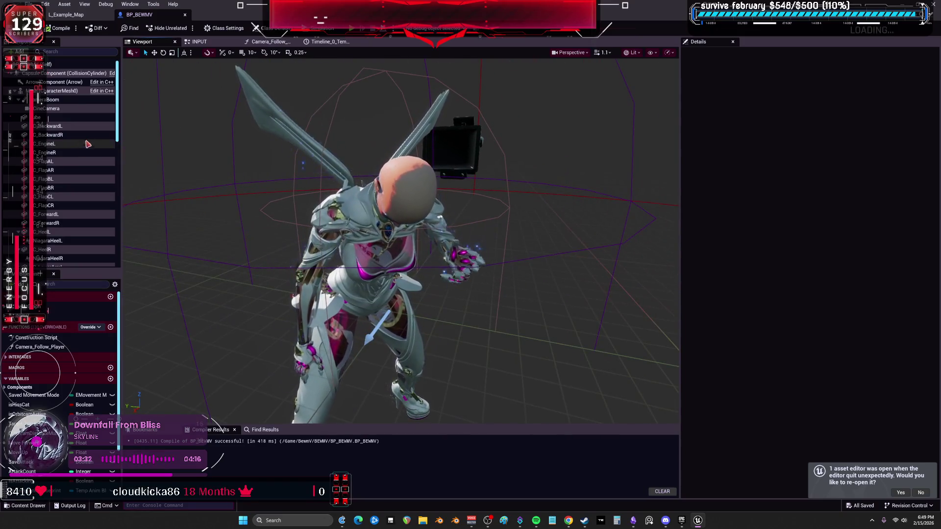
click(54, 91)
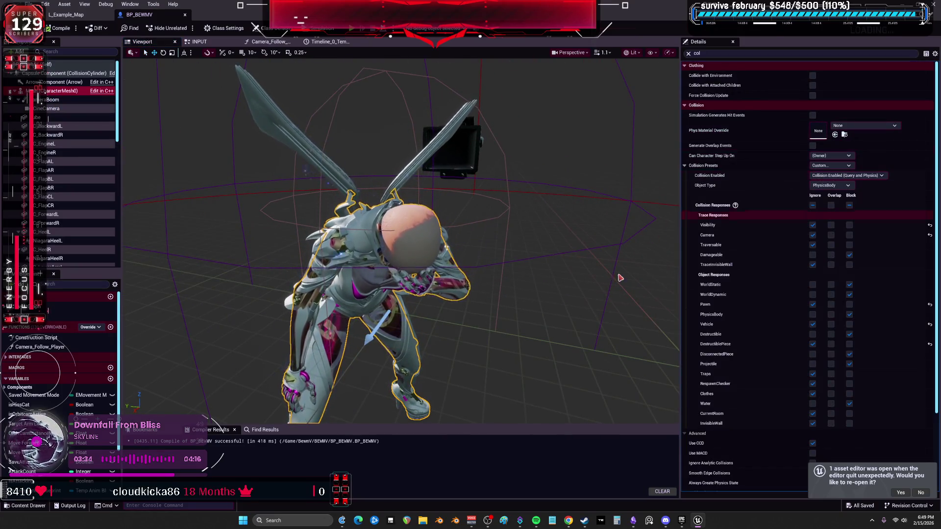
key(alt+Tab)
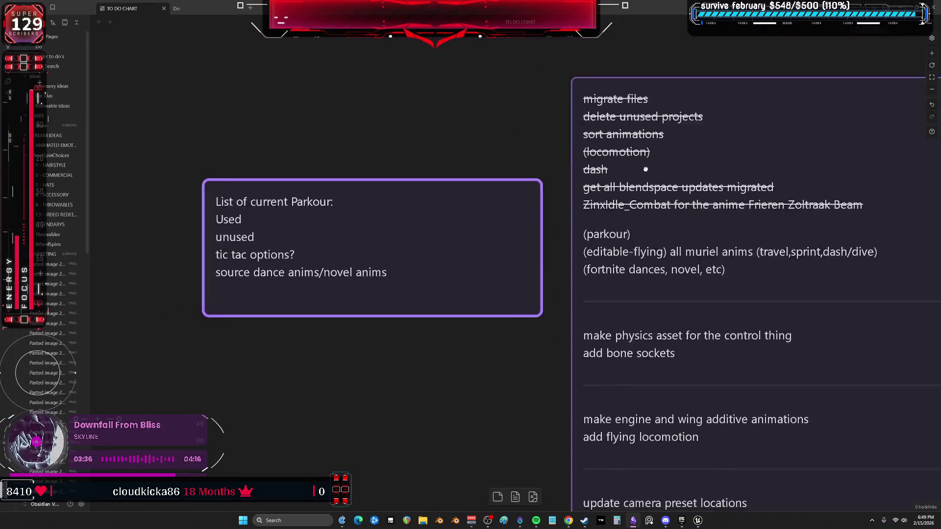
Step: Add the task 'gold ankle, reweight or ankle bone not constrained' below the dances line on the to-do card
double_click(661, 174)
click(585, 214)
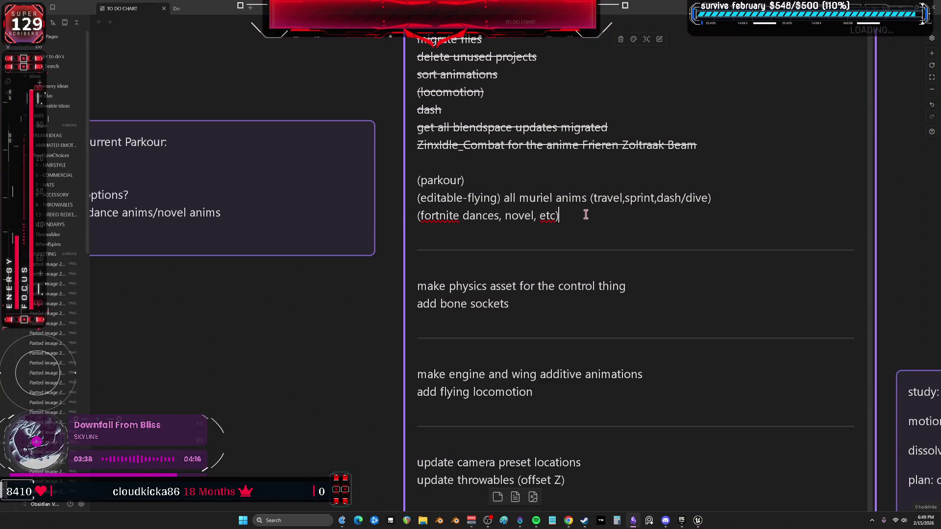
key(Return)
key(Return)
text(fix)
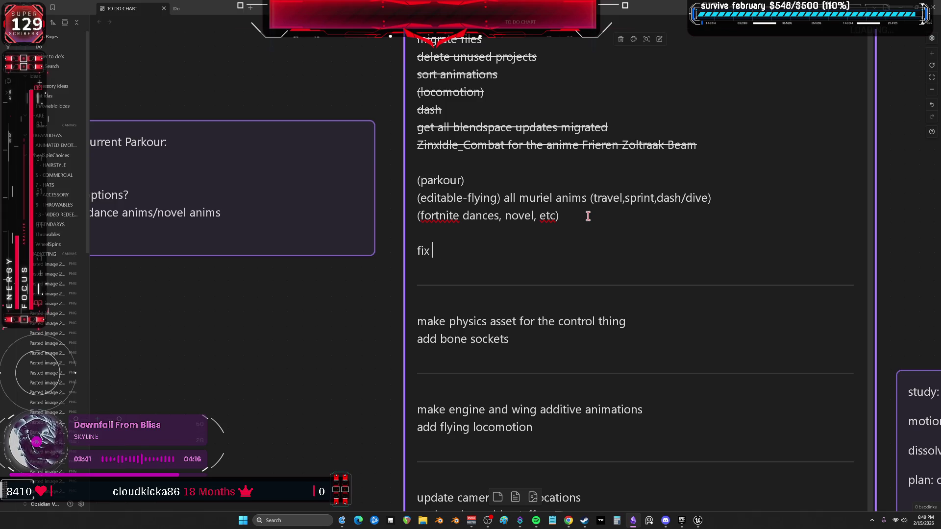
text(gold ankle, re)
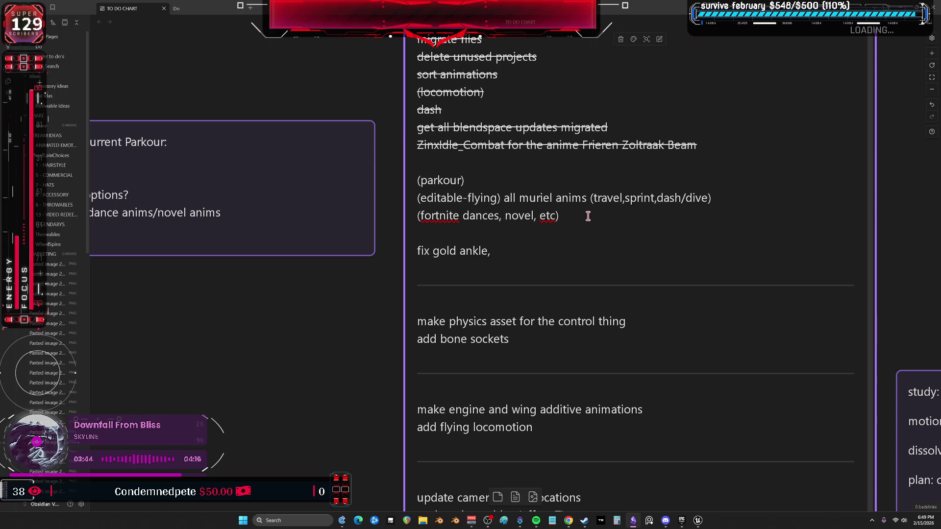
text(weight)
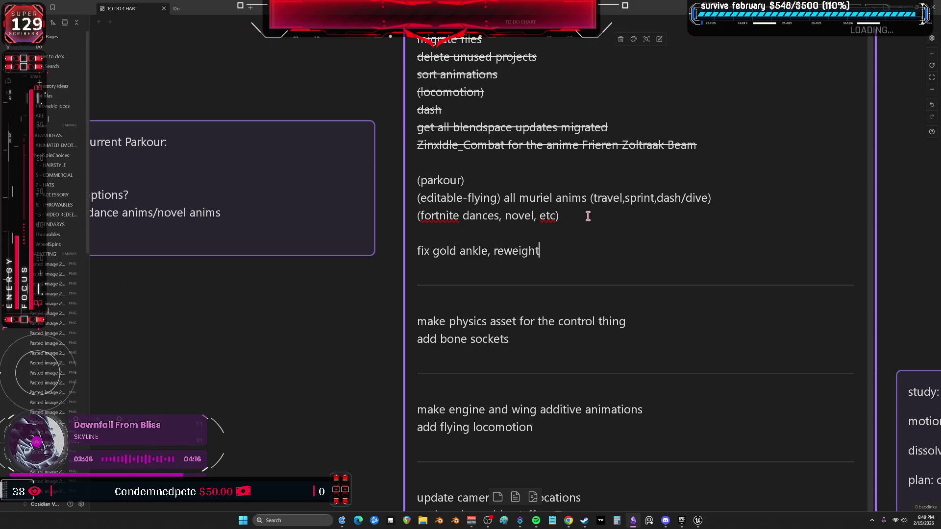
text( or ankle bone not )
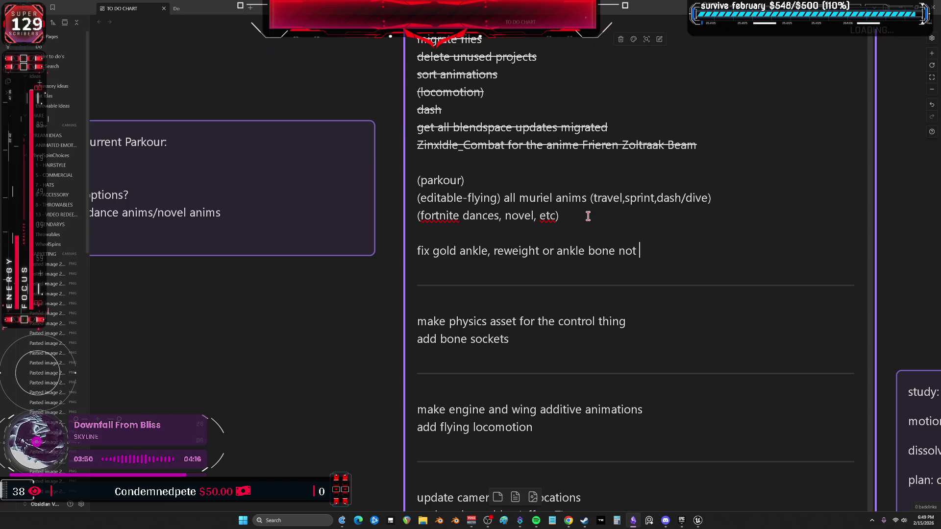
text(constrained)
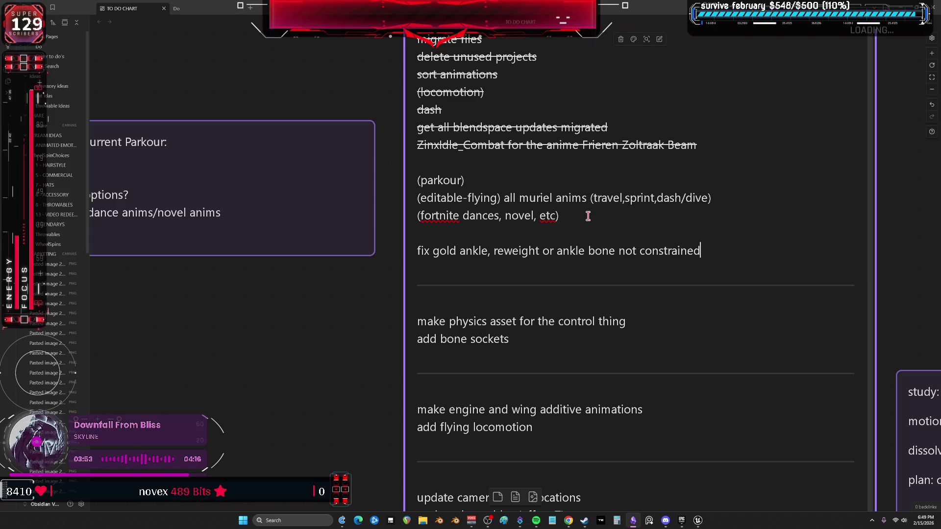
key(Return)
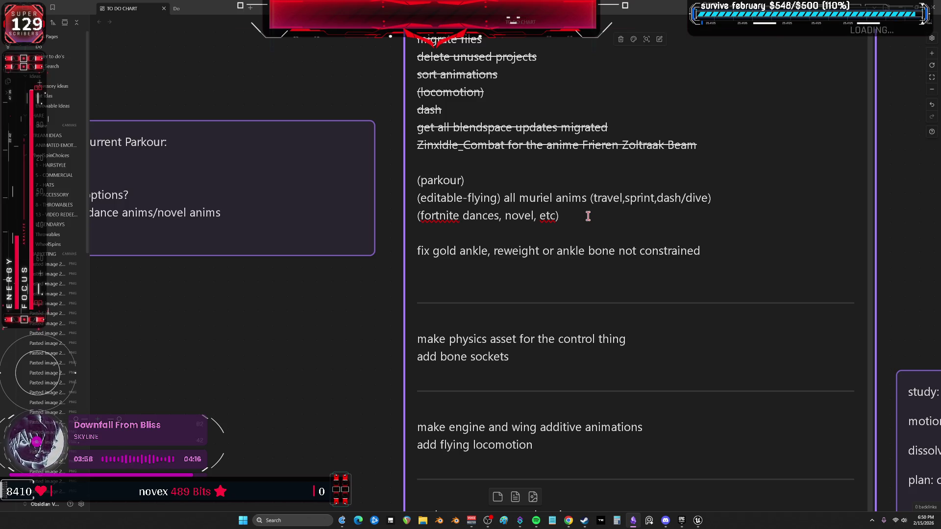
key(alt+Tab)
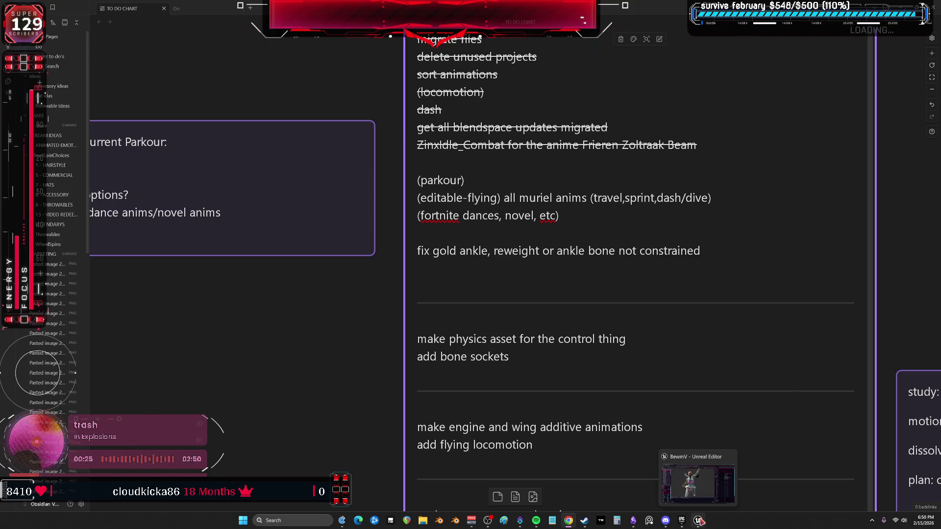
Step: Select the NiagaraLowerArmL component and clear the Details filter to show all its properties
click(698, 521)
scroll(56, 184, down, 3)
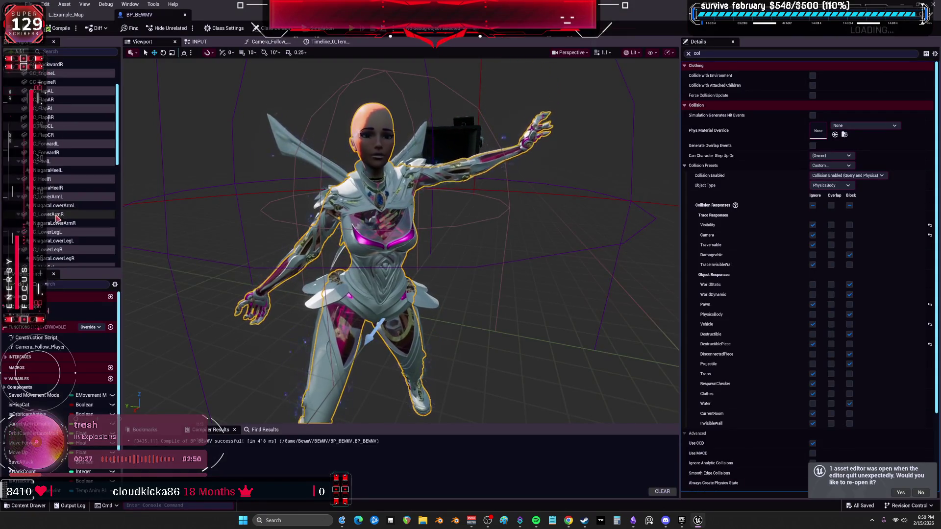
click(54, 205)
click(688, 53)
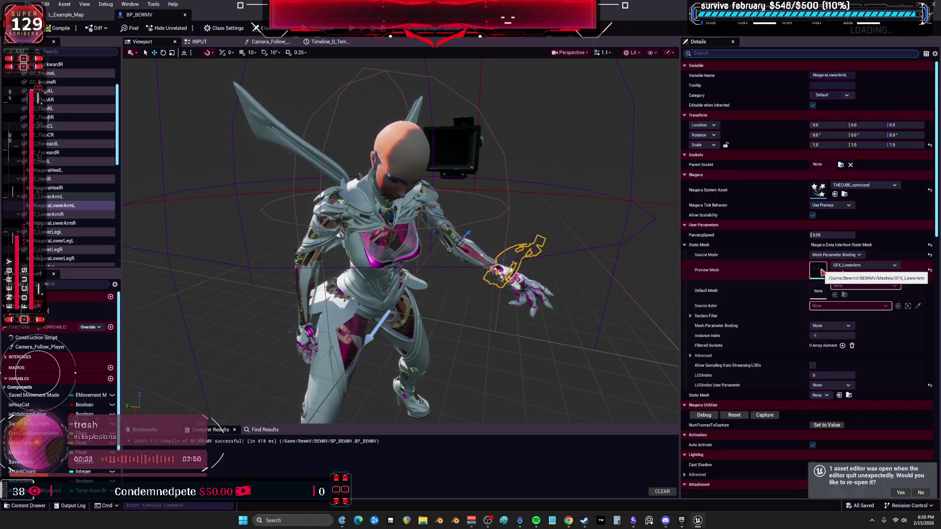
Step: Open THECUBE_optimized and, from its Sprite Renderer, the M_Belica_Heavy_Dots material
double_click(817, 189)
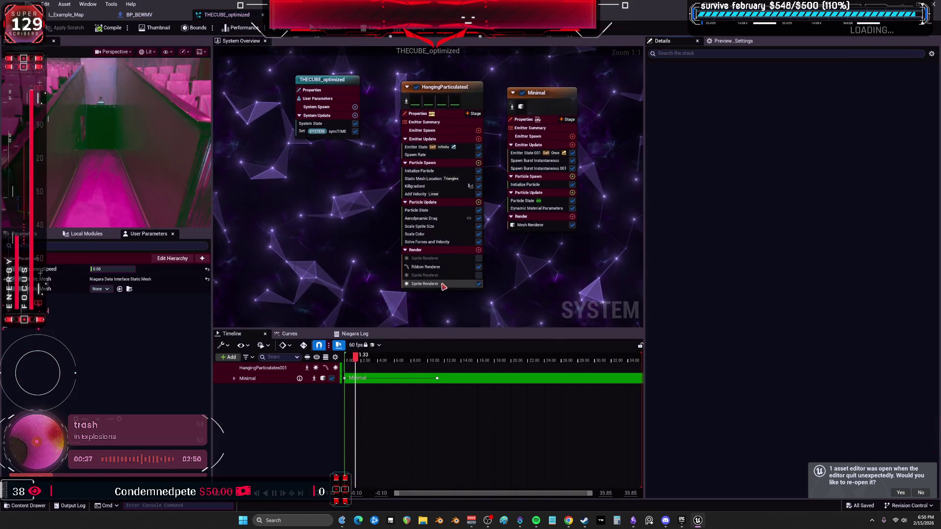
click(425, 285)
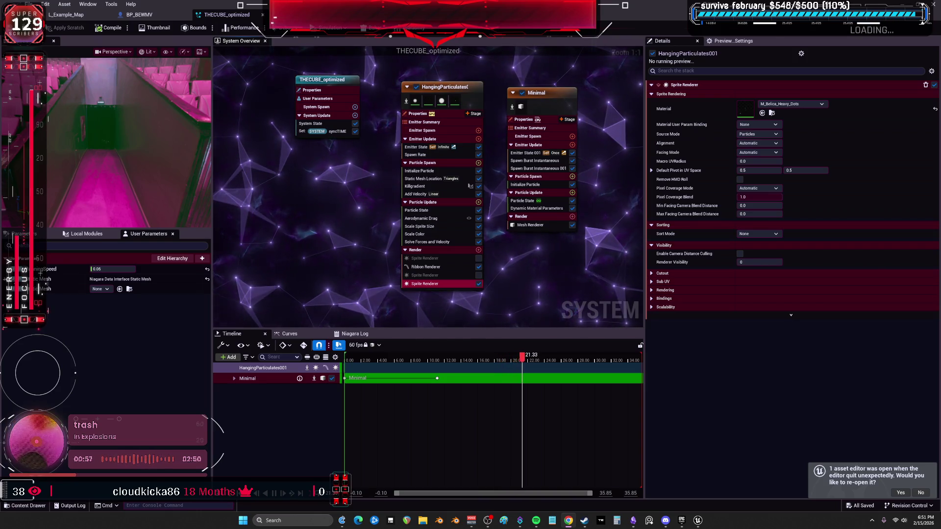
click(751, 106)
double_click(751, 107)
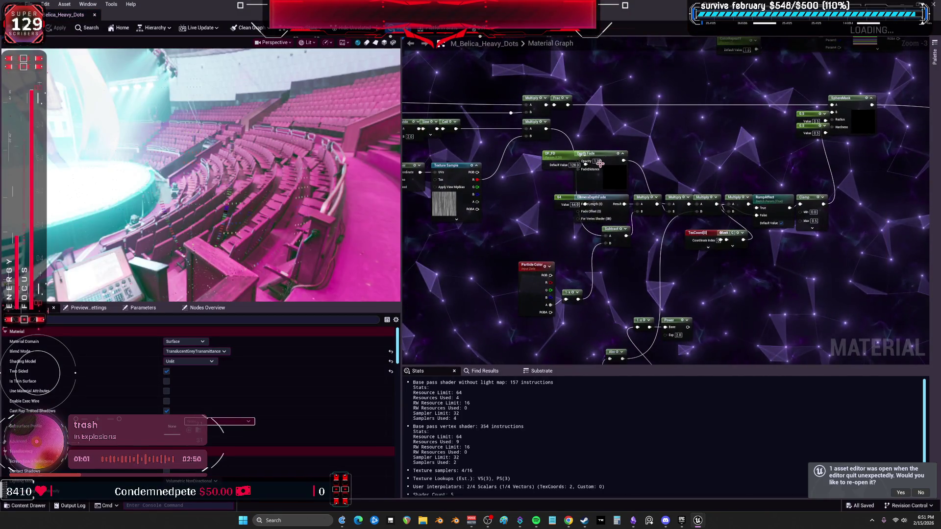
Step: Pan and zoom around the M_Belica_Heavy_Dots material graph to inspect its nodes
drag(694, 153, 743, 166)
scroll(744, 165, up, 4)
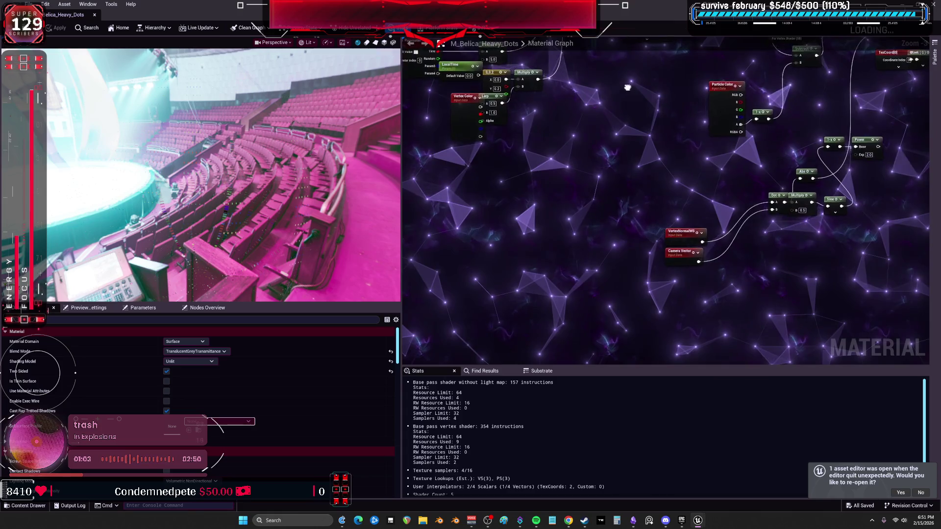
drag(667, 255, 545, 246)
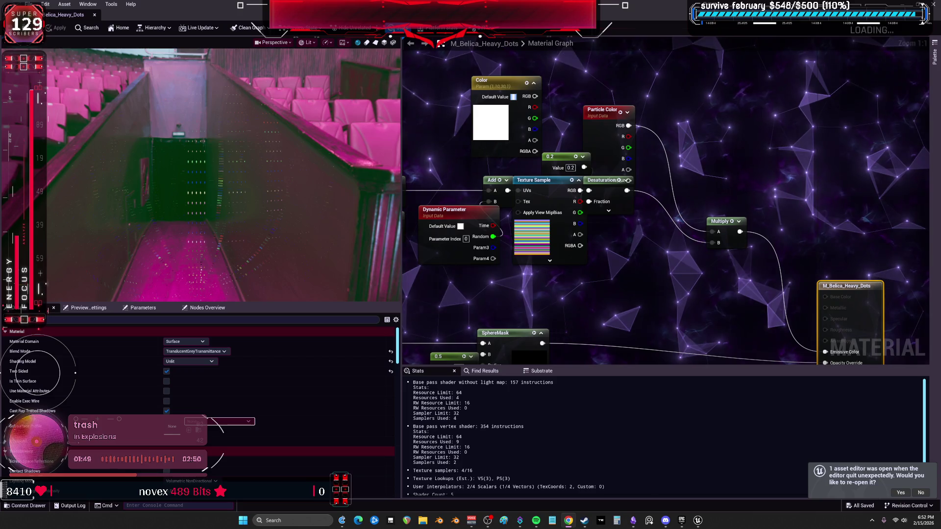
Step: Close the material and Niagara editors, frame the lower-arm effect, and return to Obsidian
key(alt+Tab)
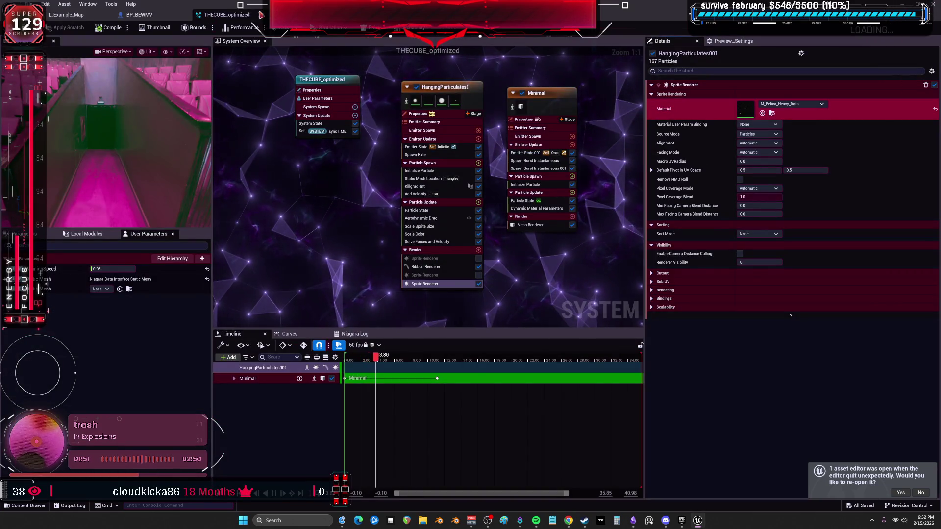
click(264, 15)
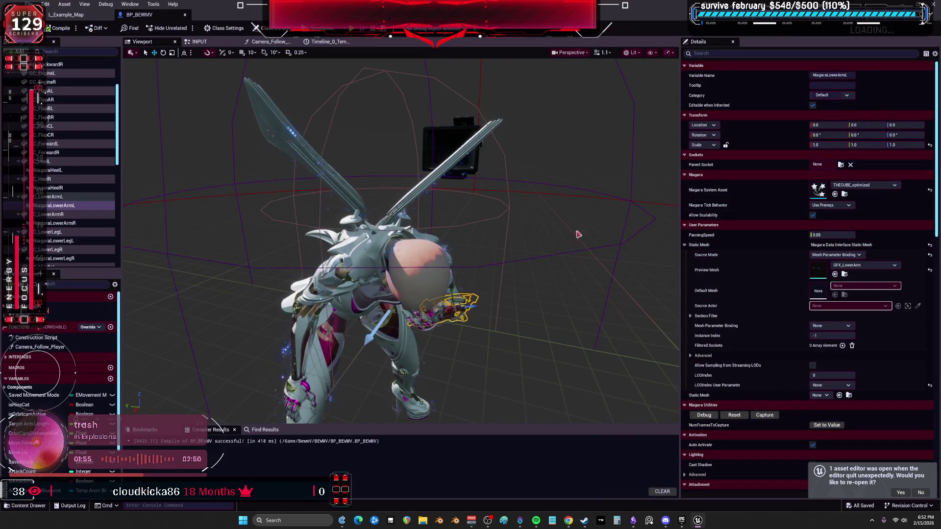
key(f)
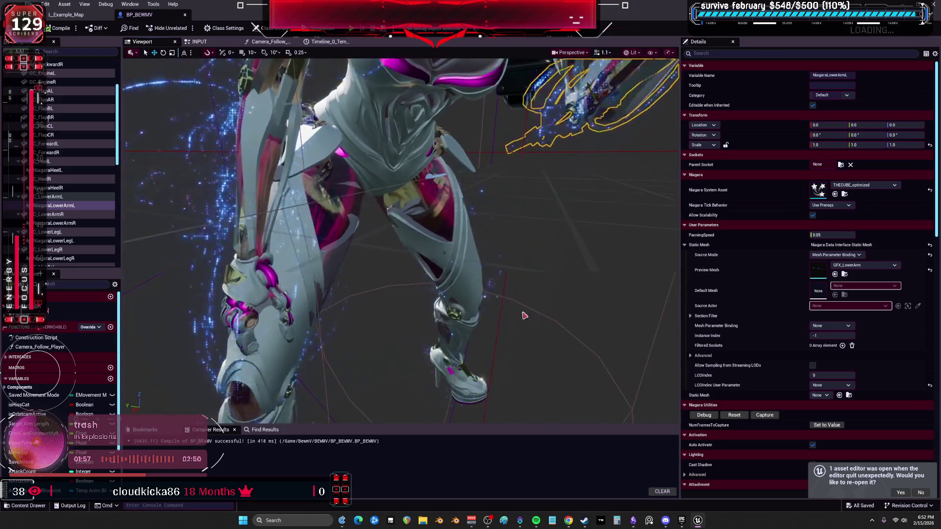
click(636, 522)
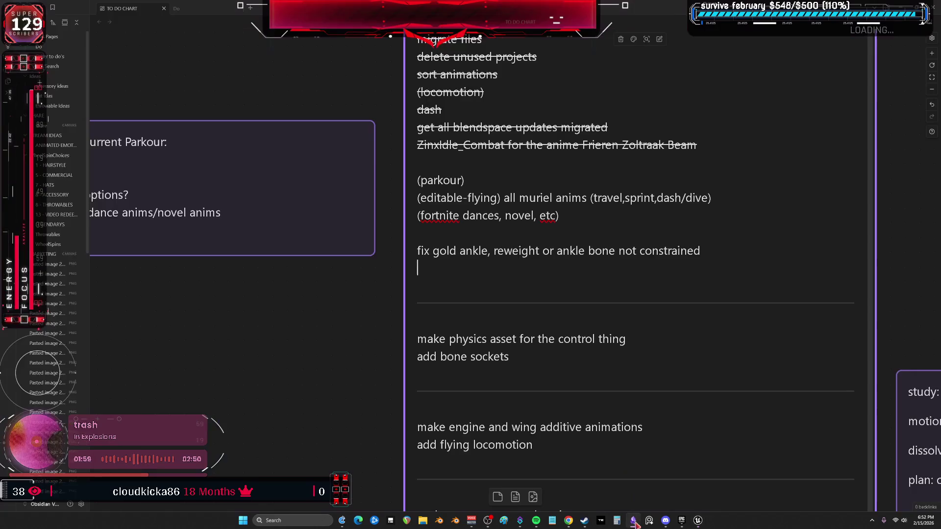
Step: Add 'shoulder turbines, reweight or bone not constrained?' below the gold ankle task
click(700, 253)
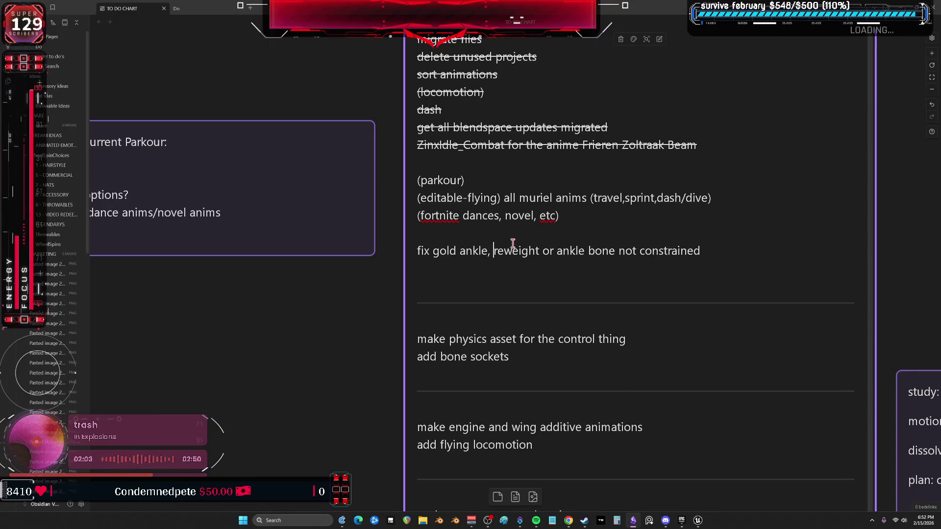
click(707, 255)
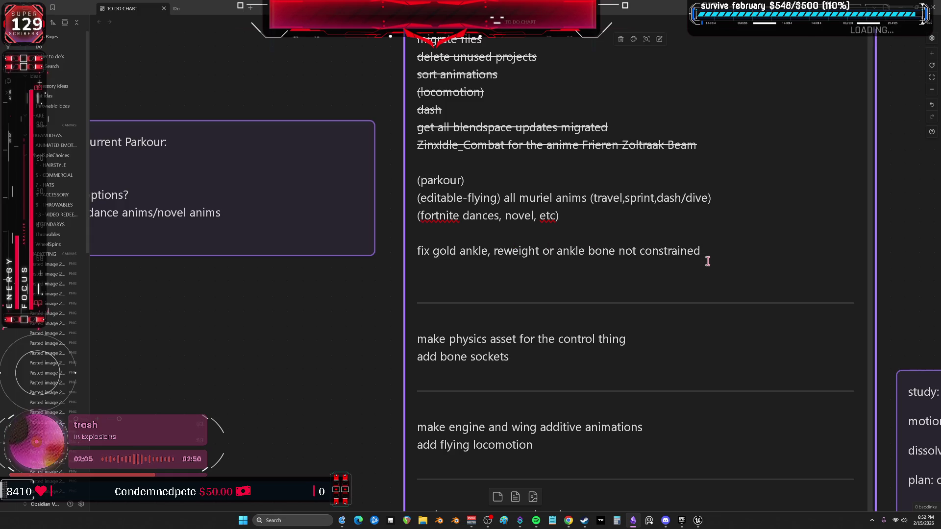
key(Return)
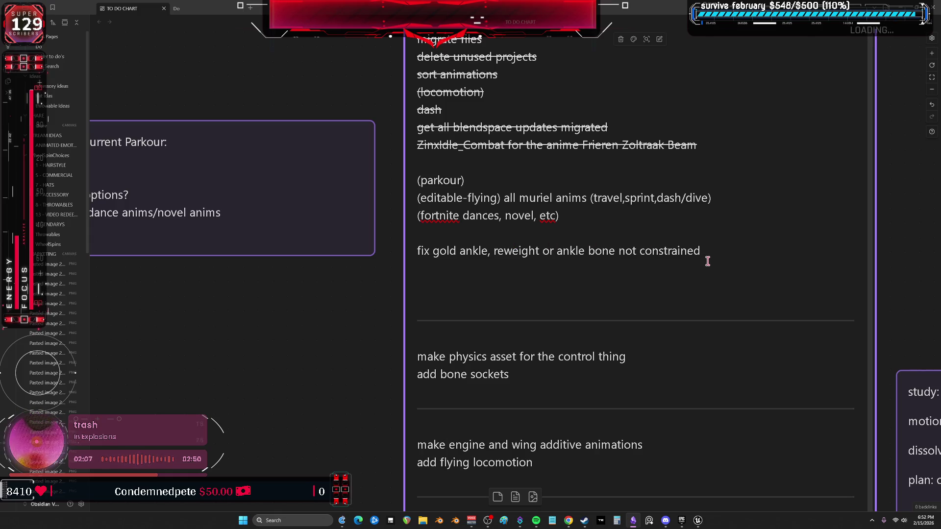
text(fixshoulder turb)
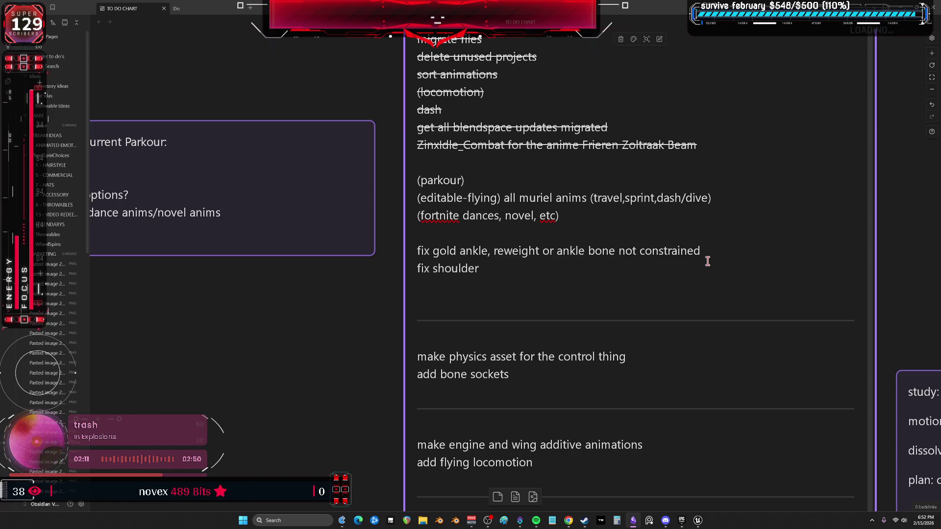
text(ines,)
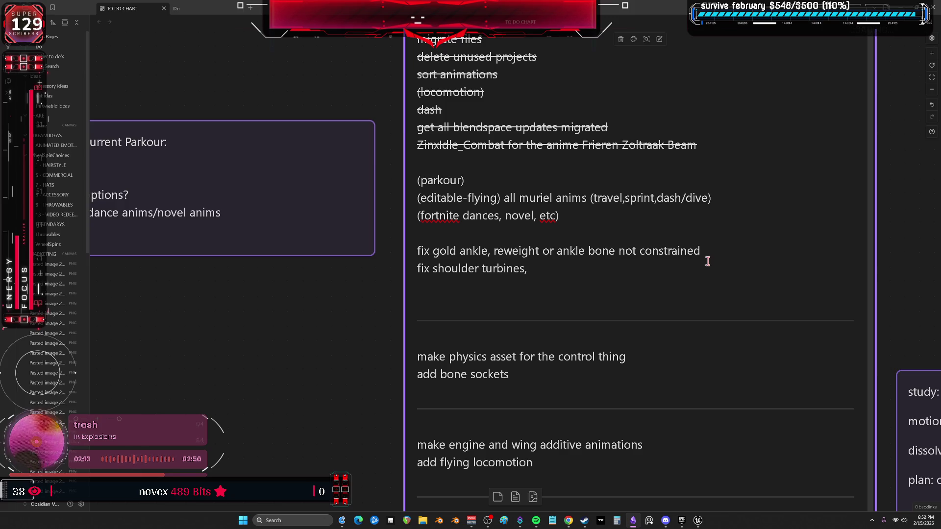
text( reweight or)
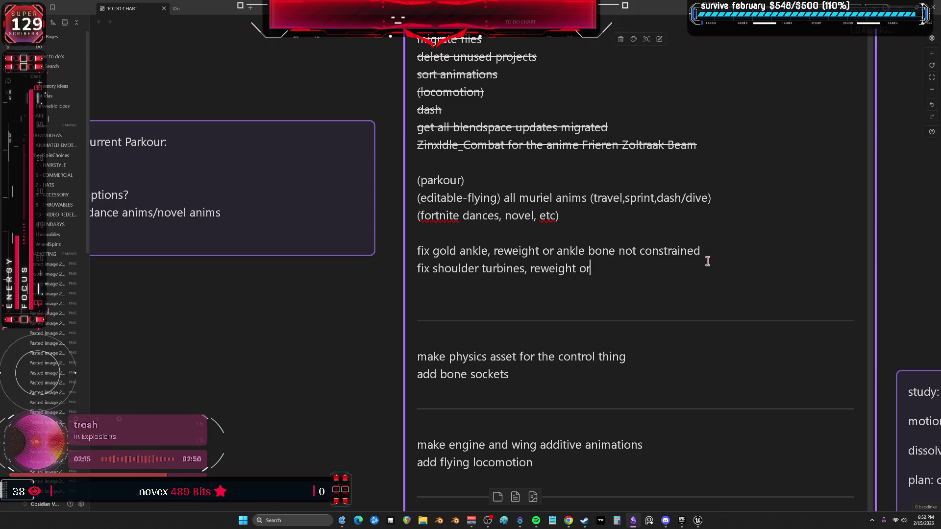
text( bone on)
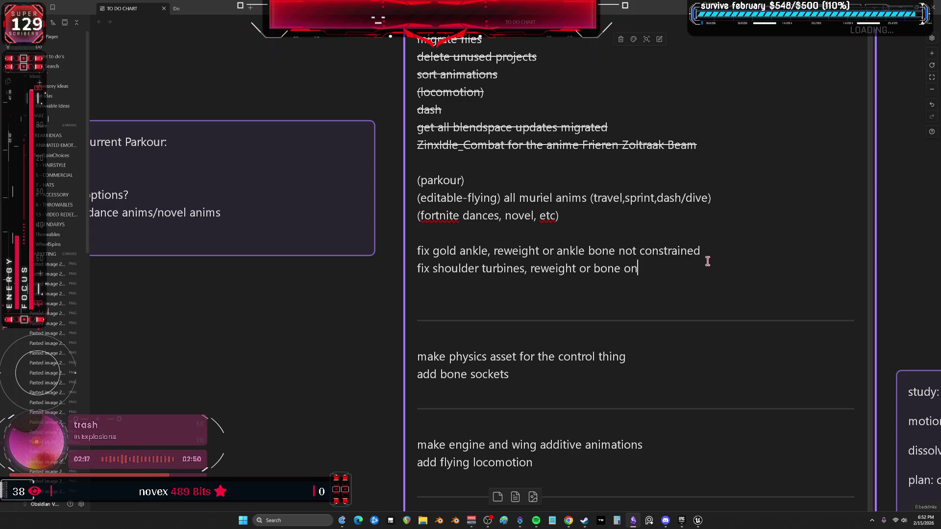
key(BackSpace)
key(BackSpace)
text(not const)
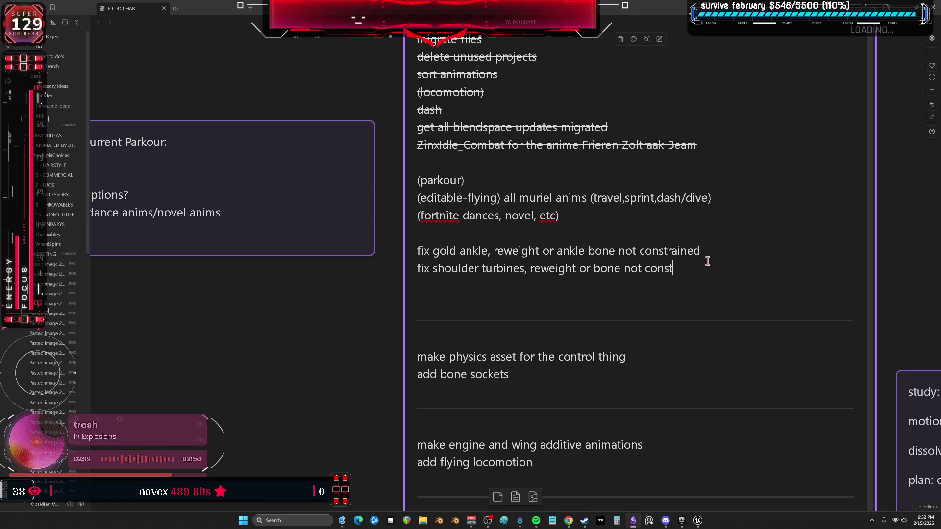
text(rained?)
Step: Insert blank lines below the fortnite dances note to make room for a 'rework' heading
click(589, 234)
key(Return)
key(Return)
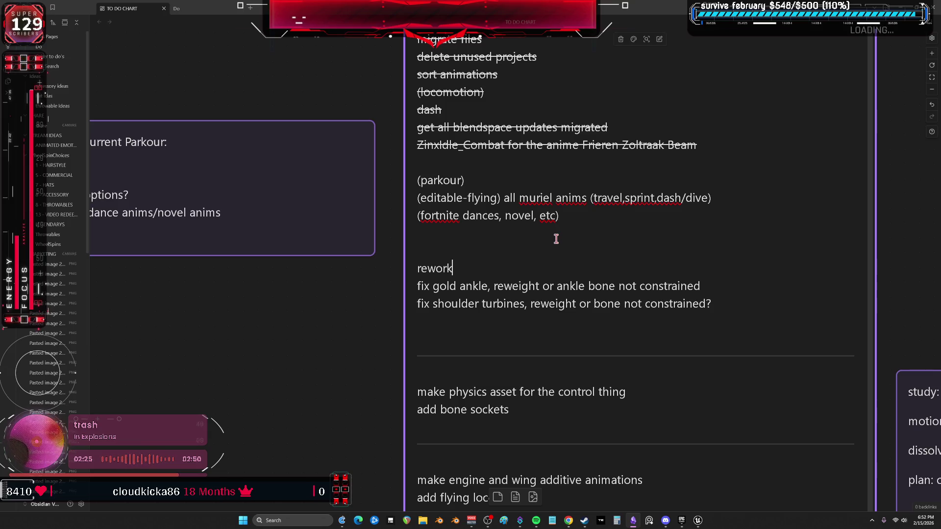
scroll(443, 248, down, 2)
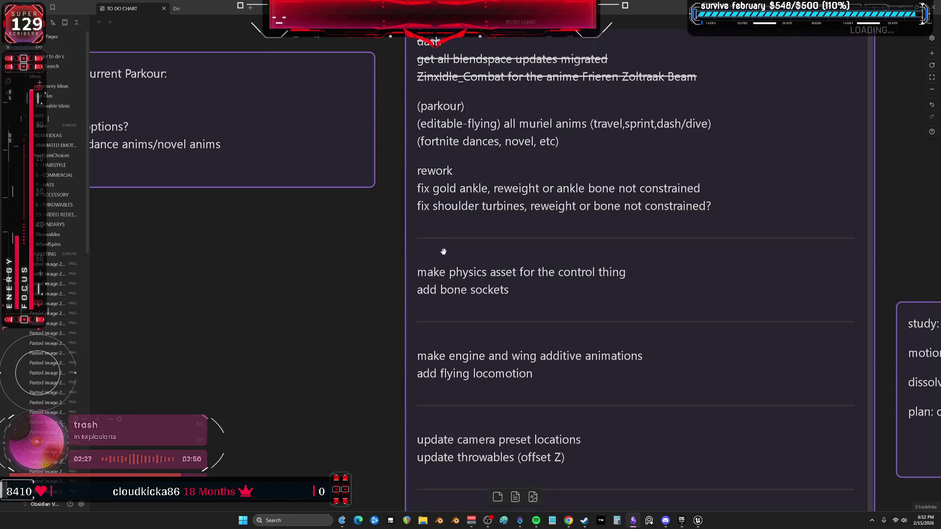
scroll(509, 307, up, 3)
key(alt+Tab)
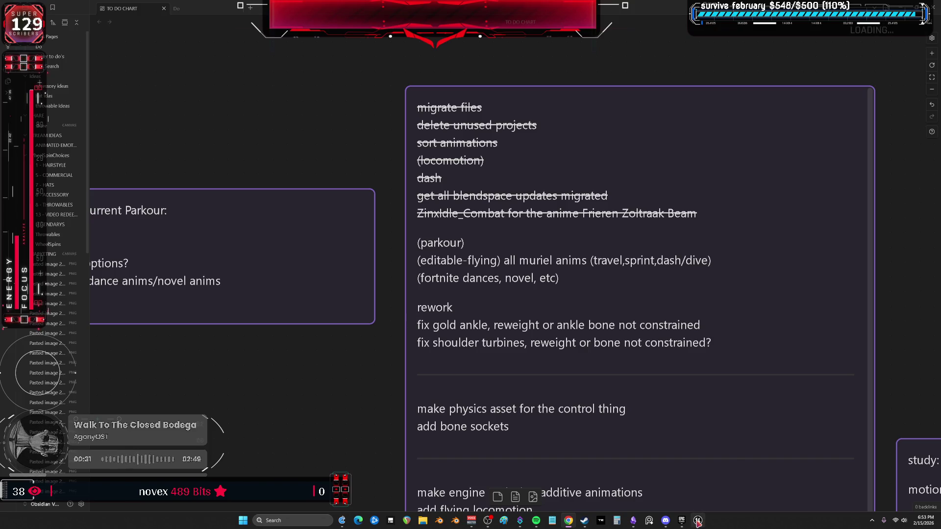
mouse_move(699, 522)
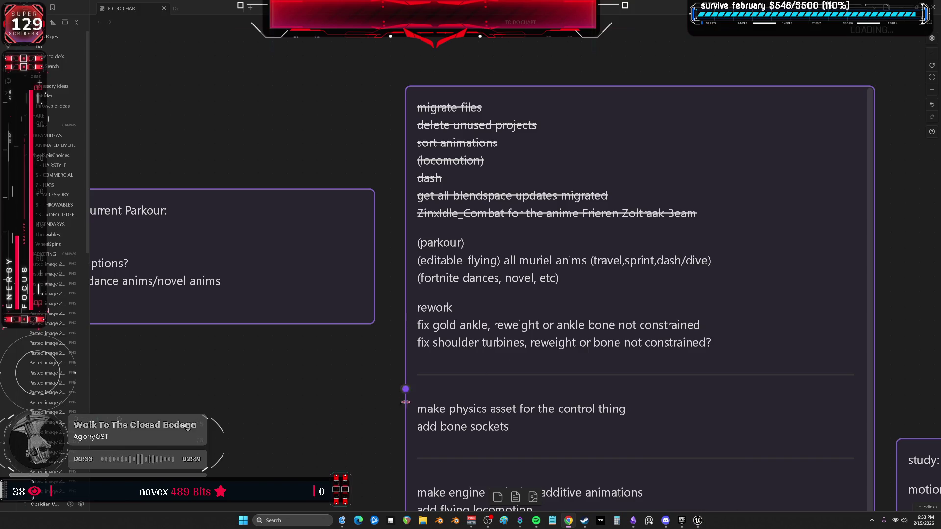
scroll(477, 258, down, 2)
scroll(372, 316, up, 2)
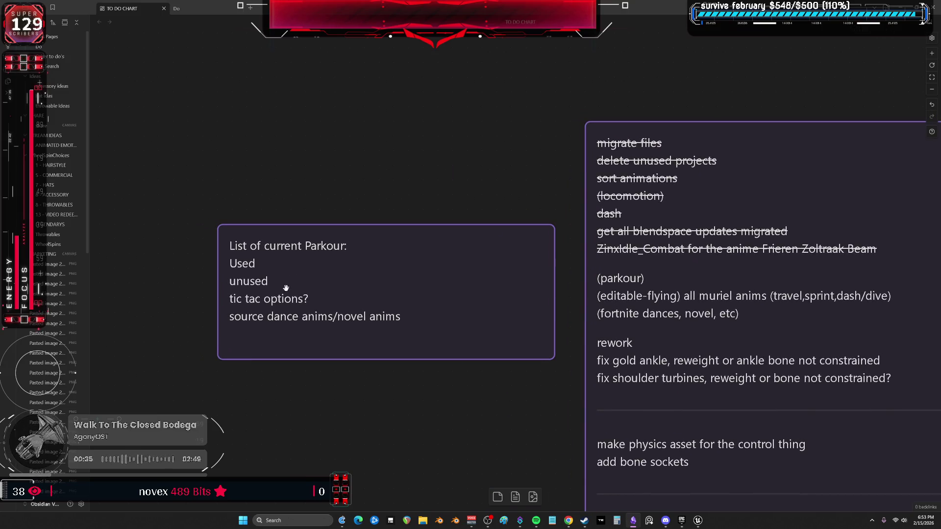
click(698, 520)
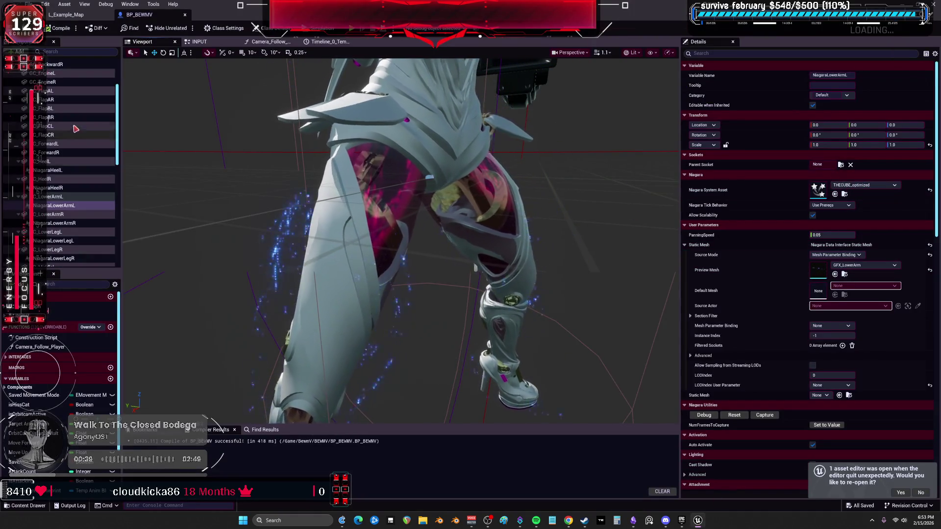
Step: Set the mesh's Animation Mode to Use Animation Blueprint with Temp_AnimBlueprint, then compile and save
click(431, 161)
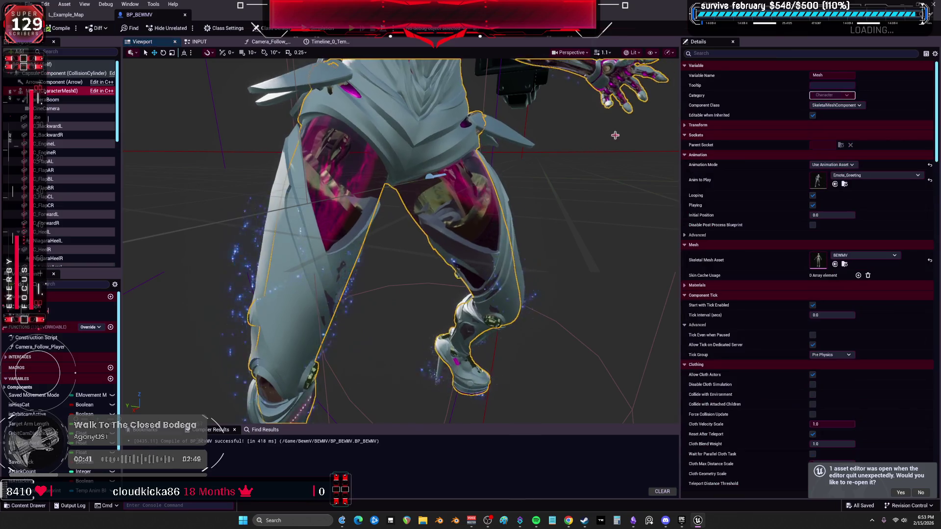
click(853, 175)
key(Escape)
click(843, 165)
click(836, 173)
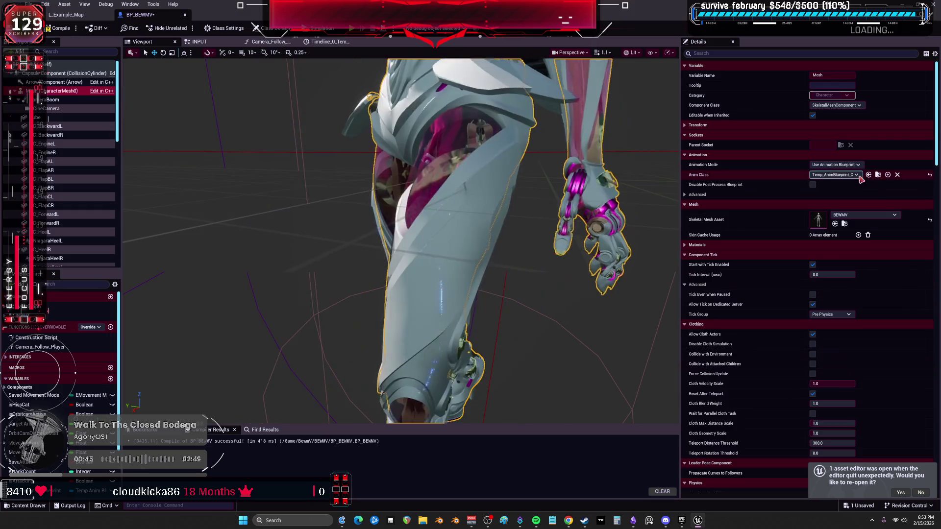
click(854, 175)
click(854, 175)
scroll(402, 221, down, 5)
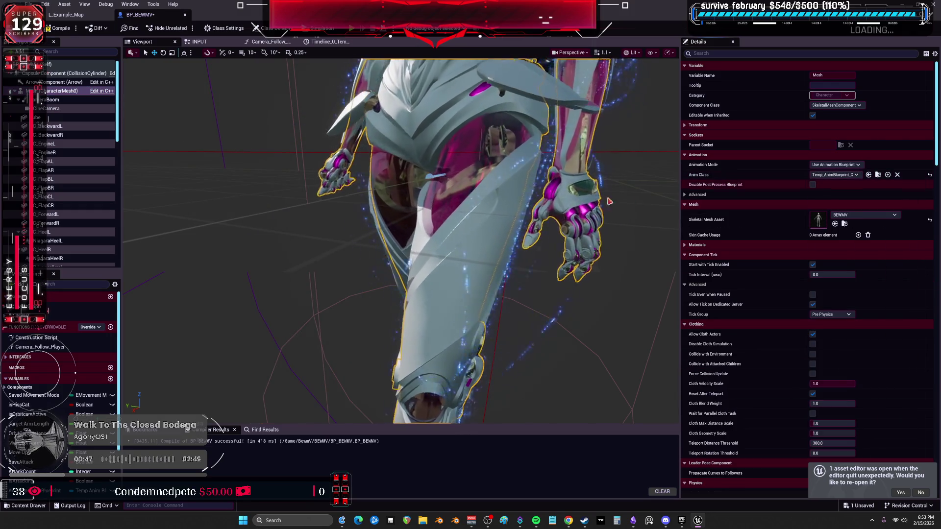
key(f)
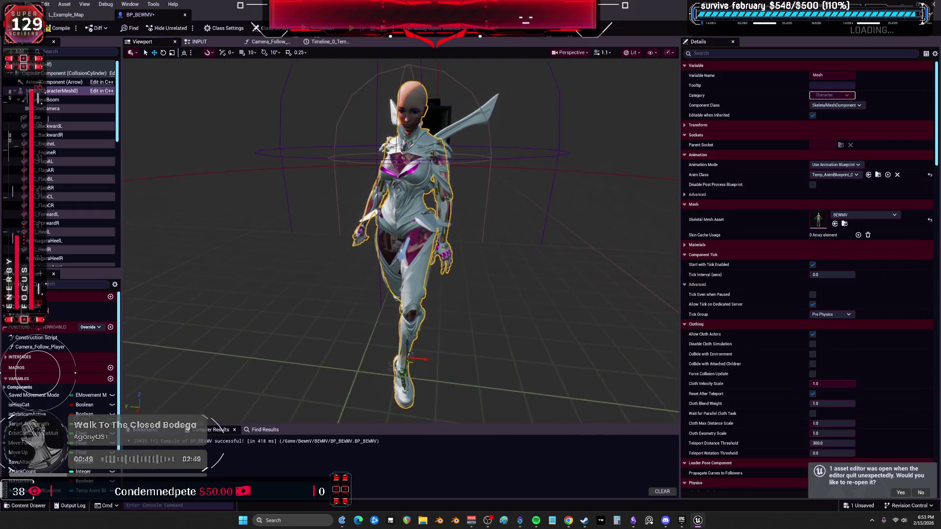
click(71, 34)
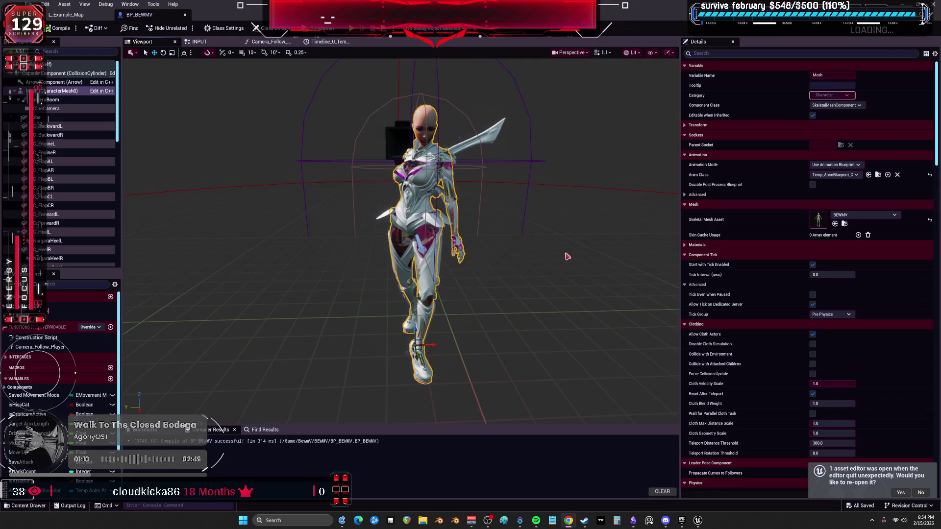
Step: Select CameraBoom and browse the INPUT event graph, then return to Obsidian
scroll(566, 261, up, 3)
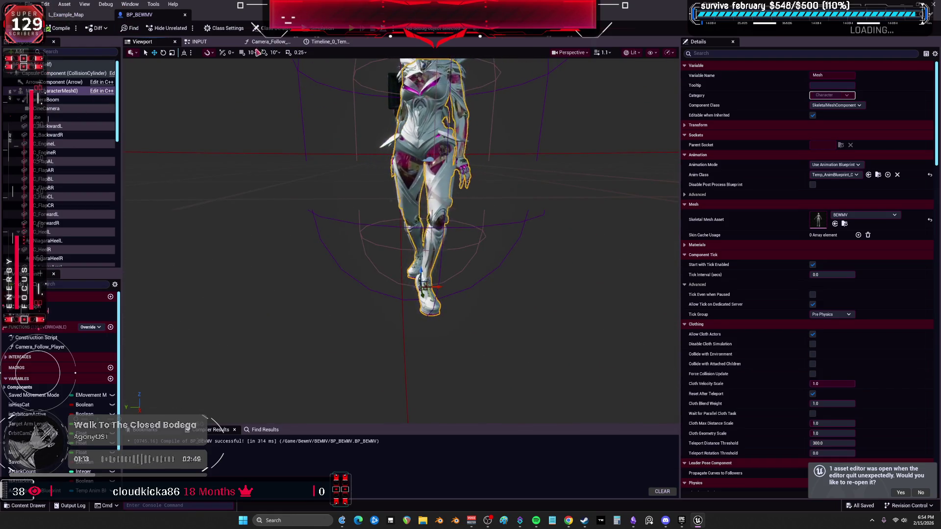
click(53, 99)
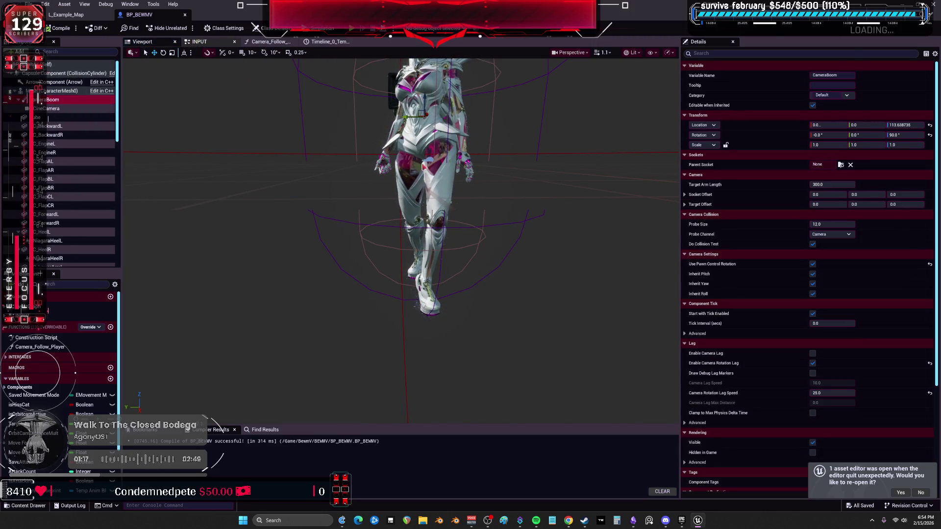
click(196, 42)
scroll(490, 257, up, 1)
mouse_move(505, 262)
mouse_down()
mouse_move(551, 158)
mouse_move(420, 258)
mouse_move(429, 195)
mouse_up()
scroll(429, 195, up, 8)
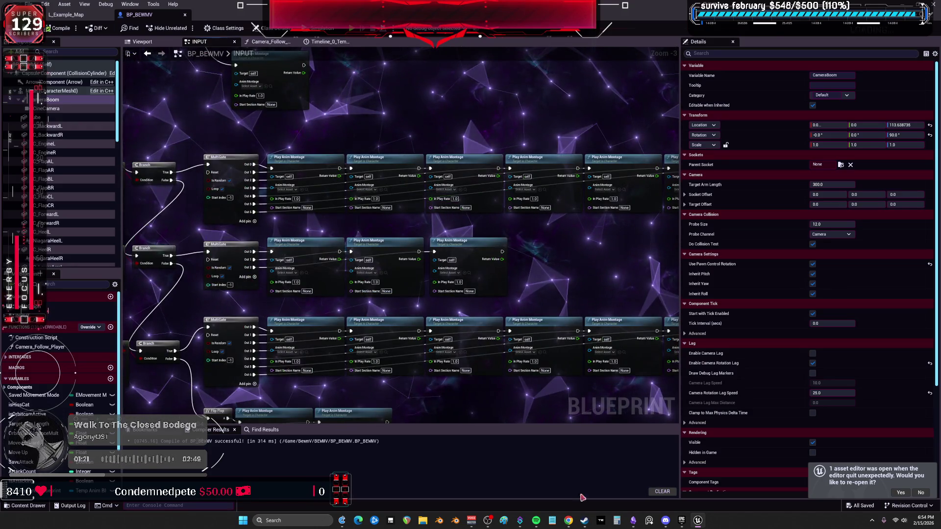
click(633, 521)
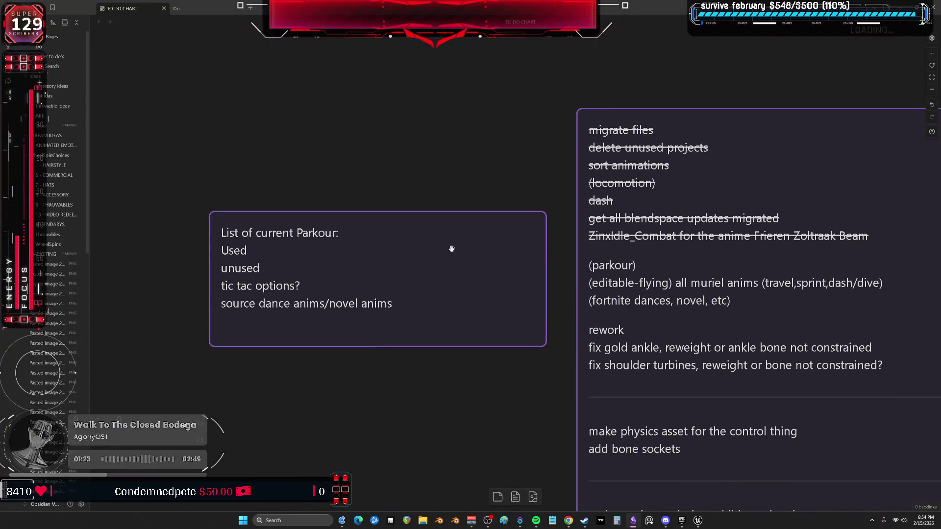
Step: Replace the Parkour card's text with 'Parkour works, sort and setup selection grid.'
double_click(417, 250)
key(ctrl+a)
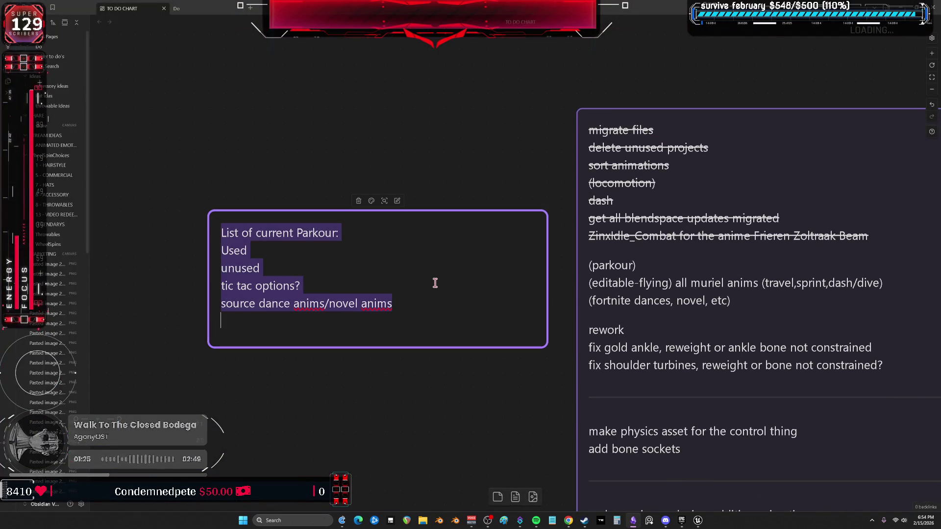
text(Parkour wo)
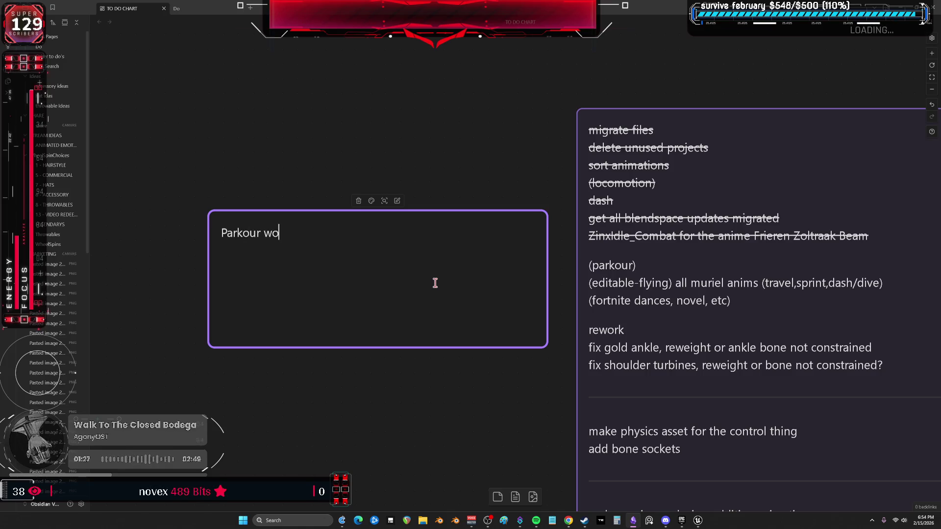
text(rks, sort )
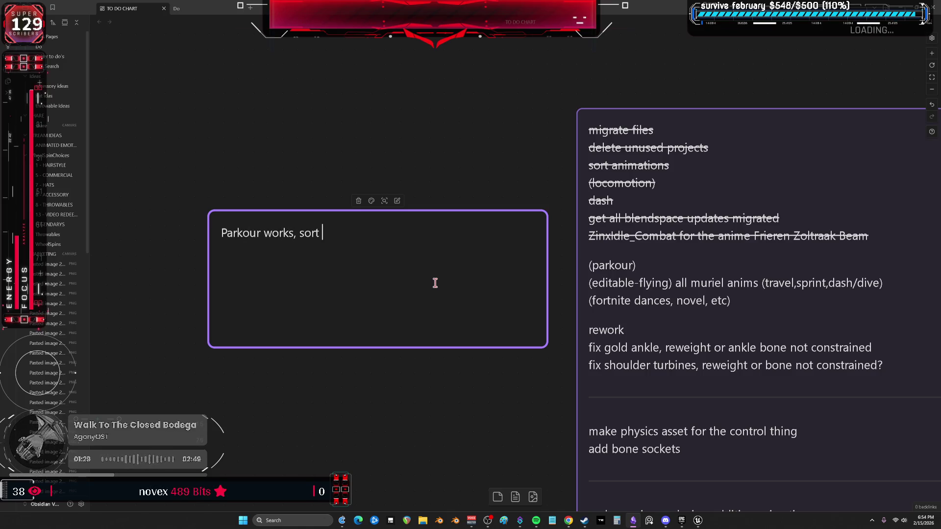
text(and setup s)
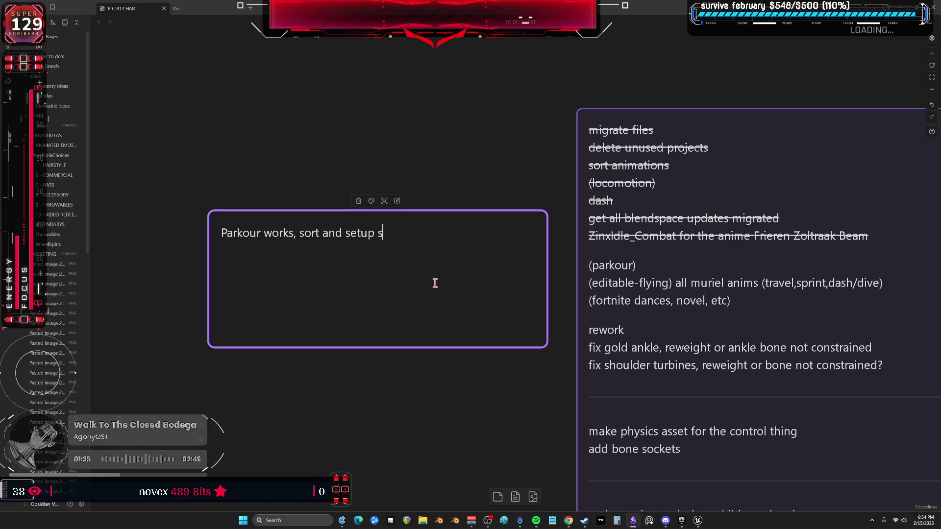
key(BackSpace)
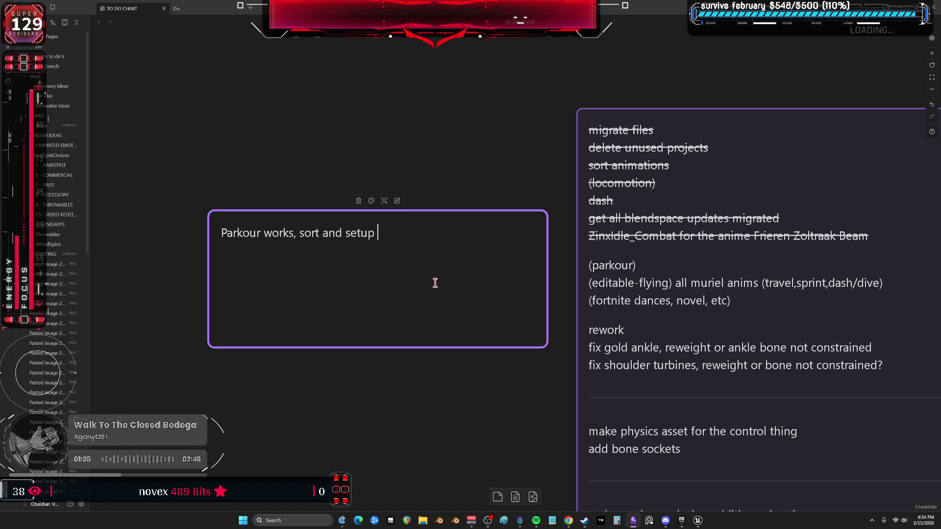
text(election grid.)
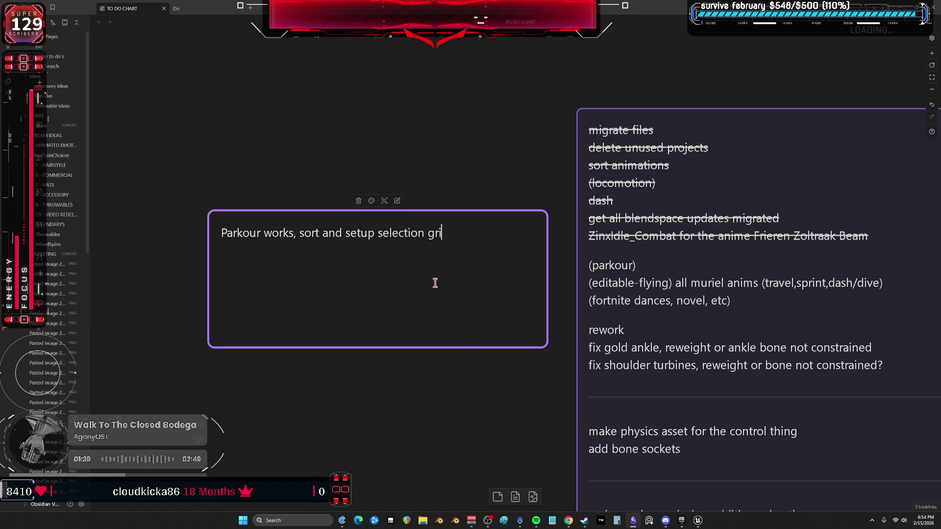
click(412, 358)
Step: Shrink the Parkour card to fit its text and start a new line in it
mouse_move(546, 347)
mouse_down()
mouse_move(502, 328)
mouse_move(487, 285)
mouse_move(503, 299)
mouse_up()
click(474, 245)
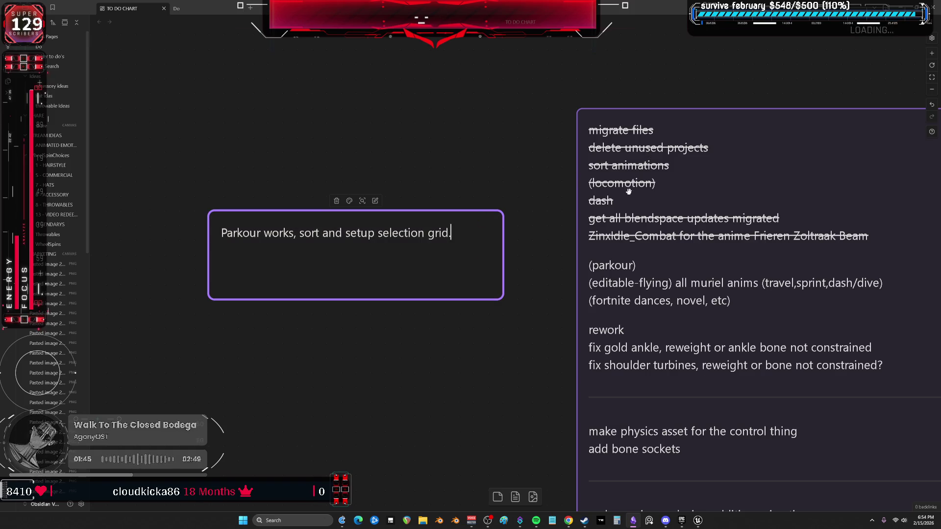
key(Return)
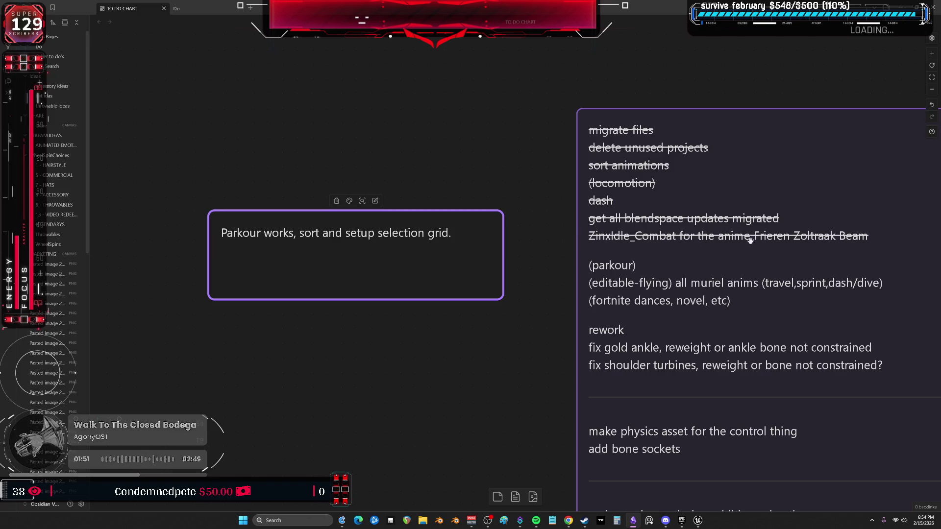
Step: Scroll the canvas to bring the (parkour) entry on the TO DO CHART into view
drag(524, 337, 498, 323)
scroll(499, 324, right, 4)
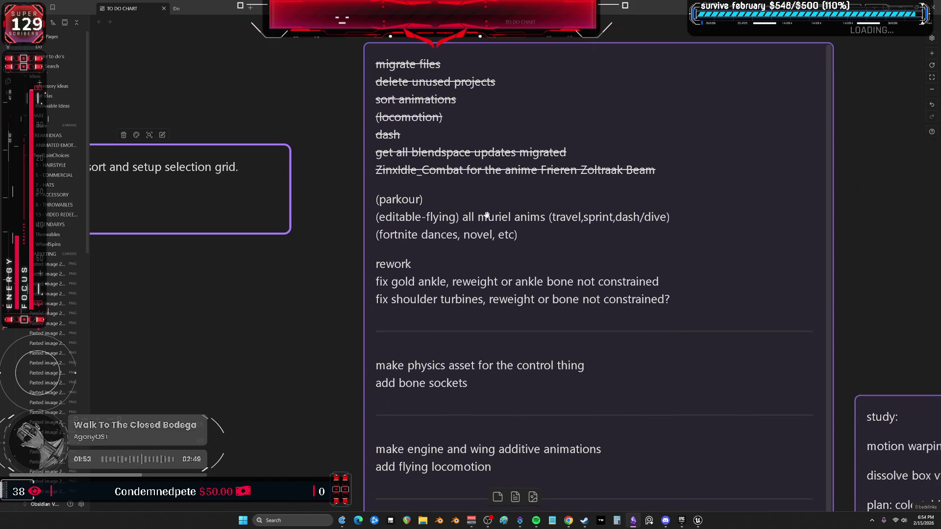
scroll(439, 364, down, 3)
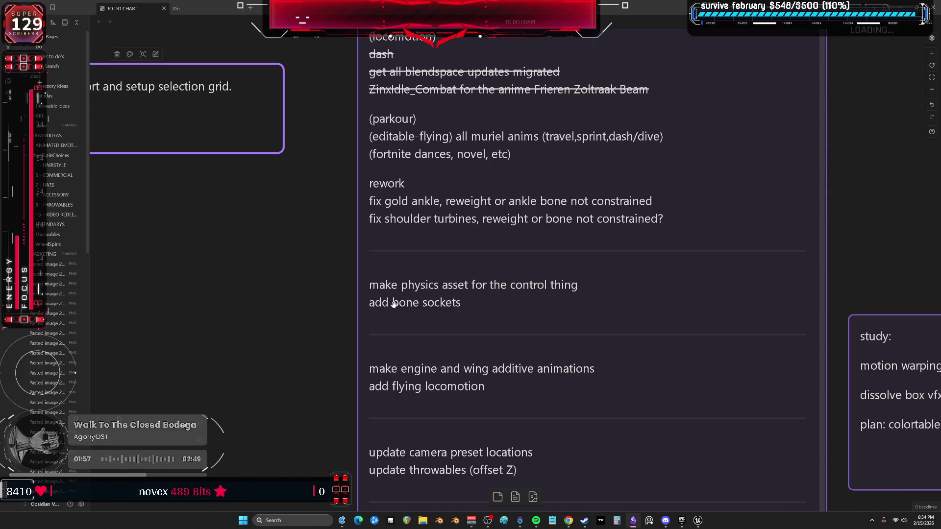
mouse_move(699, 523)
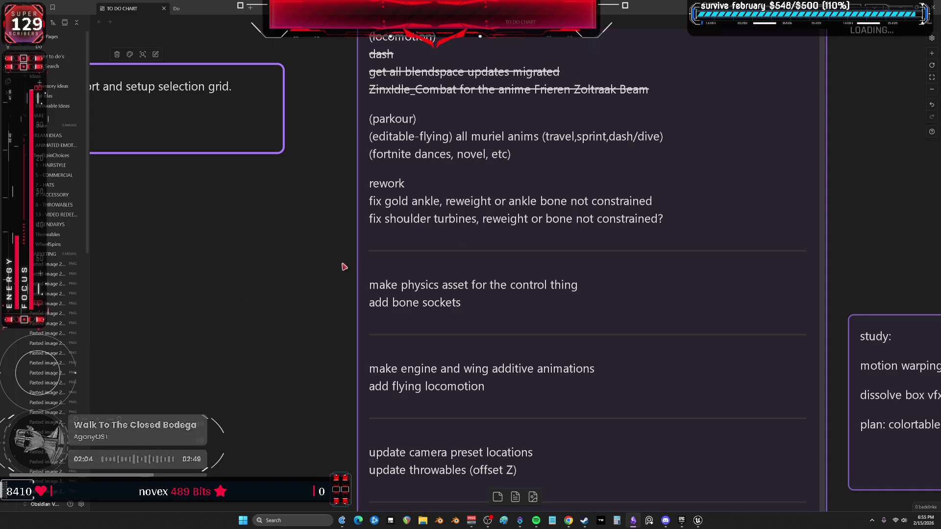
scroll(334, 249, down, 1)
scroll(336, 168, down, 5)
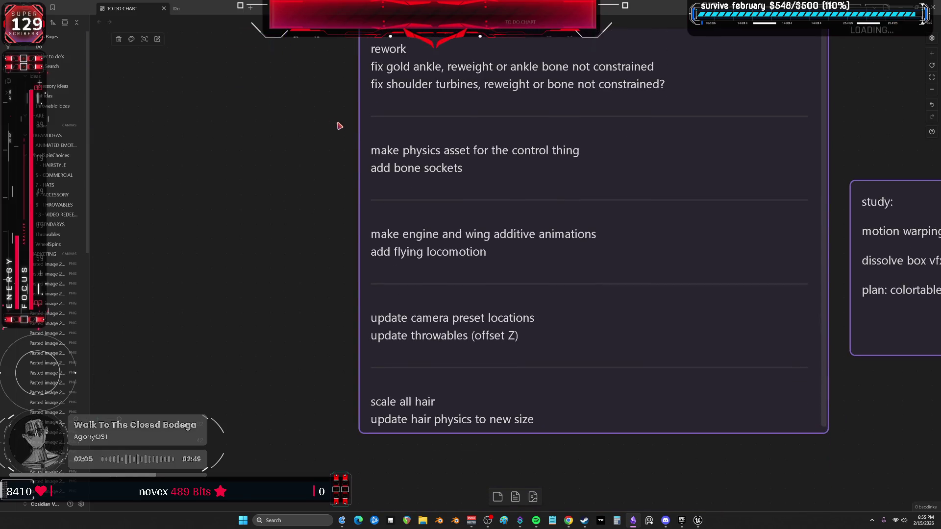
scroll(391, 245, up, 9)
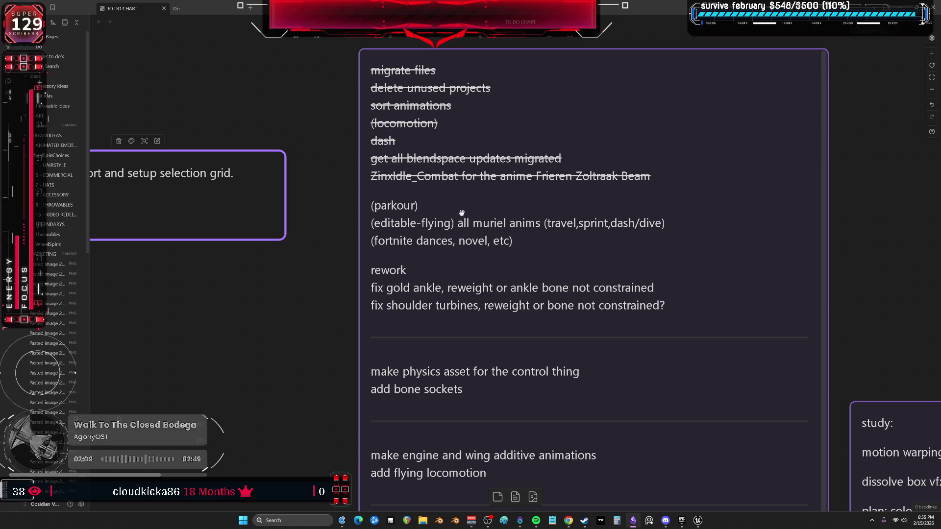
Step: Strike through the (parkour) entry and switch back to Unreal Editor
double_click(439, 202)
key(shift+Home)
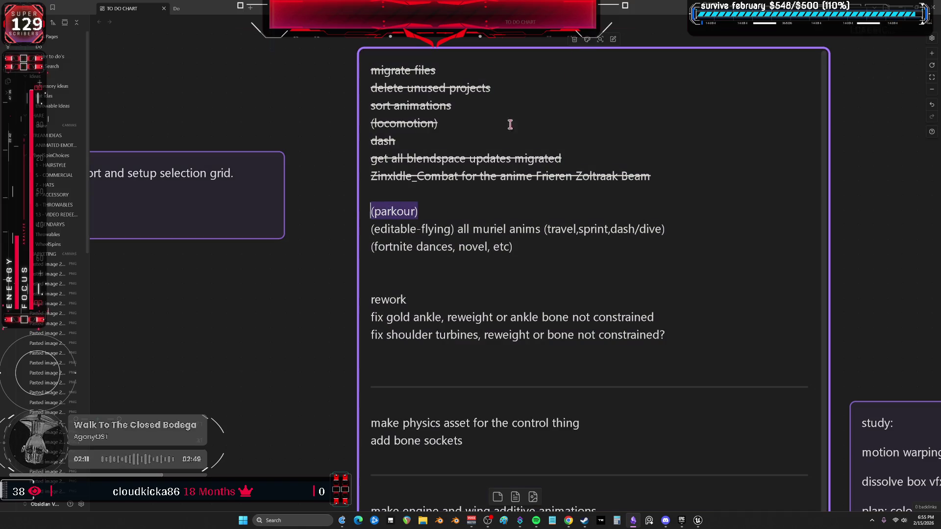
right_click(412, 215)
mouse_move(443, 251)
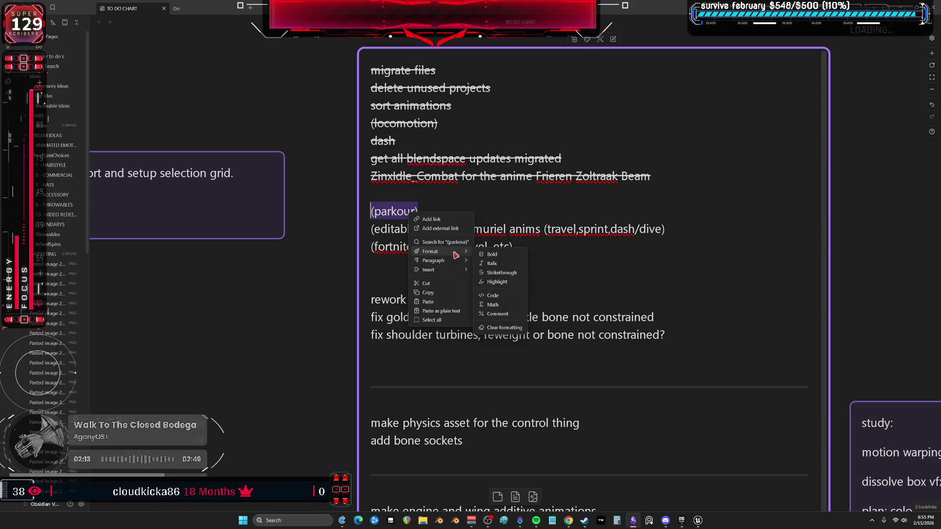
click(505, 272)
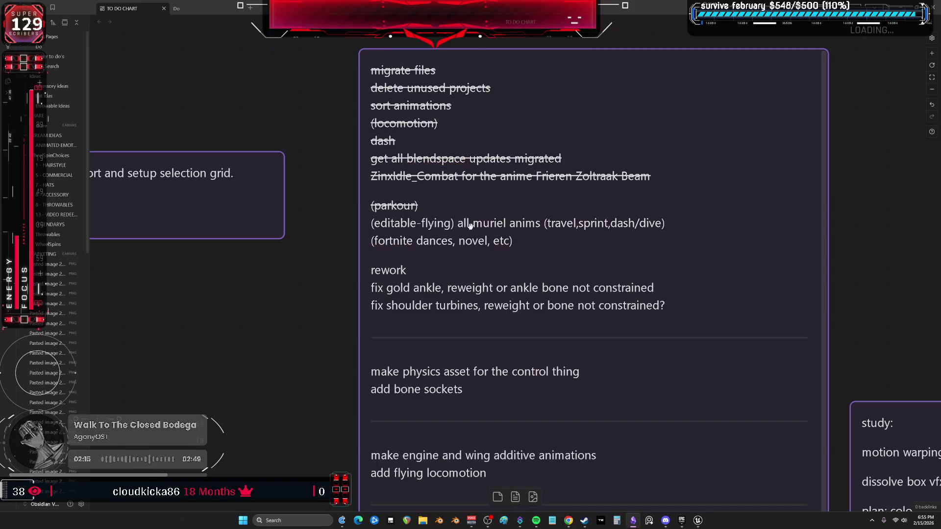
click(698, 520)
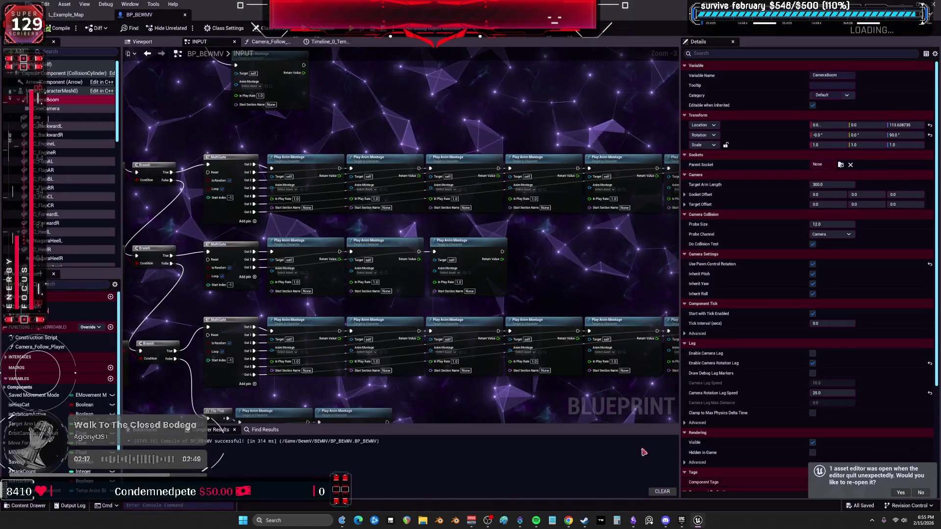
Step: In the level editor, open BEWMV > Animations > ParagonMuriel and browse its Travel animations
click(66, 14)
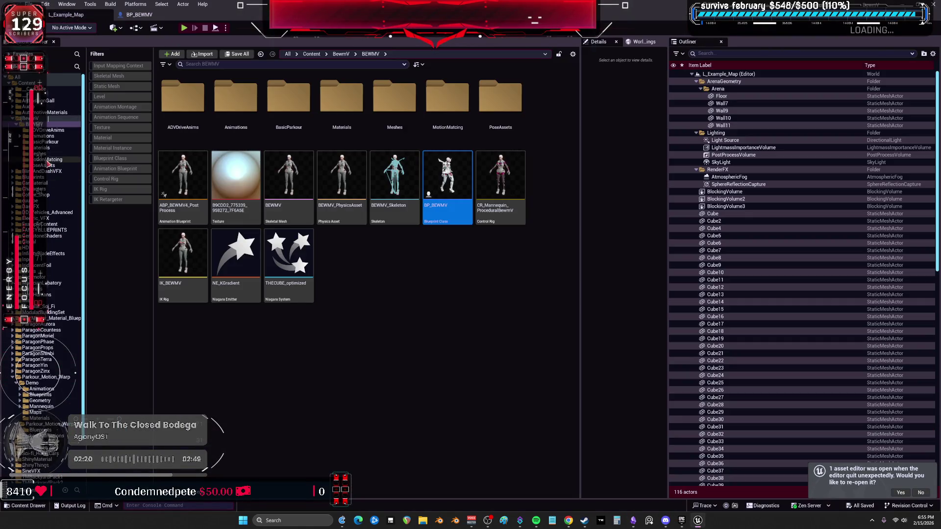
double_click(49, 136)
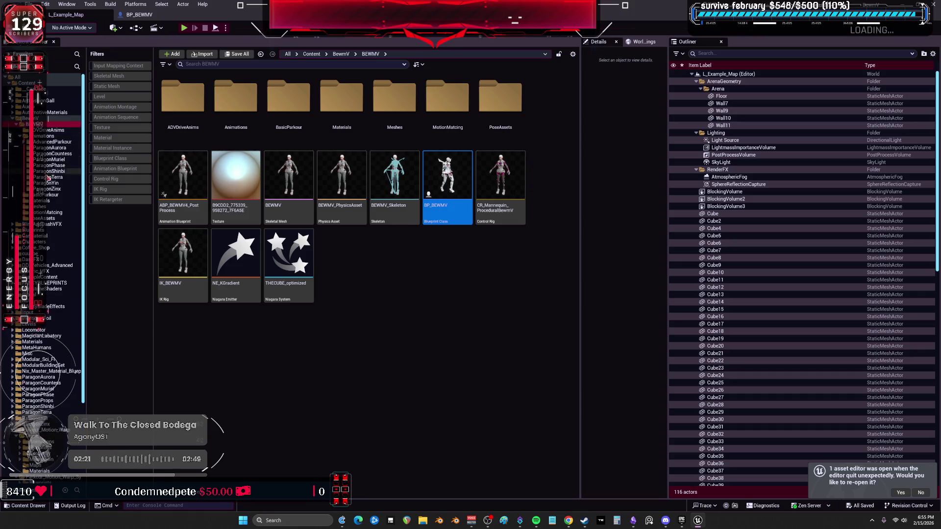
click(49, 159)
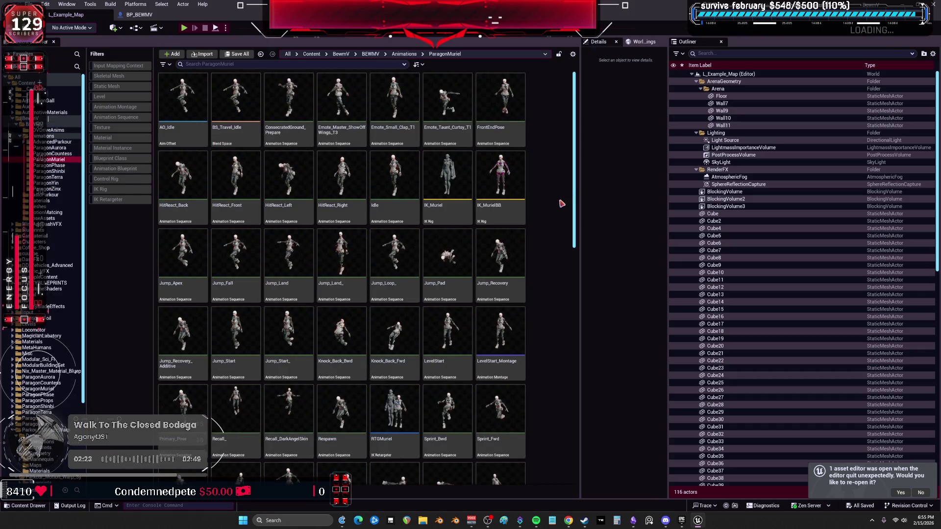
scroll(546, 257, down, 2)
click(487, 294)
scroll(486, 295, down, 10)
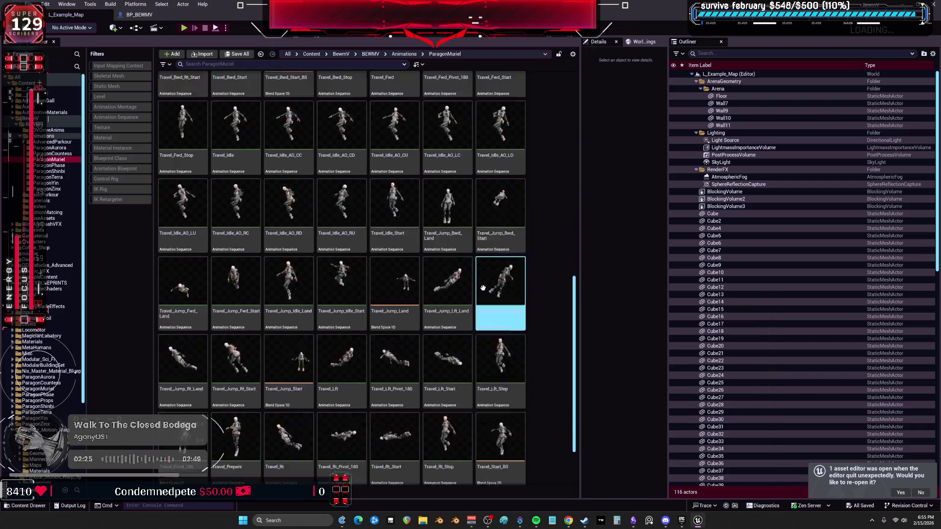
click(463, 294)
scroll(474, 358, up, 2)
scroll(474, 358, up, 10)
click(484, 377)
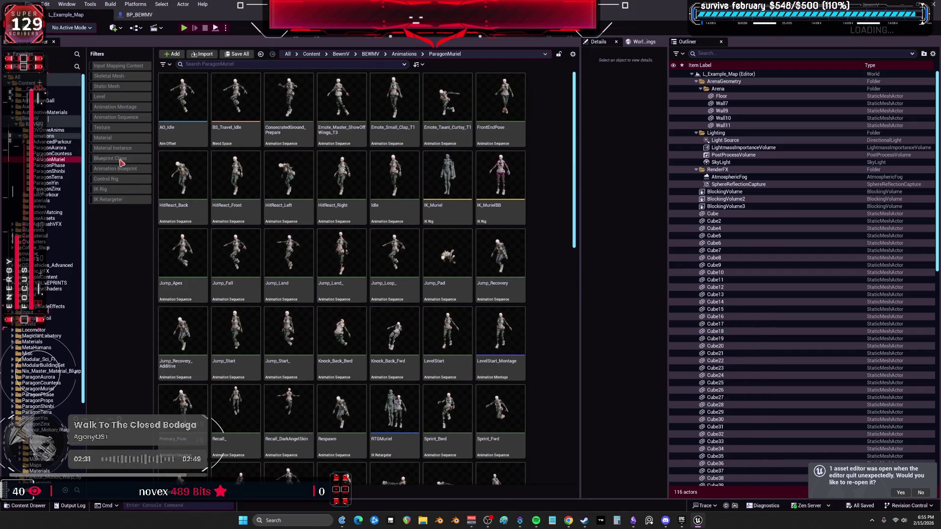
Step: Filter to Animation Sequences, select them all, and look through Asset Actions before minimising Unreal
click(128, 116)
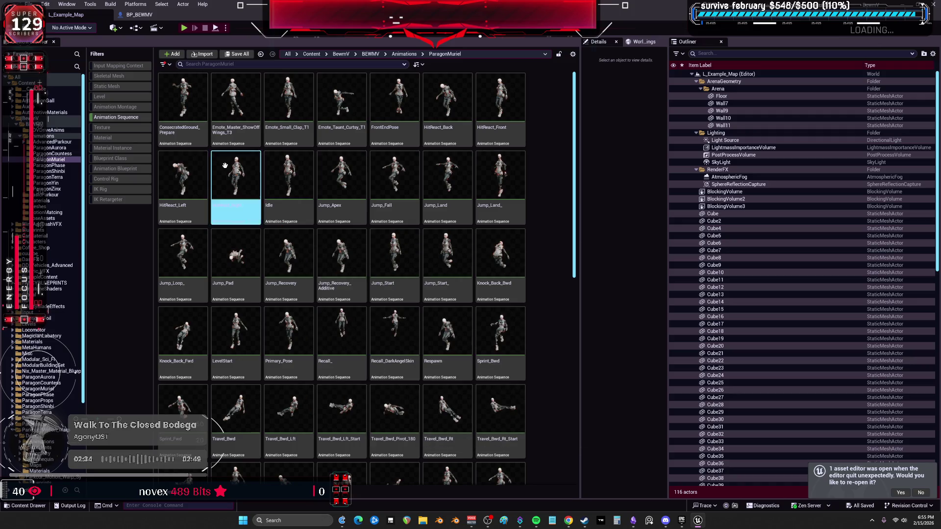
scroll(409, 208, down, 10)
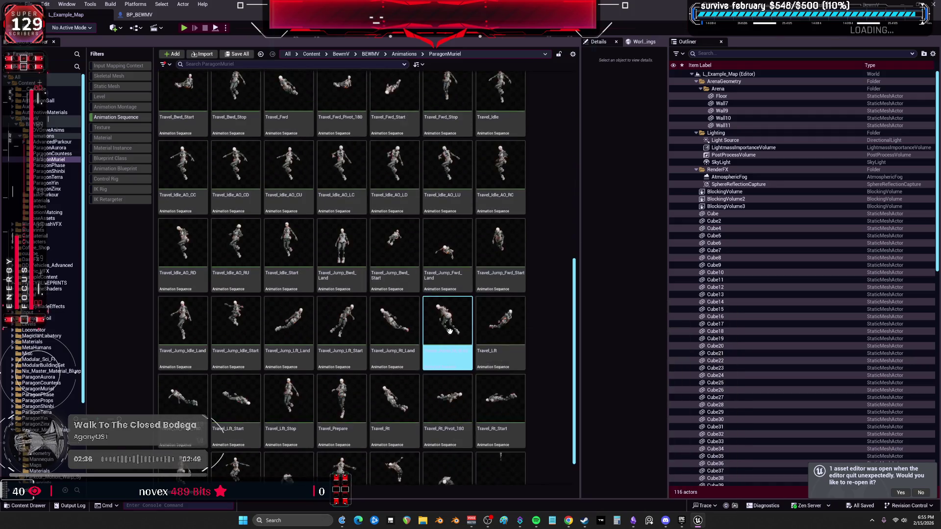
click(498, 438)
key(ctrl+a)
right_click(510, 294)
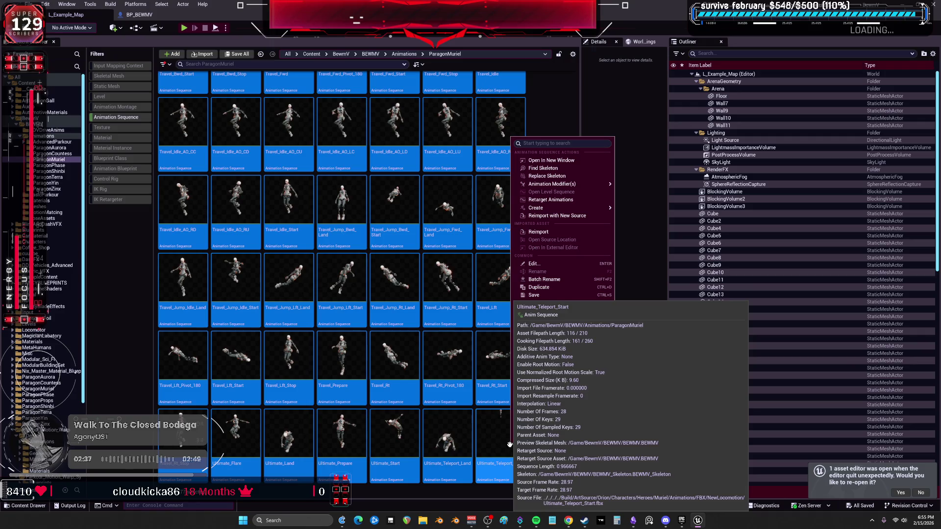
mouse_move(560, 320)
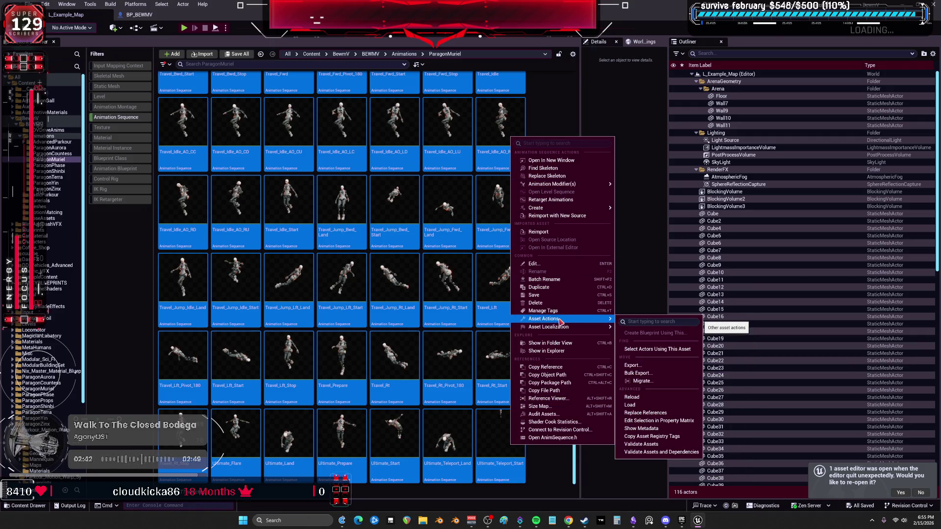
mouse_move(652, 355)
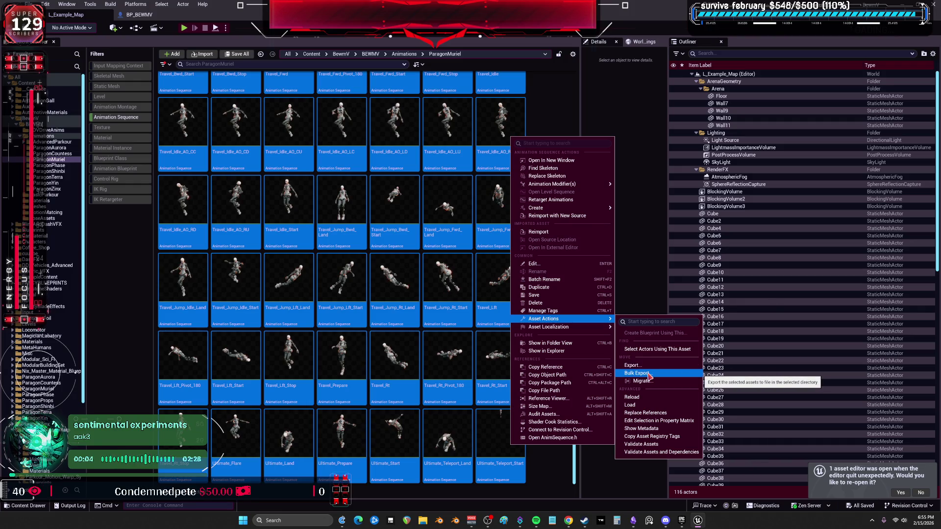
click(637, 373)
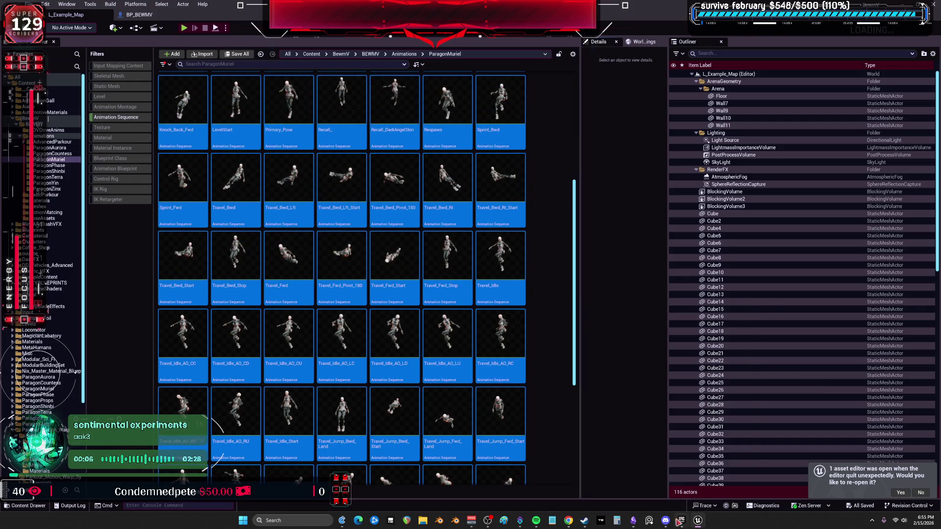
click(698, 520)
Step: Launch the Bewm project from the Epic Games Launcher Library, then switch to Obsidian
click(681, 521)
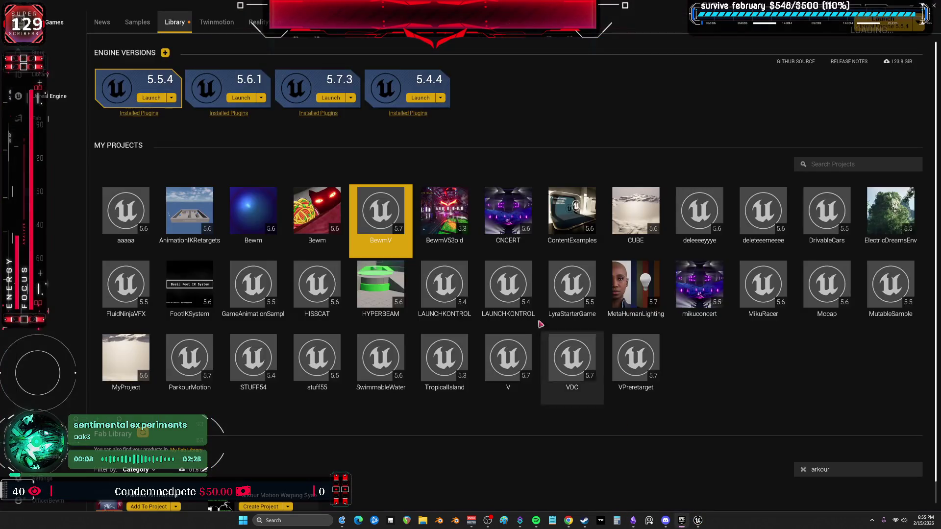
click(316, 201)
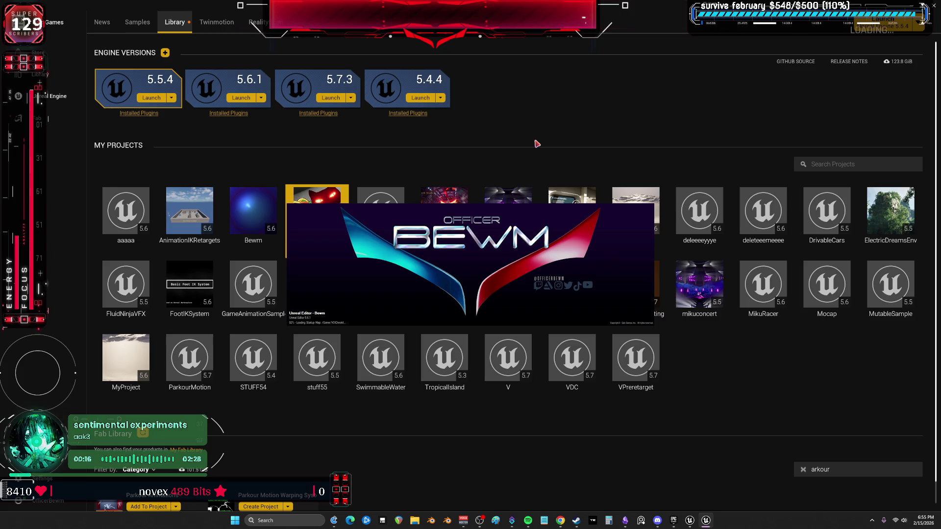
key(alt+Tab)
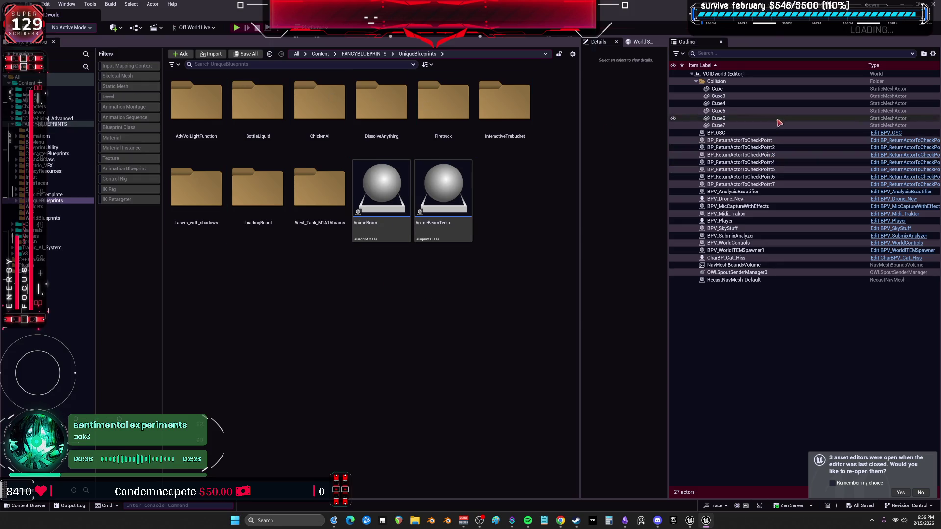
Step: Open the animation blueprint assigned to BPV_Player's Mesh component
click(756, 221)
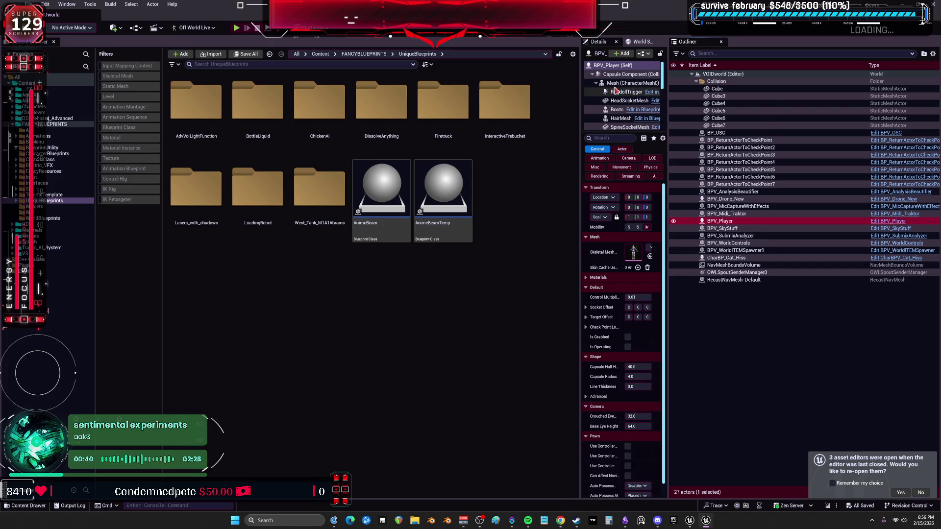
click(631, 82)
drag(581, 200, 424, 201)
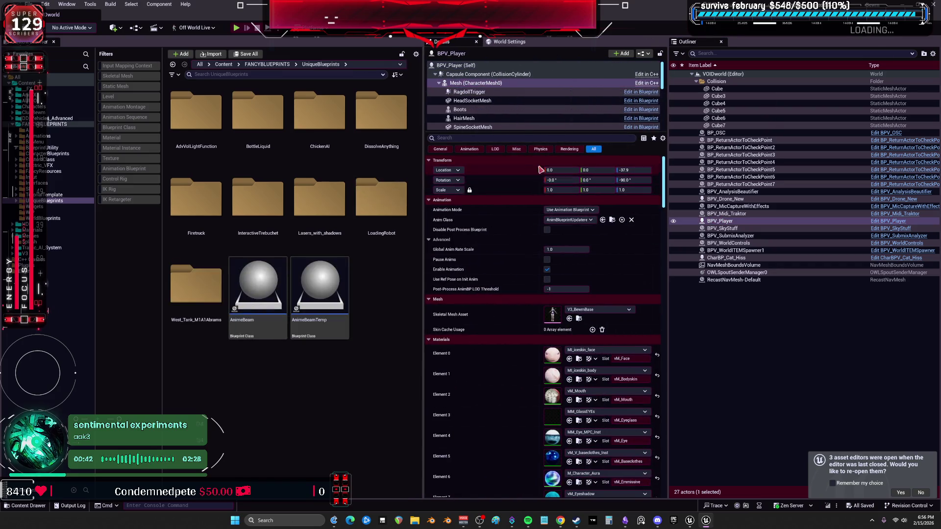
click(603, 221)
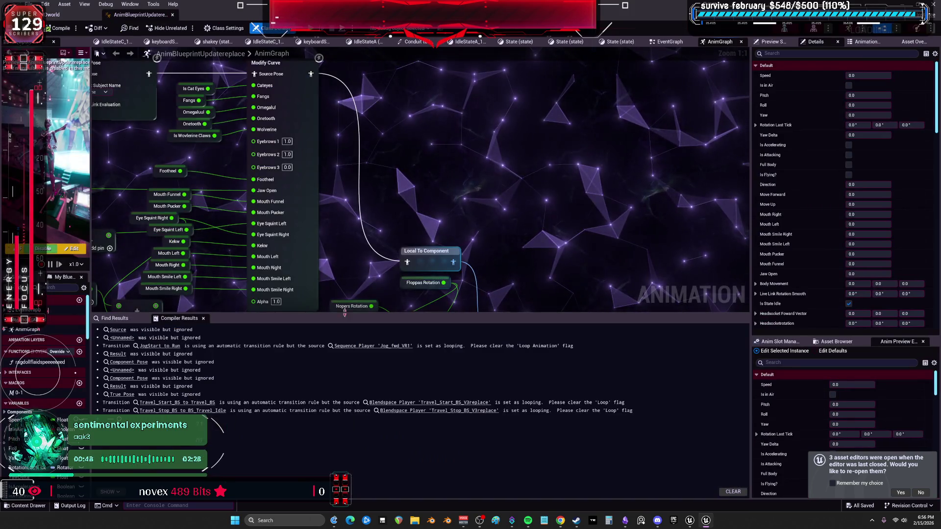
Step: Open the Flying Locomotion state machine, select its Travel states and transitions, then go to Obsidian
scroll(378, 185, down, 4)
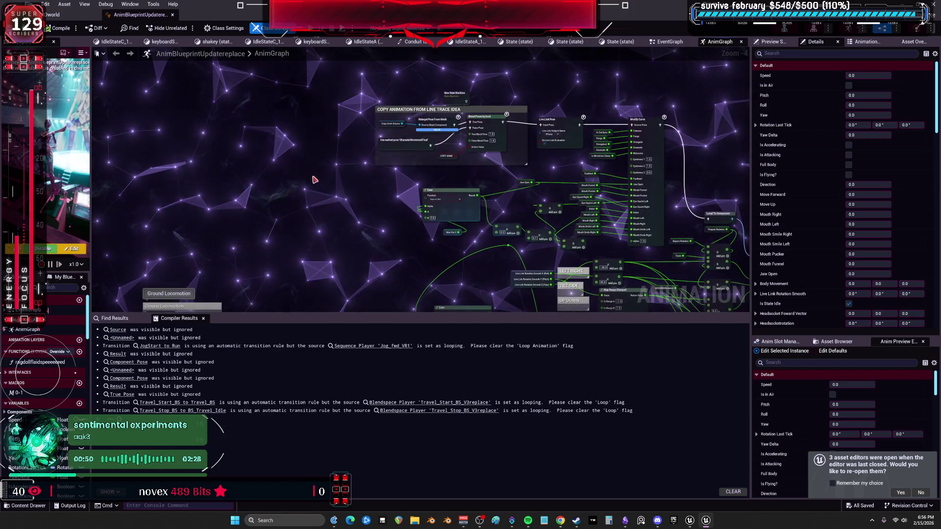
scroll(310, 183, up, 4)
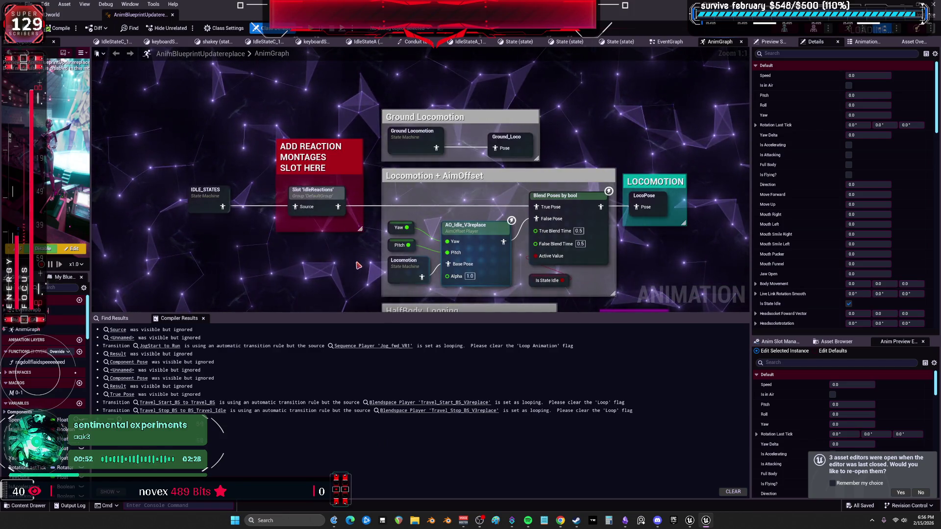
mouse_move(359, 314)
mouse_down()
mouse_move(365, 443)
mouse_move(324, 201)
mouse_move(93, 125)
mouse_move(170, 138)
mouse_up()
double_click(323, 211)
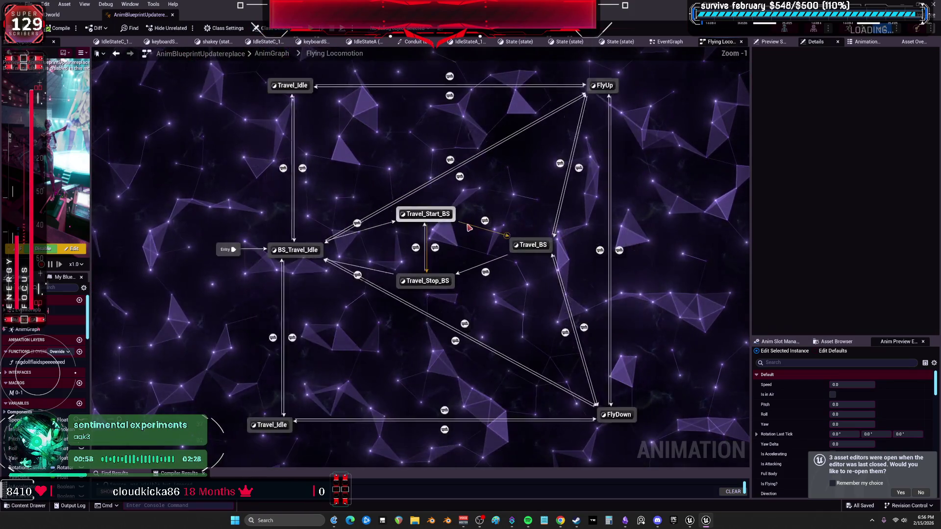
scroll(469, 228, down, 2)
mouse_move(648, 420)
mouse_down()
mouse_move(344, 151)
mouse_move(250, 94)
mouse_up()
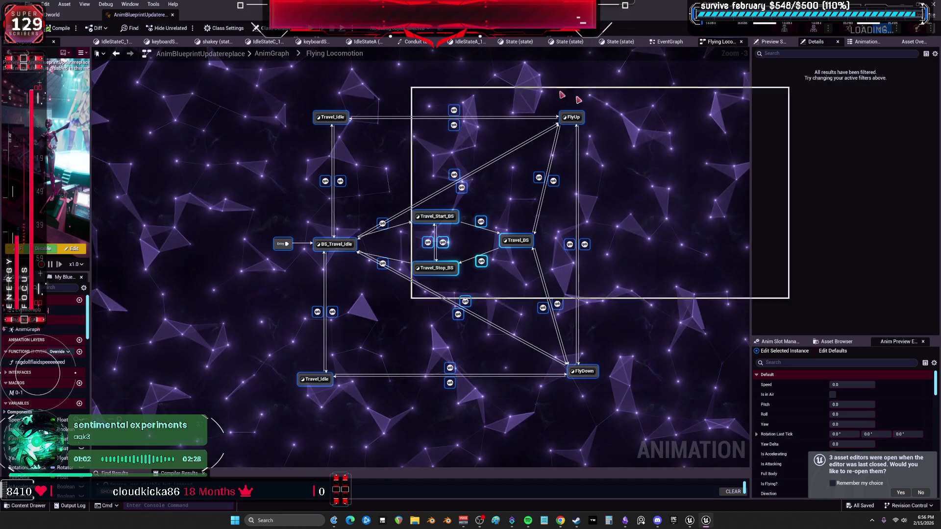
key(alt+Tab)
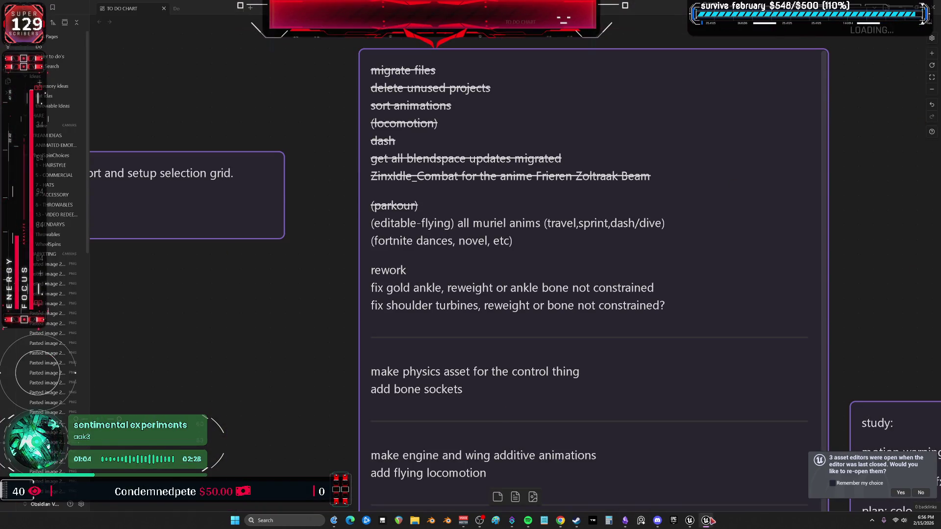
Step: Back in Unreal, browse the Content Browser from ParagonMuriel to the BEWMV folder
click(690, 521)
click(540, 274)
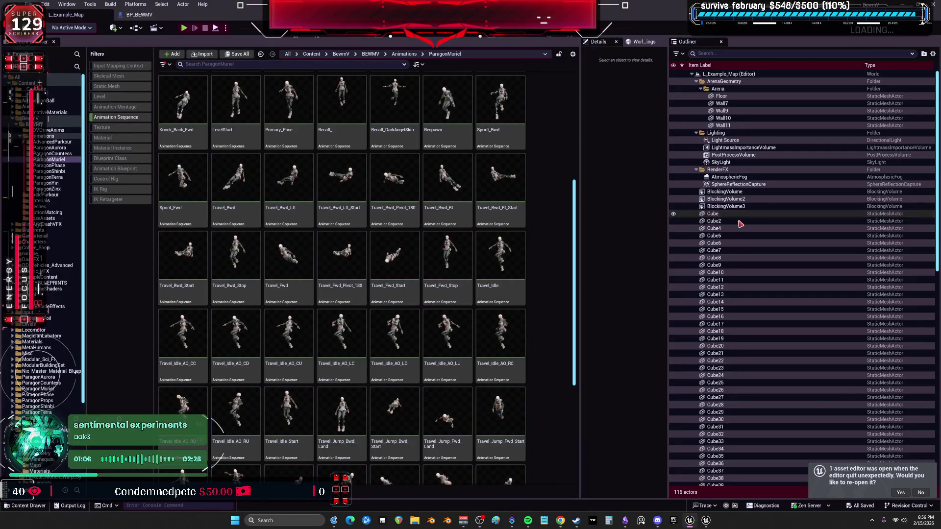
click(54, 130)
click(54, 124)
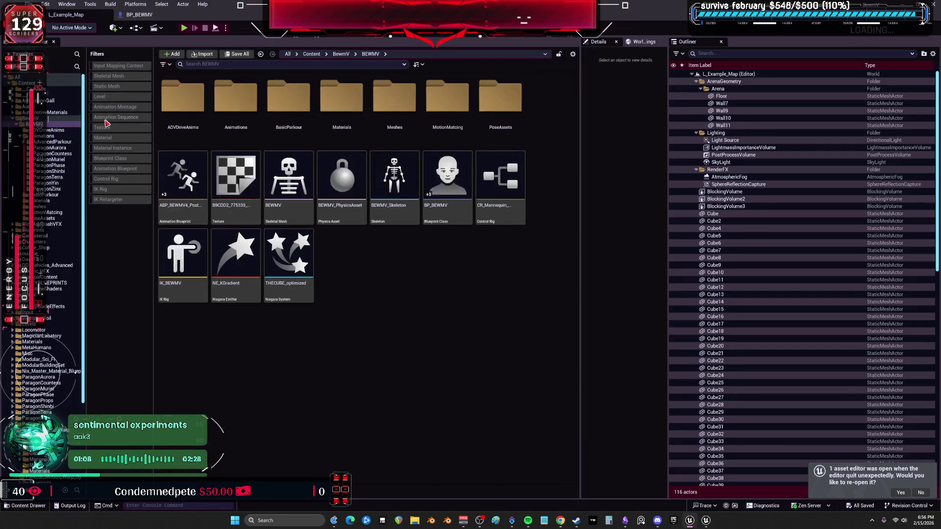
click(122, 169)
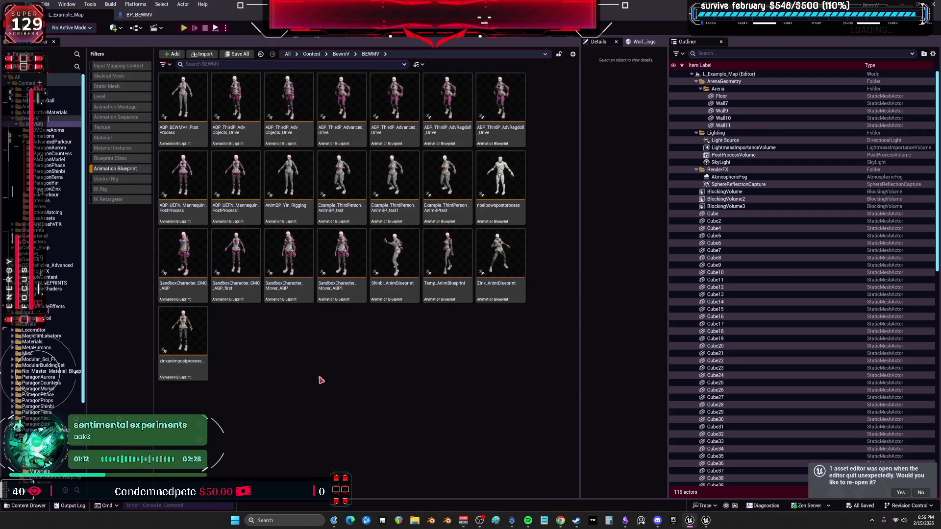
click(109, 171)
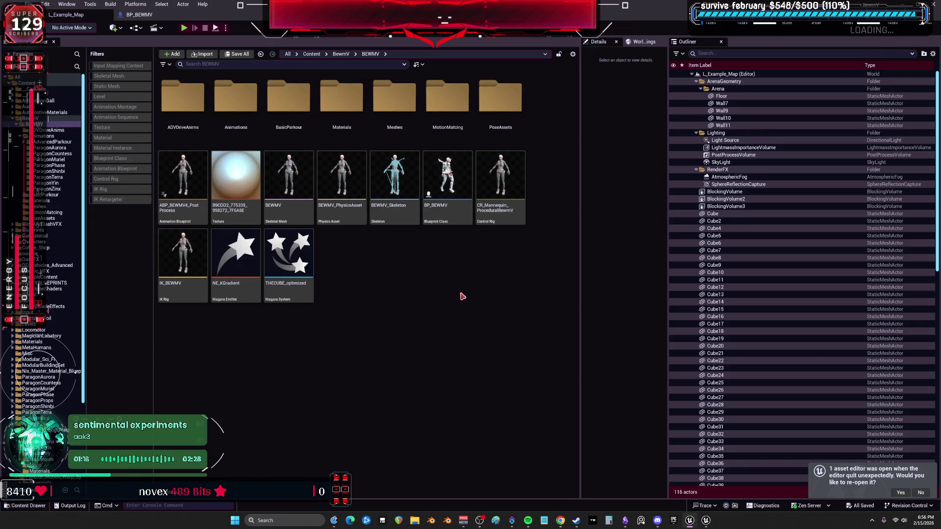
Step: Locate BP_BEWMV's mesh anim class and open Temp_AnimBlueprint
double_click(436, 187)
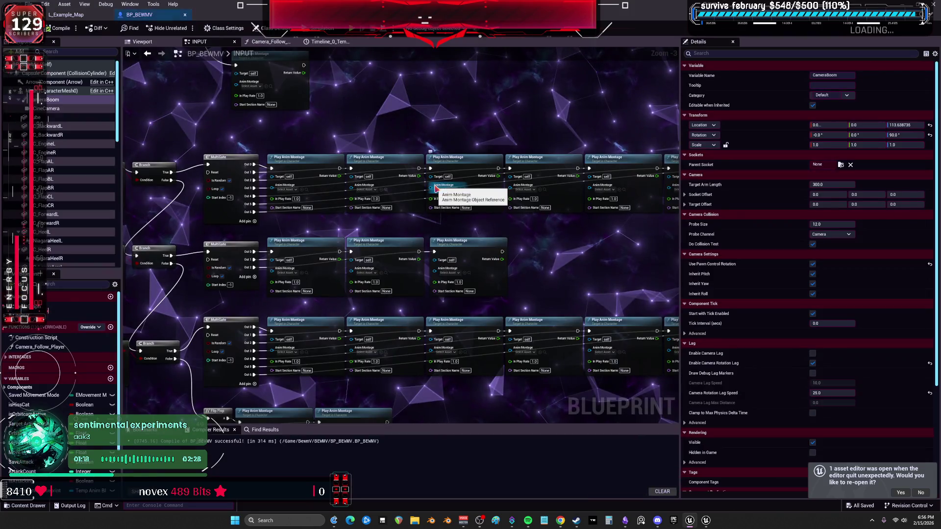
click(55, 90)
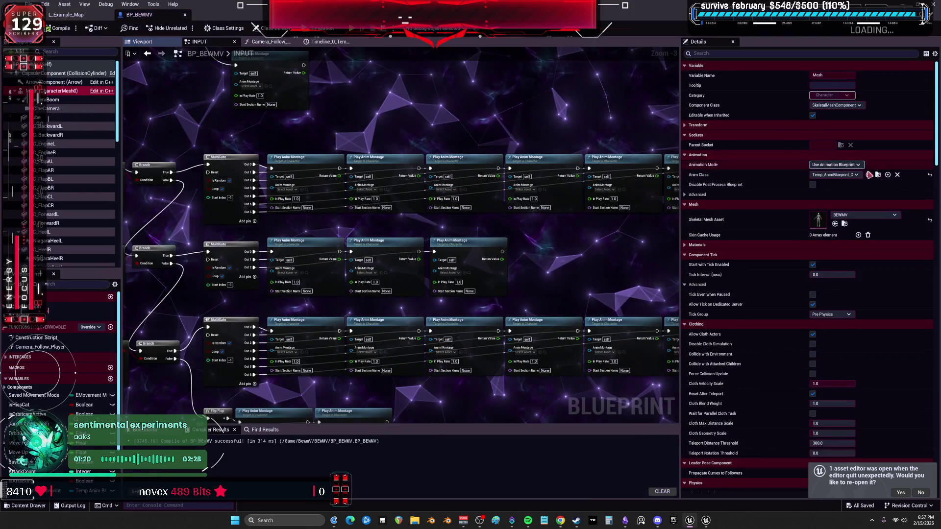
click(878, 175)
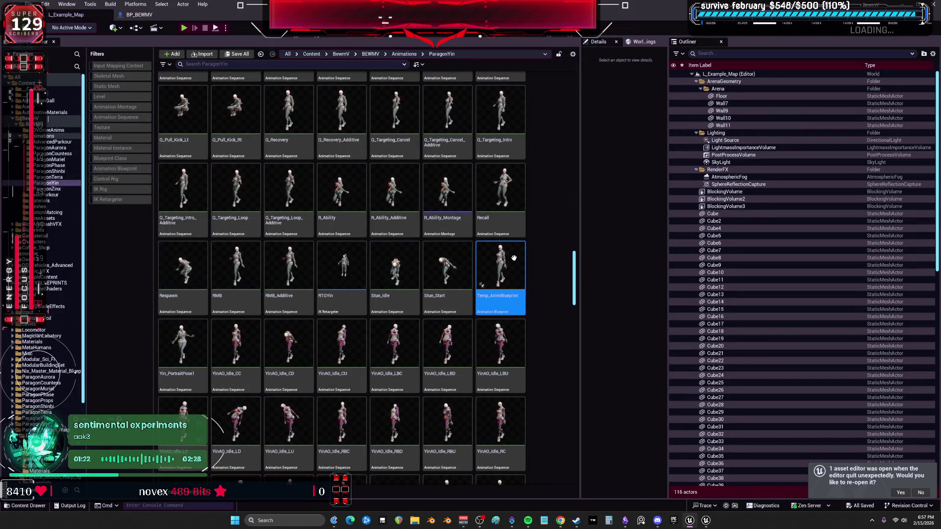
double_click(516, 262)
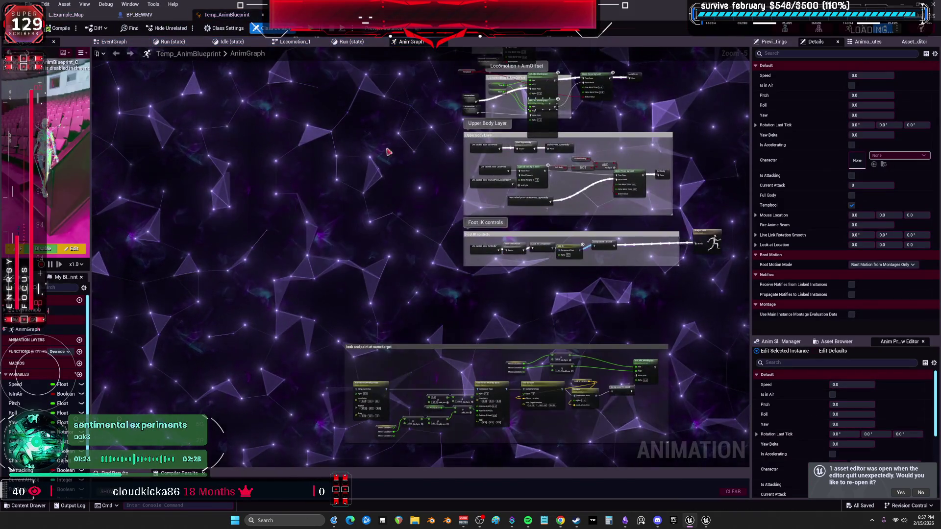
Step: Add a state machine named 'flying' to Temp_AnimBlueprint's AnimGraph and open it
right_click(335, 118)
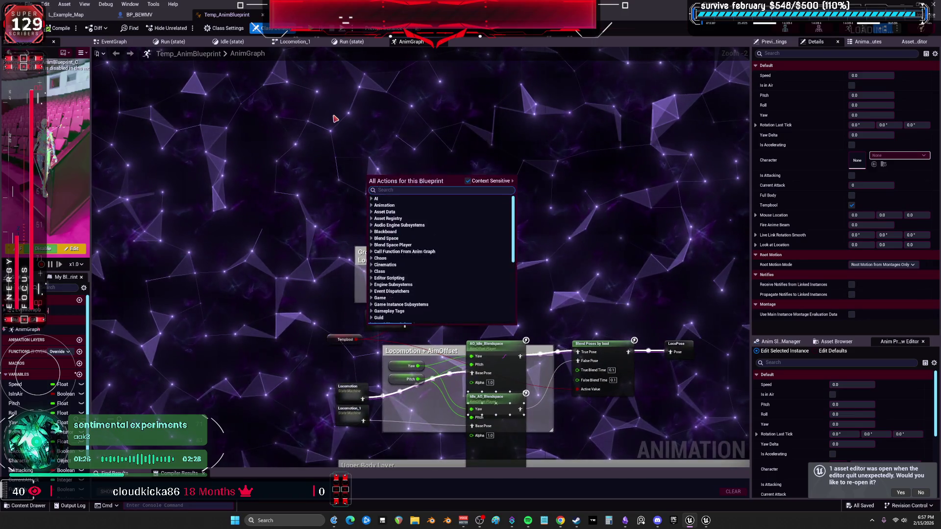
text(state )
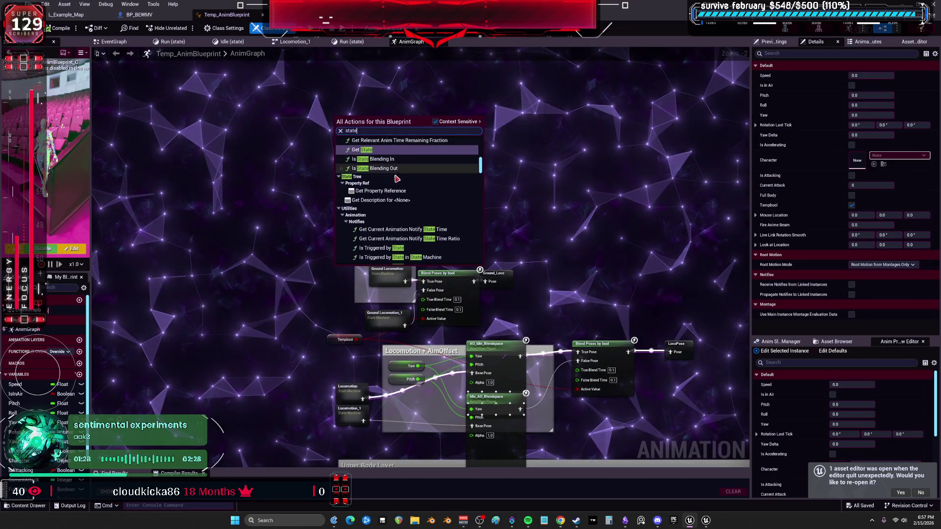
text(ma)
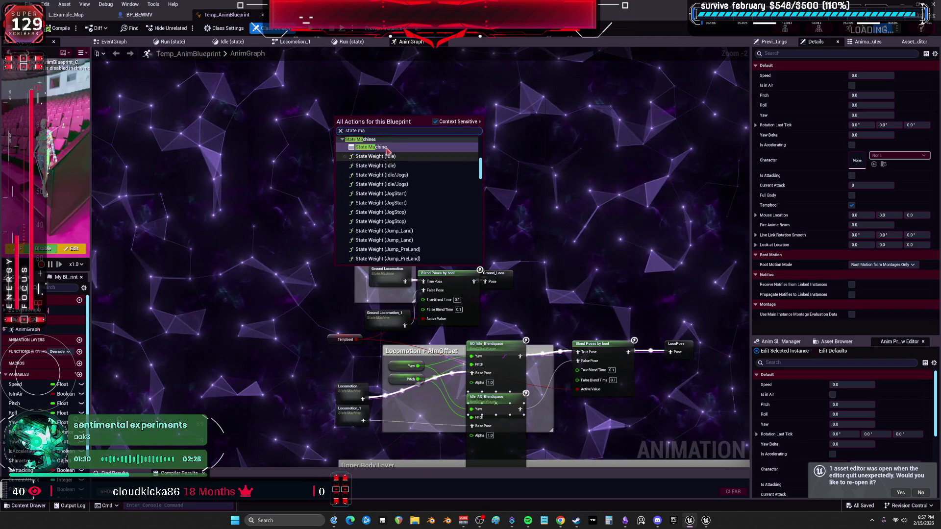
click(389, 148)
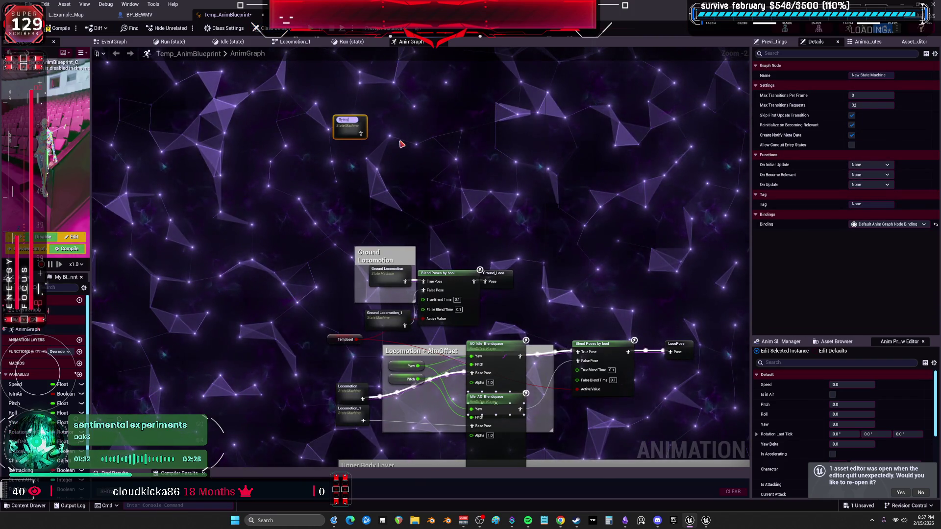
double_click(349, 125)
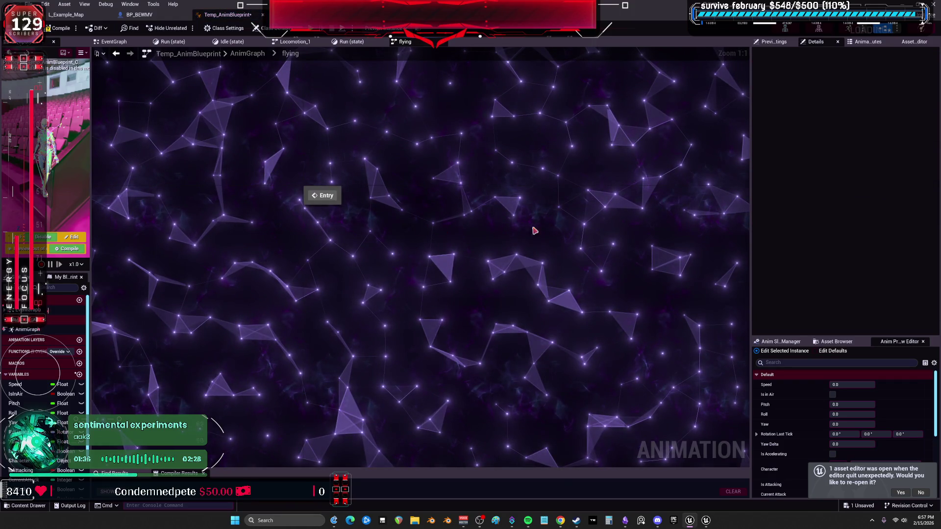
Step: Paste the copied Travel states into flying and connect Entry to BS_Travel_Idle
key(ctrl+v)
drag(270, 216, 267, 218)
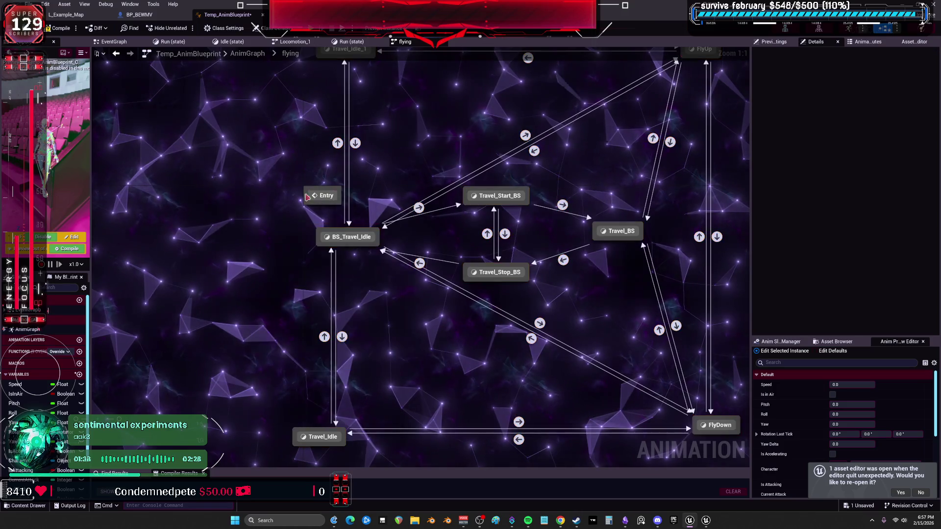
drag(316, 198, 275, 210)
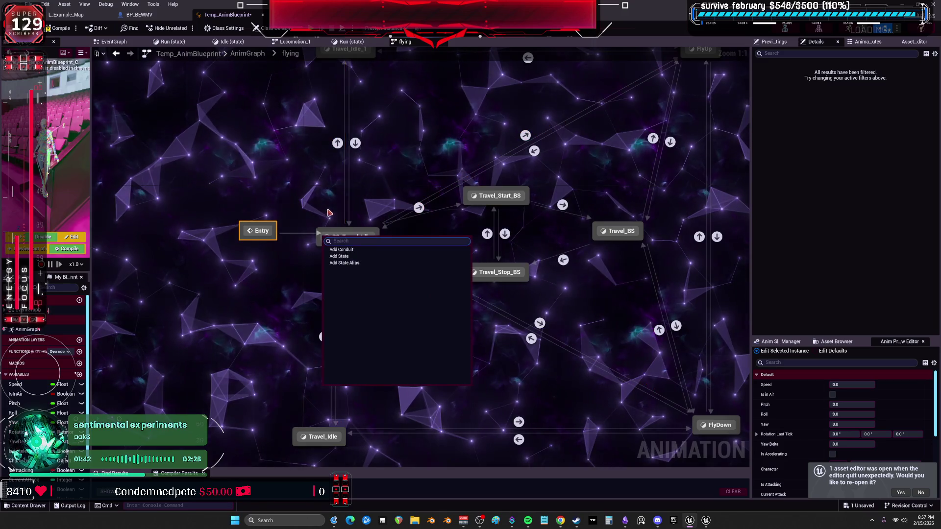
mouse_move(274, 231)
mouse_down()
mouse_move(315, 240)
mouse_move(260, 241)
mouse_up()
Step: Compile Temp_AnimBlueprint and inspect the BS_Travel_Idle to Travel_Idle_1 transition rule
click(62, 29)
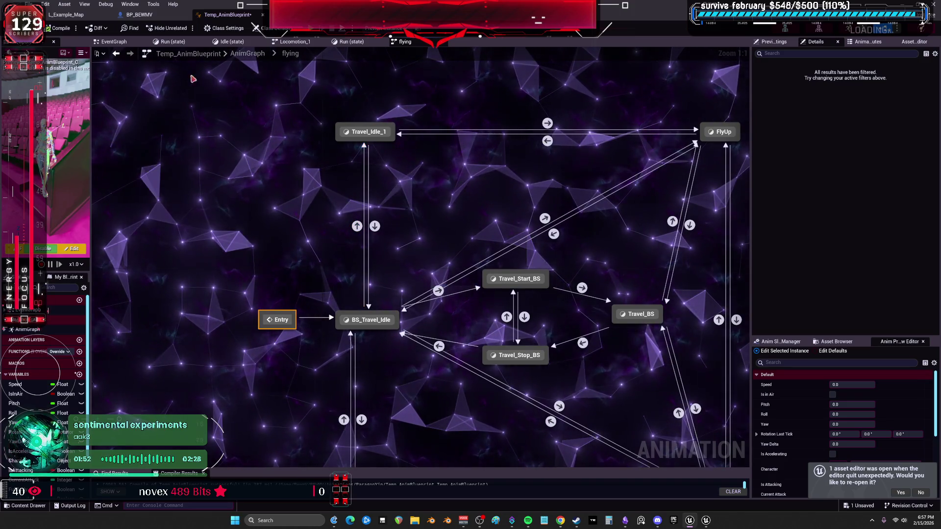
double_click(358, 226)
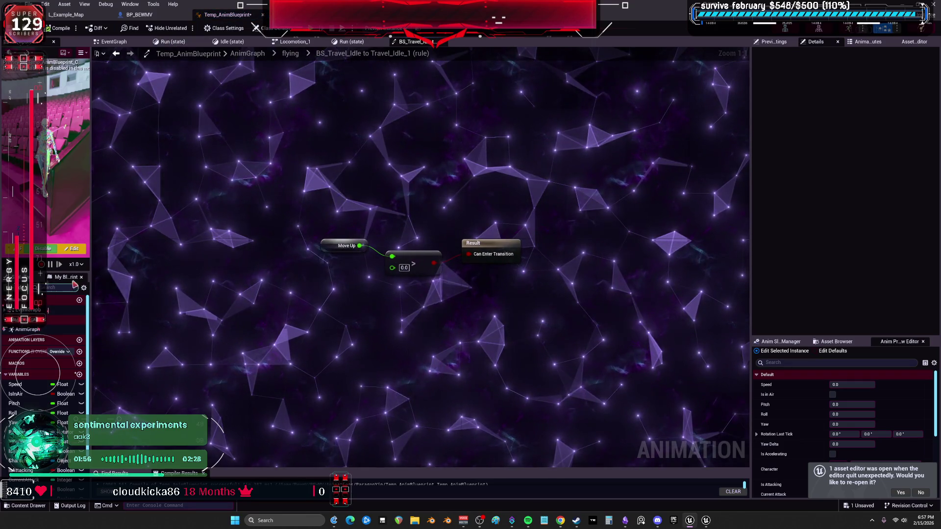
drag(92, 241, 253, 241)
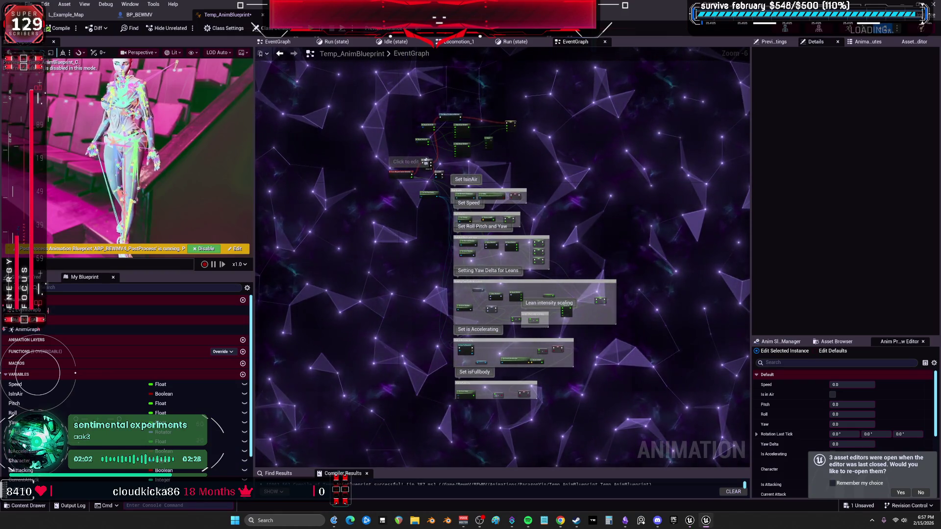
Step: Review the other project's EventGraph Set Speed, Roll Pitch and IsInAir logic, then open its level editor
key(alt+Tab)
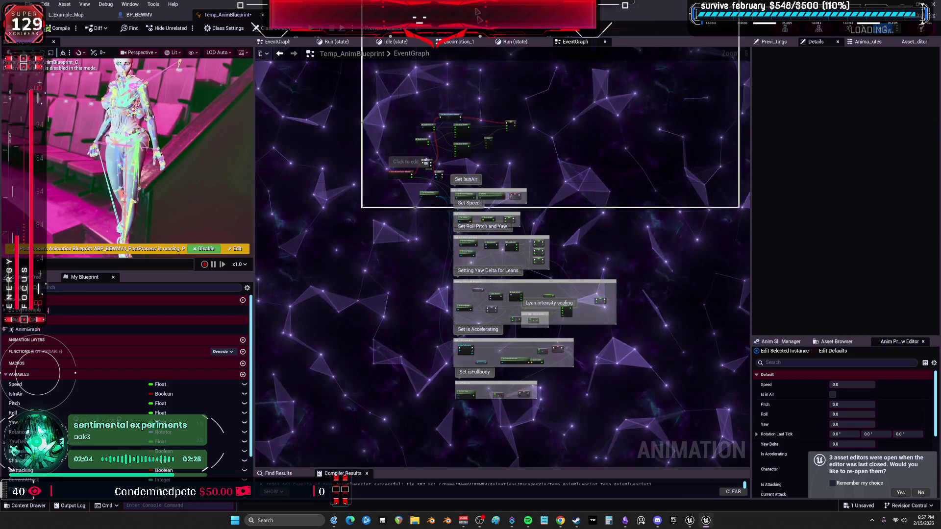
scroll(401, 224, up, 6)
drag(301, 278, 604, 228)
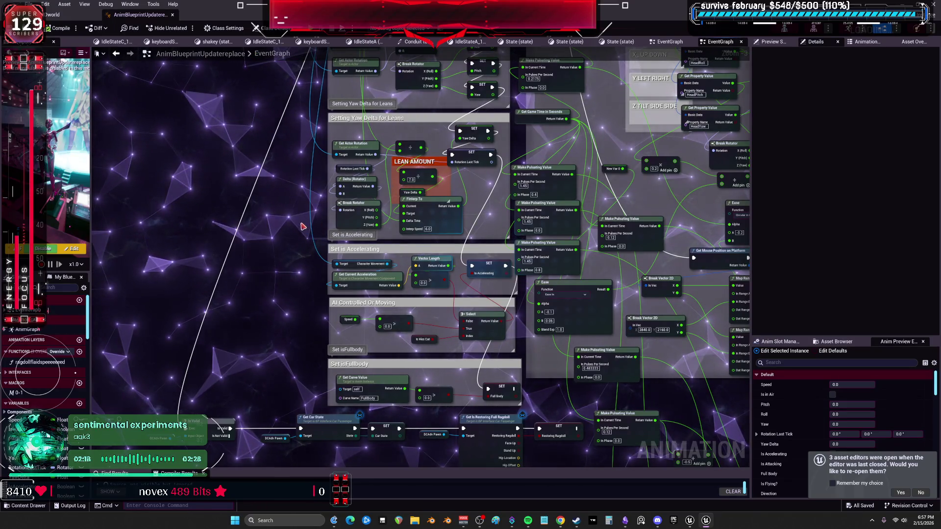
drag(334, 131, 353, 269)
mouse_move(319, 192)
mouse_down()
mouse_move(306, 252)
mouse_move(309, 336)
mouse_up()
drag(330, 163, 338, 391)
scroll(503, 283, up, 3)
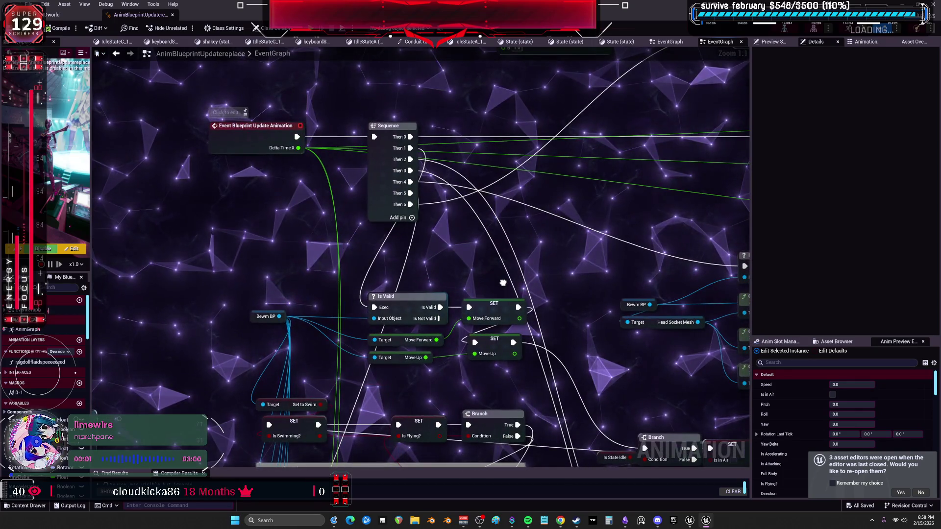
drag(503, 283, 476, 243)
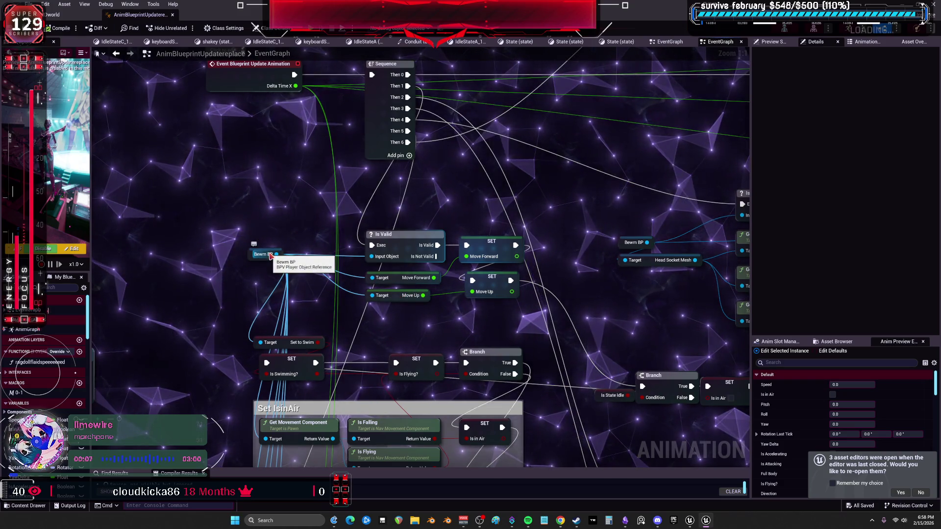
click(55, 15)
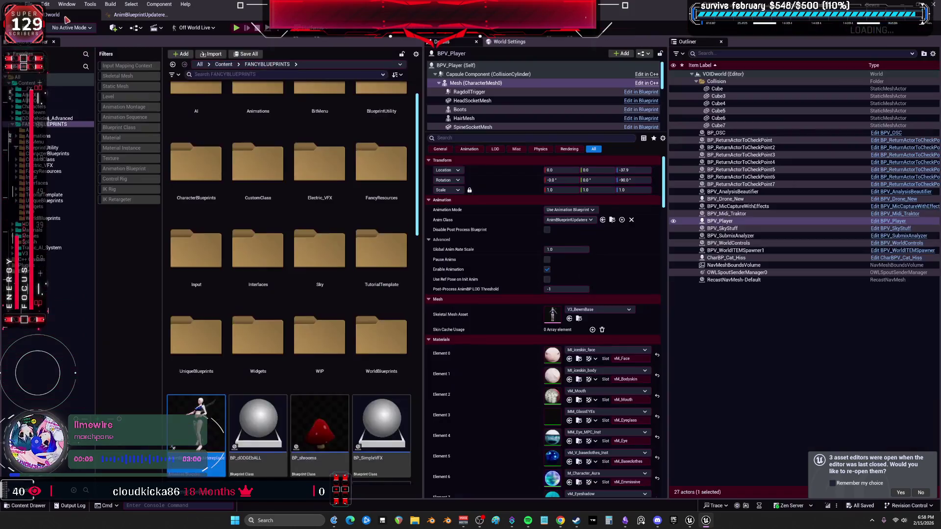
Step: Search BPV_Player for 'move up', jump to its SET node, then return to Temp_AnimBlueprint
key(Return)
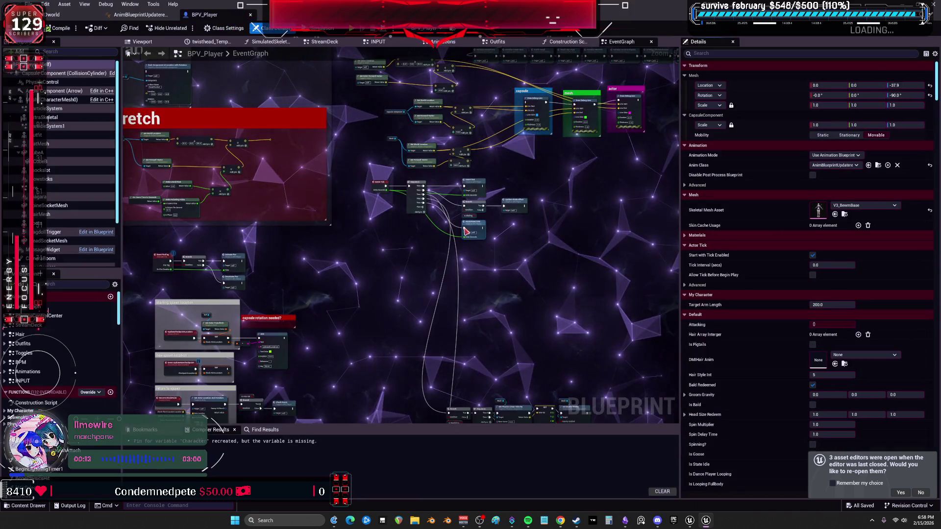
drag(309, 425, 310, 308)
click(263, 313)
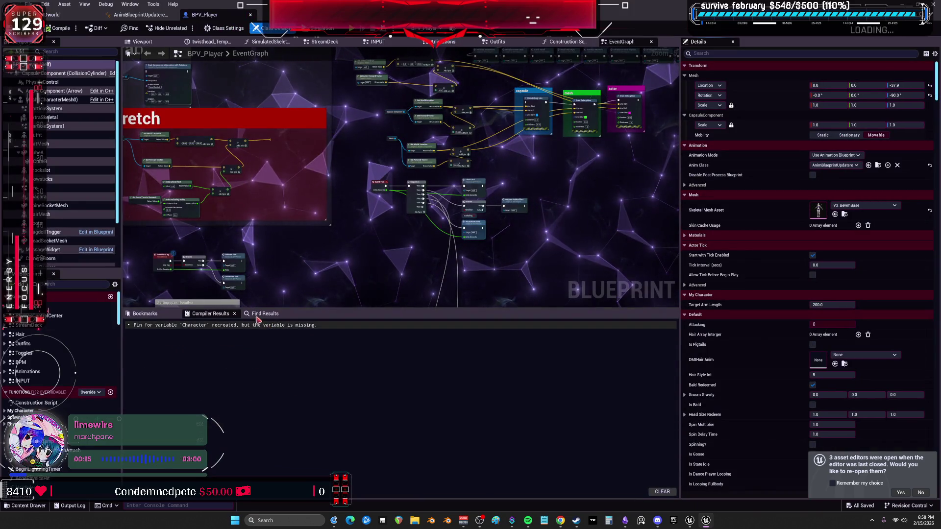
text(move up)
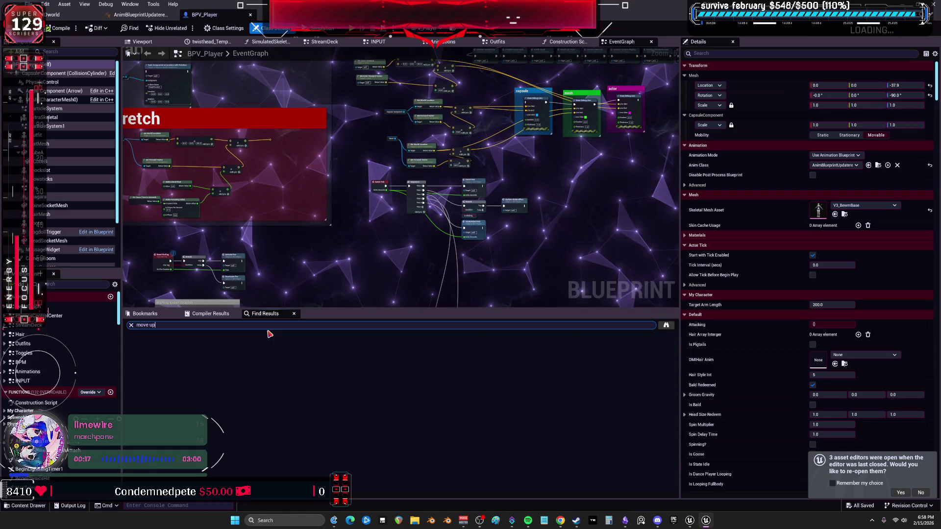
key(Return)
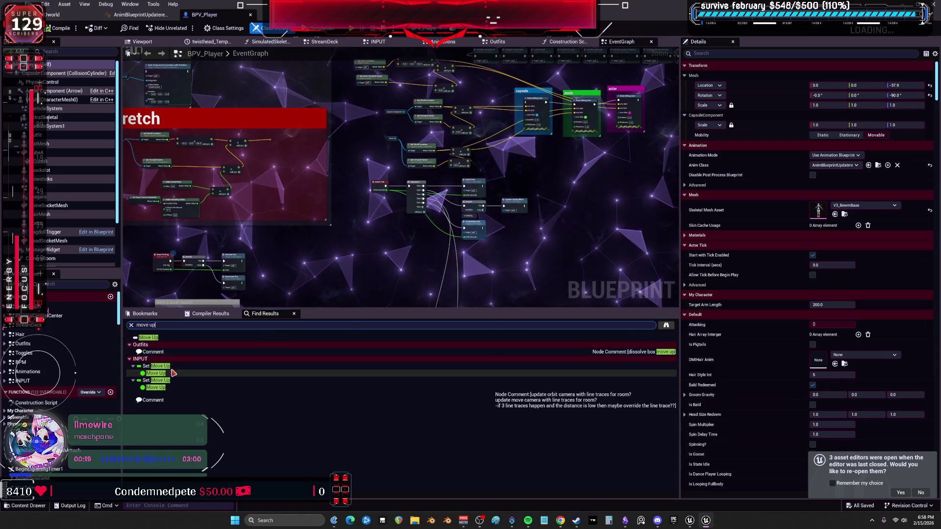
click(162, 388)
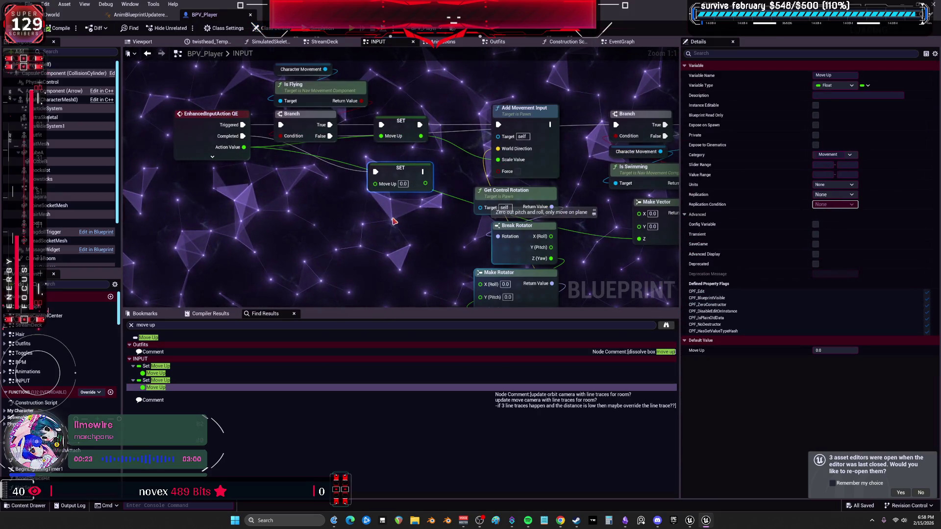
key(alt+Tab)
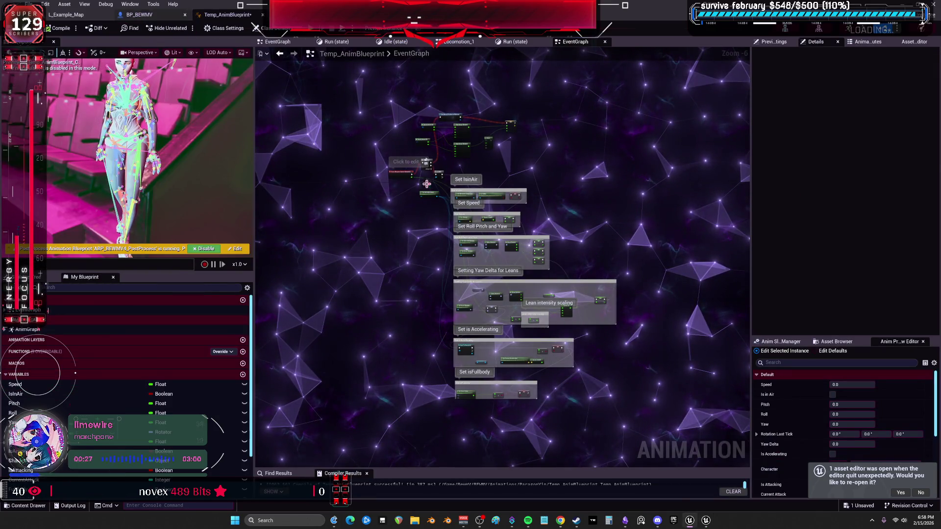
Step: In BP_BEWMV's INPUT graph, inspect the SET Move Up node by the QE input actions
key(ctrl+Tab)
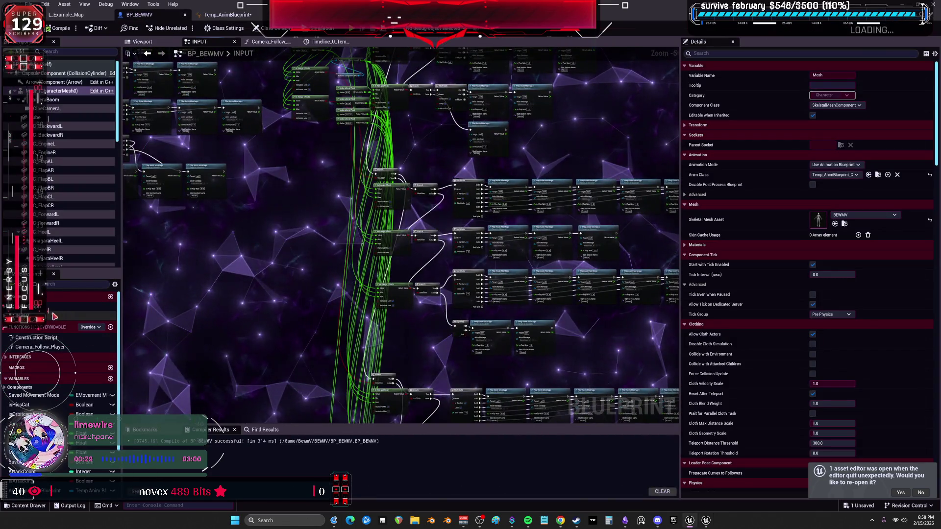
mouse_move(301, 196)
mouse_down()
mouse_move(323, 243)
mouse_move(380, 280)
mouse_move(373, 221)
mouse_move(395, 147)
mouse_move(298, 183)
mouse_move(367, 193)
mouse_move(419, 222)
mouse_up()
scroll(283, 181, up, 3)
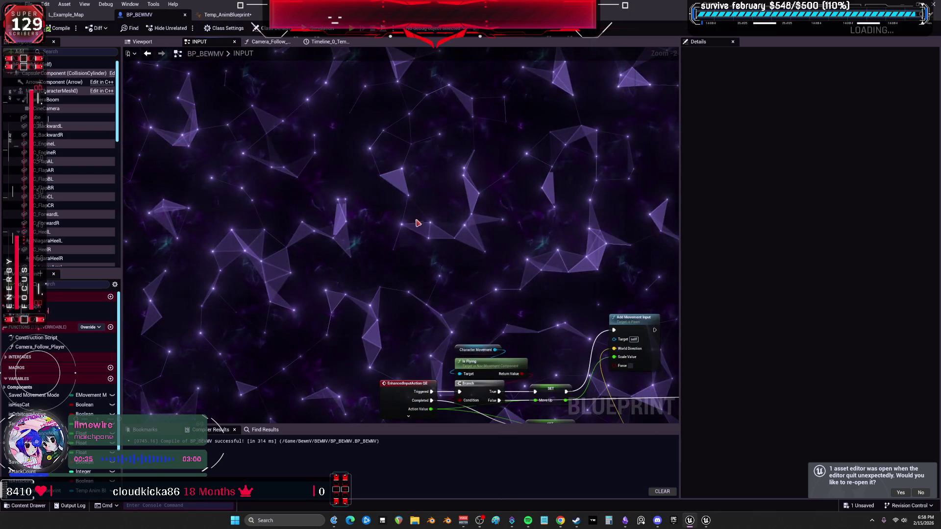
scroll(421, 255, up, 2)
drag(471, 307, 392, 238)
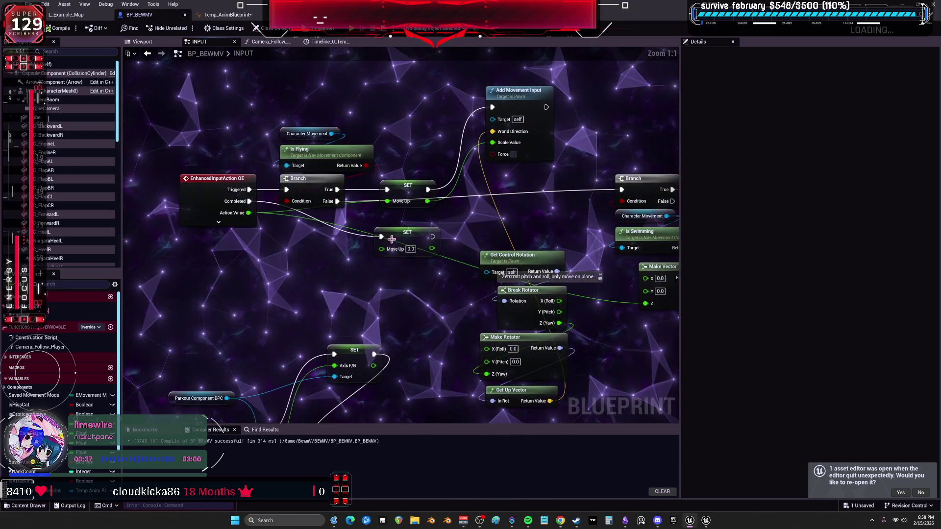
click(414, 190)
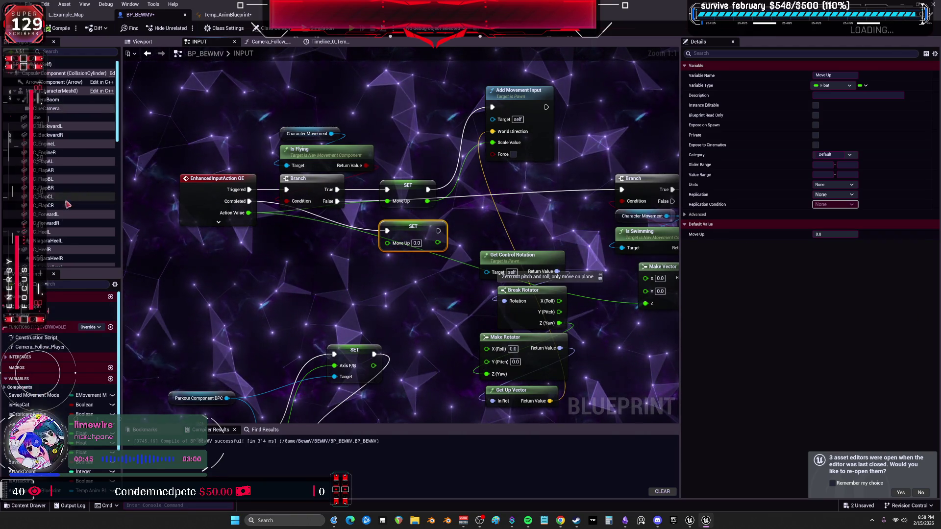
Step: Place an 'As Temp Anim Blueprint' getter in the graph and open the Temp_AnimBlueprint editor
scroll(68, 200, down, 8)
scroll(59, 368, down, 3)
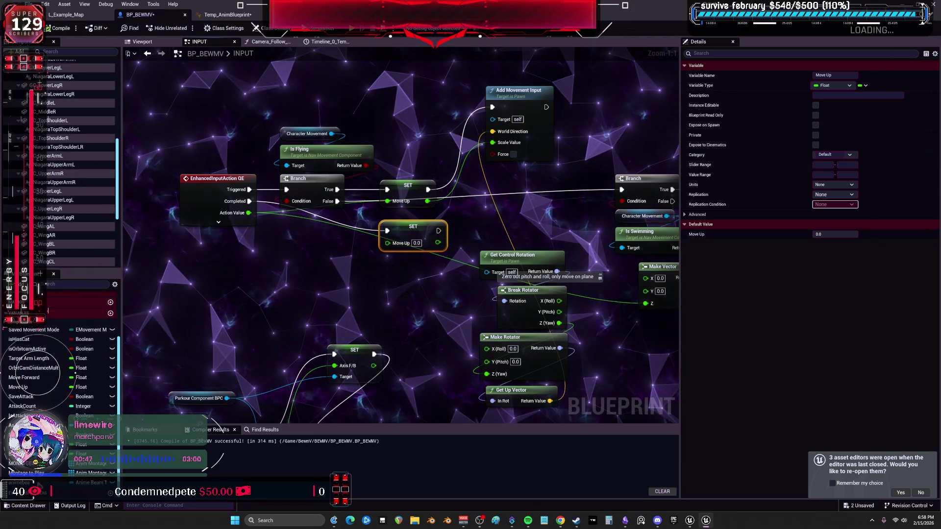
drag(22, 425, 316, 166)
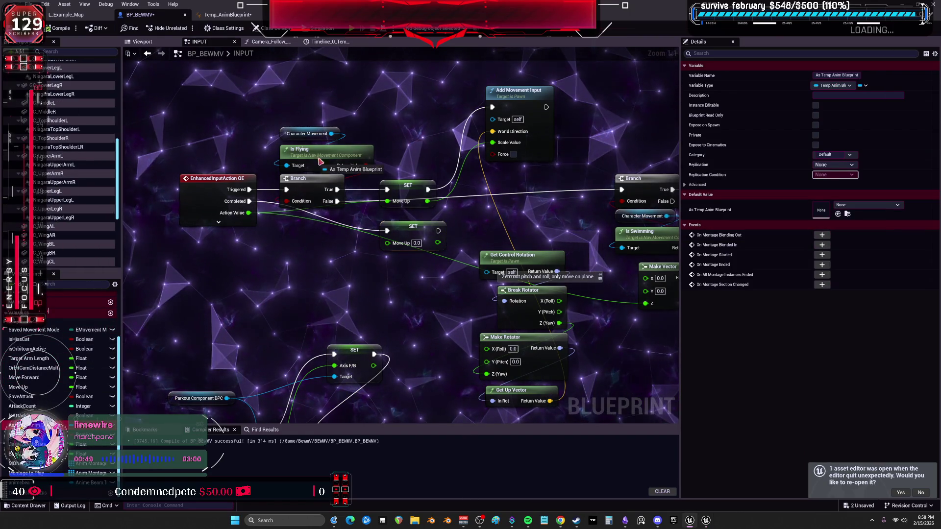
click(414, 103)
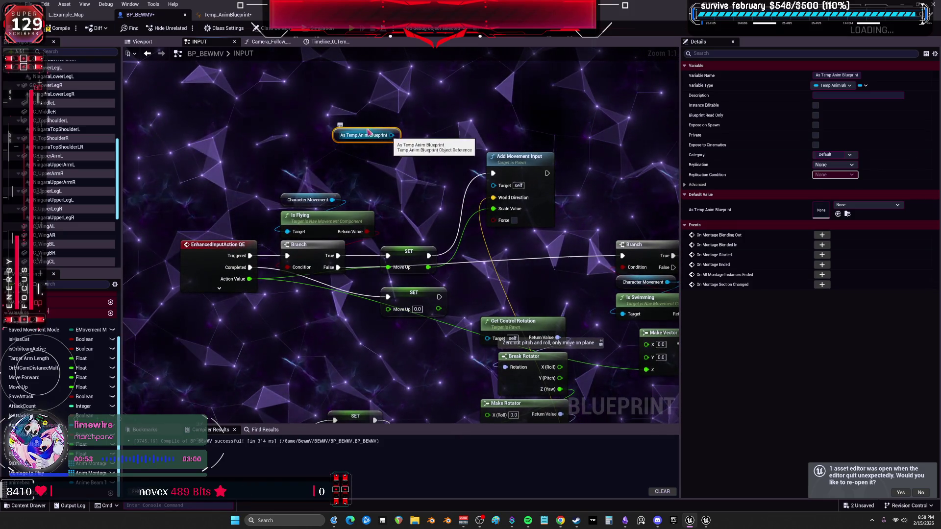
double_click(393, 137)
scroll(445, 326, up, 5)
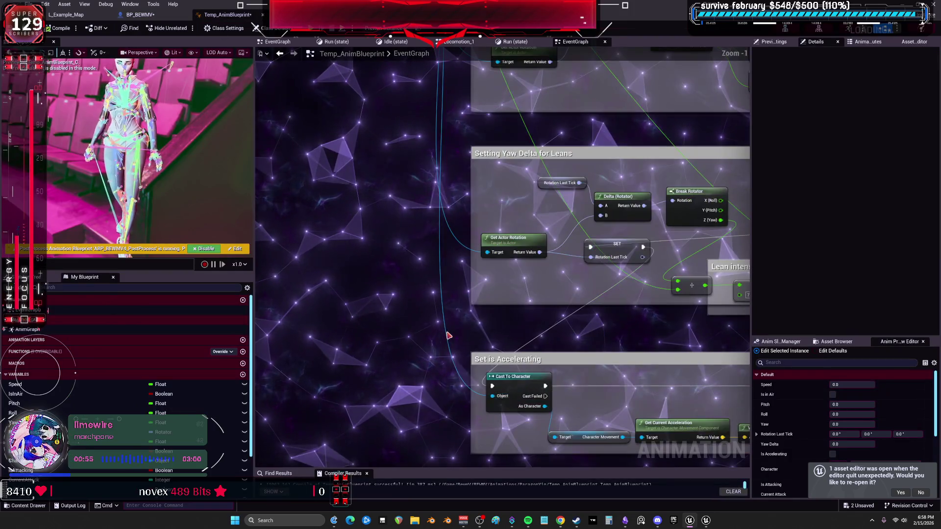
Step: Return to Temp_AnimBlueprint's main AnimGraph and open the flying state machine
click(142, 15)
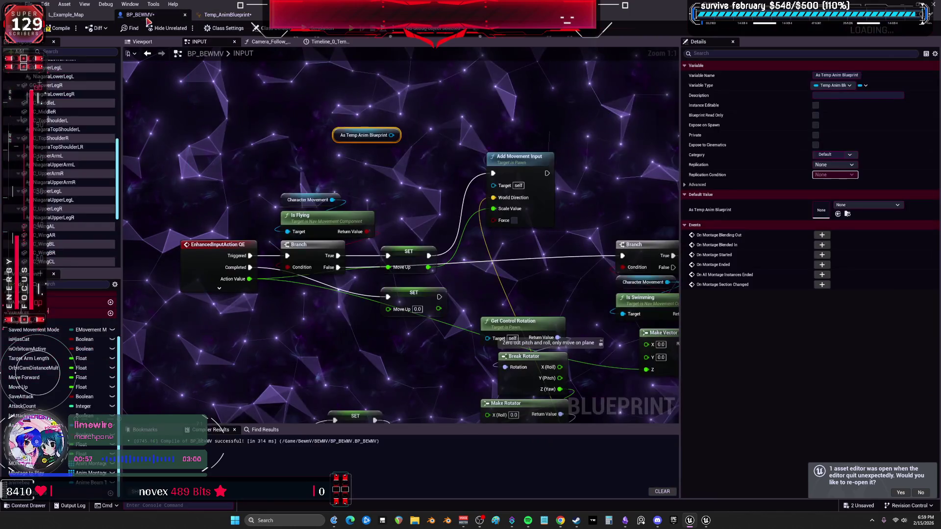
click(239, 15)
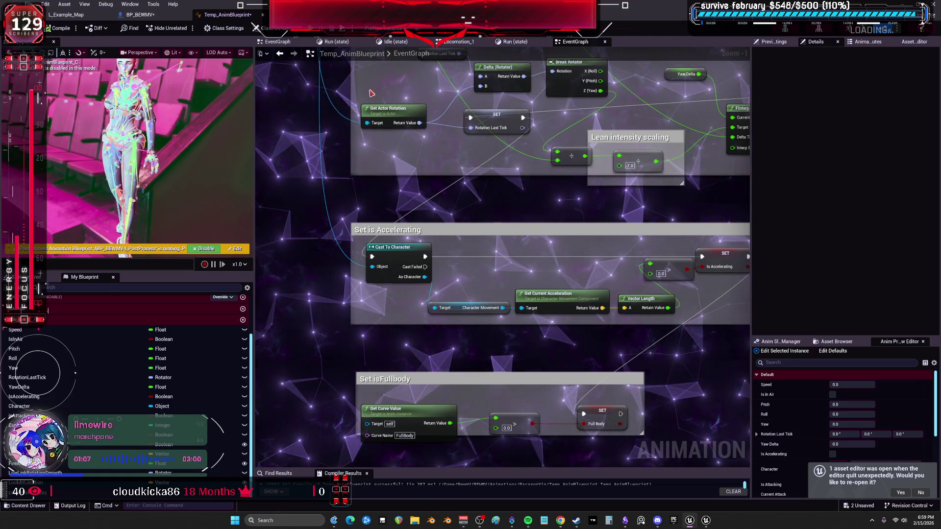
scroll(371, 92, down, 5)
click(392, 41)
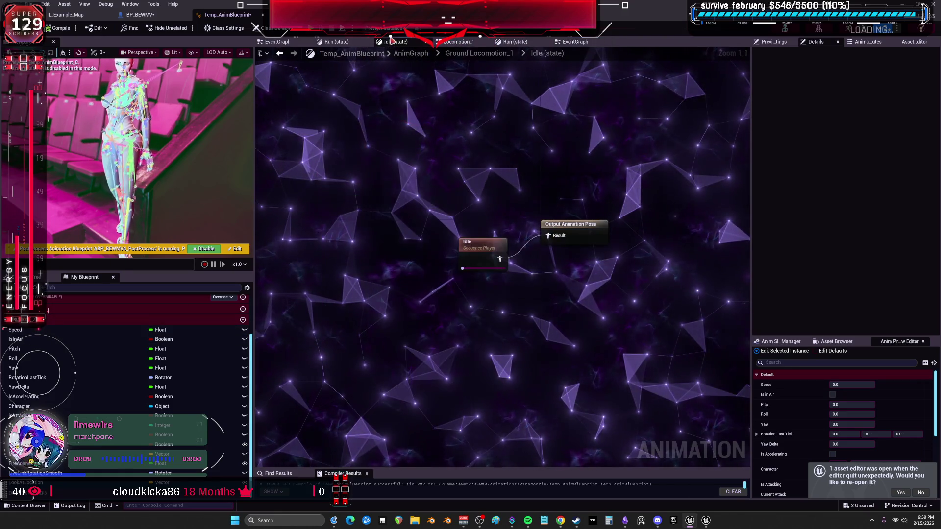
click(429, 55)
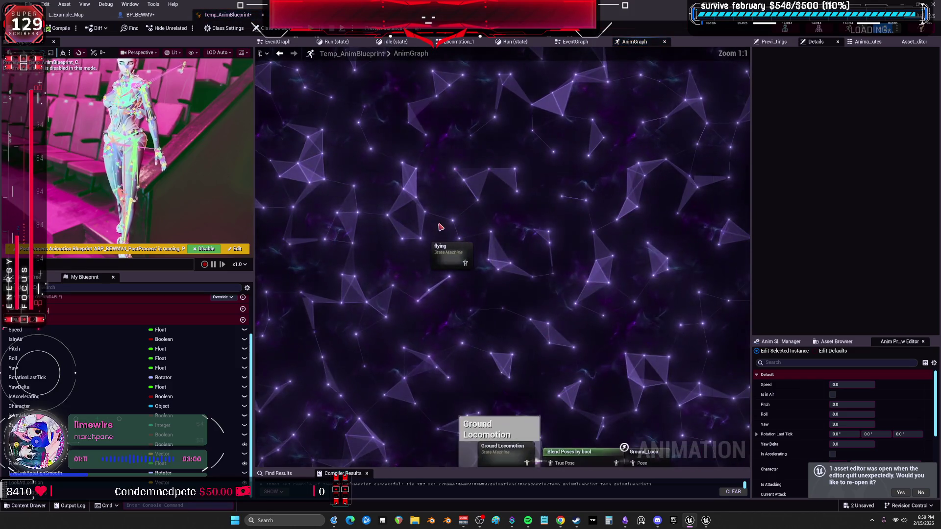
double_click(445, 261)
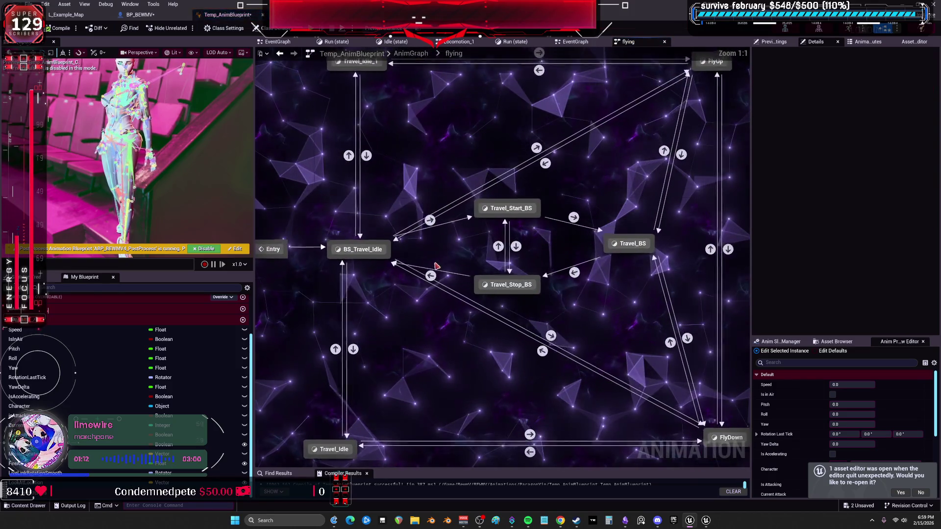
Step: Create a Move Up variable from the BS_Travel_Idle to Travel_Idle_1 transition rule
double_click(350, 160)
right_click(406, 244)
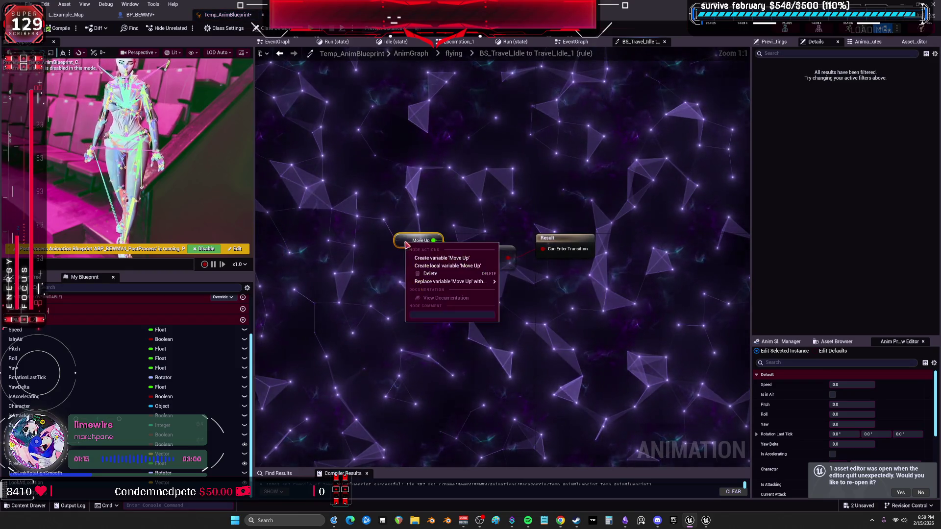
click(439, 258)
scroll(122, 372, down, 1)
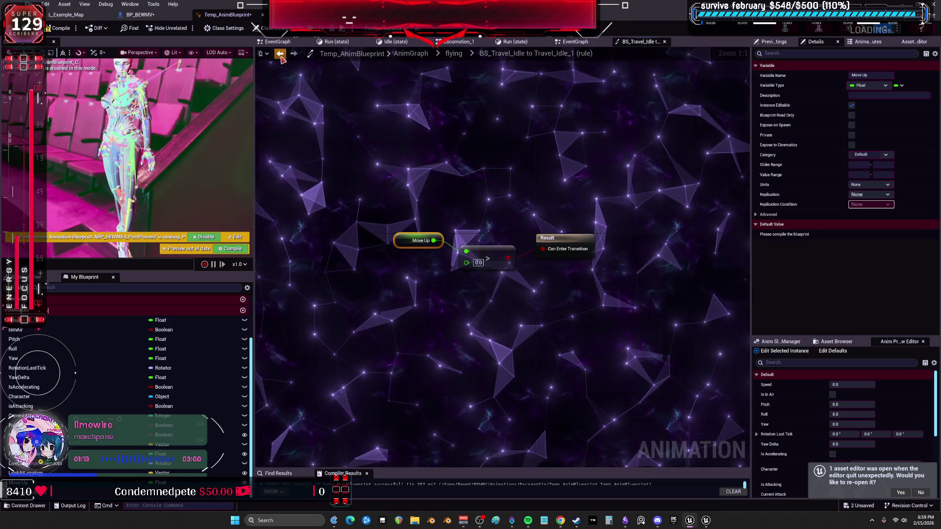
key(alt+Left)
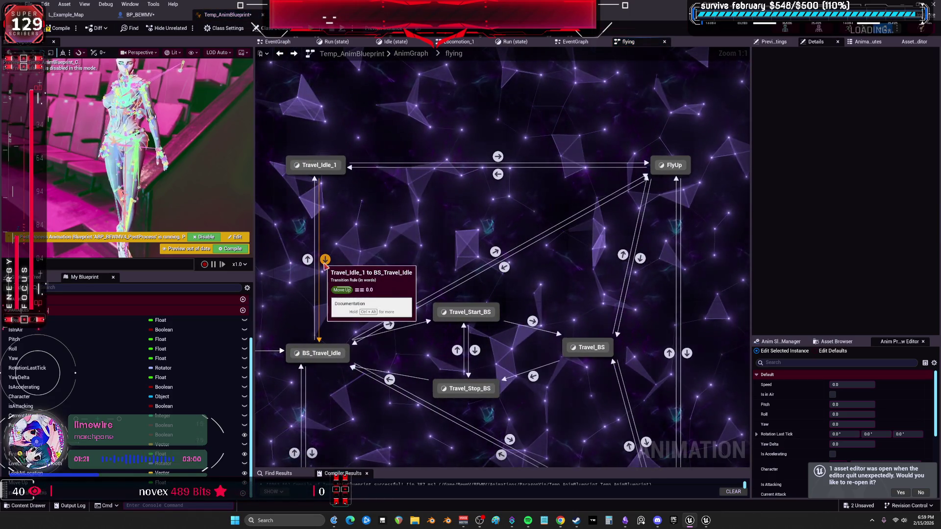
Step: Check the Travel_Idle_1 to FlyUp transition and compile the anim blueprint with F7
double_click(498, 157)
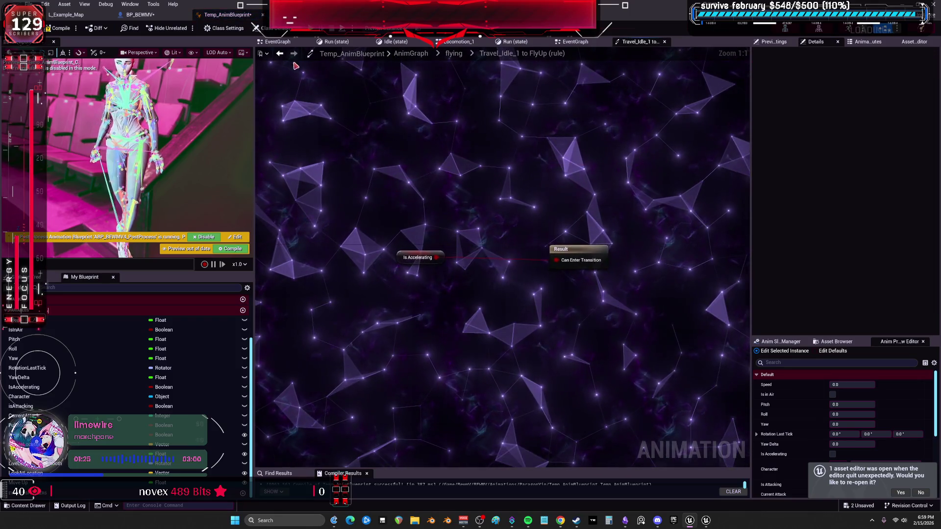
key(alt+Left)
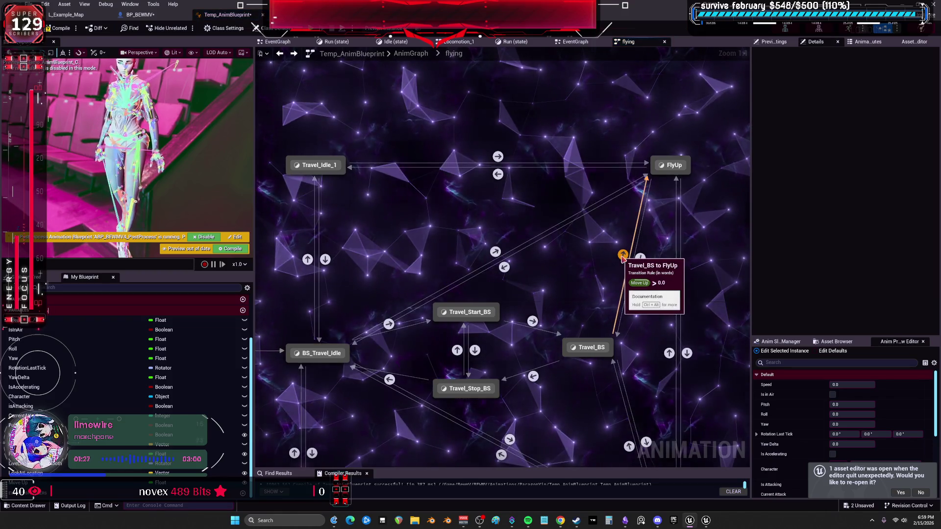
drag(608, 291, 534, 168)
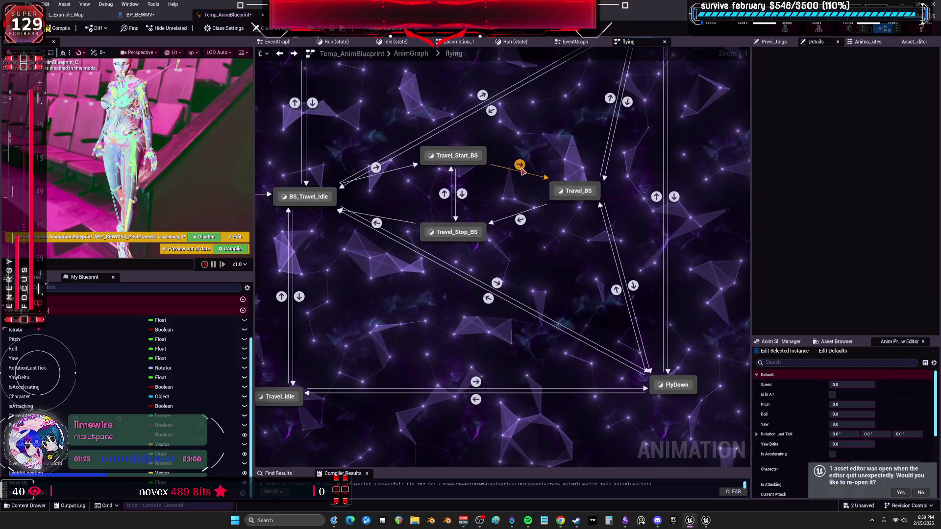
key(F7)
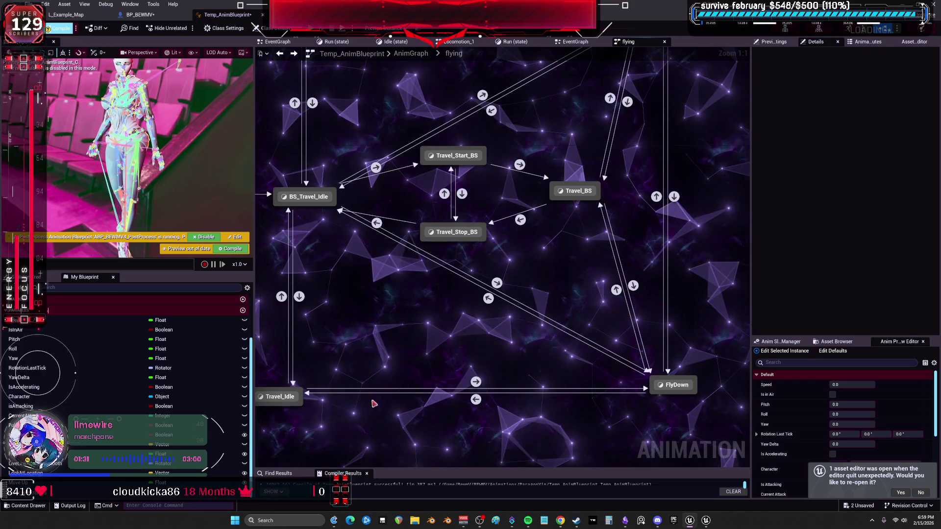
drag(405, 469, 336, 362)
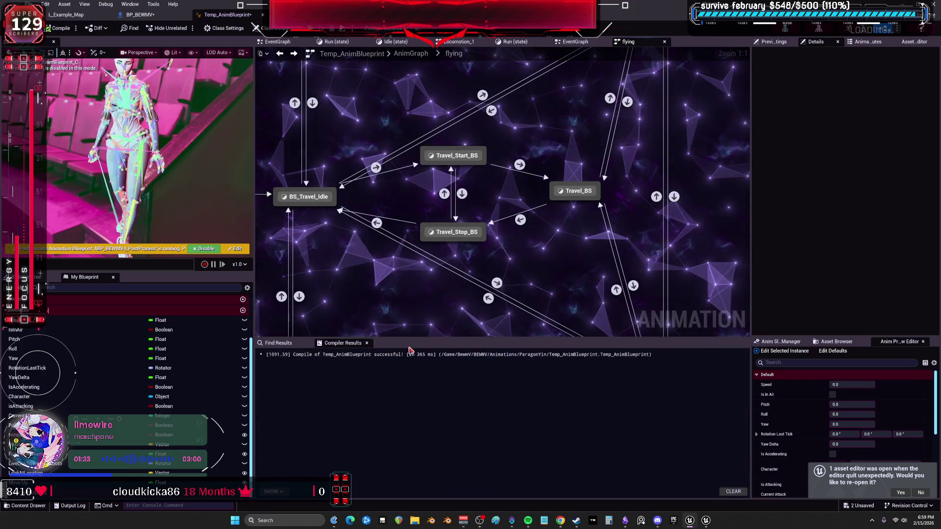
drag(412, 344, 416, 406)
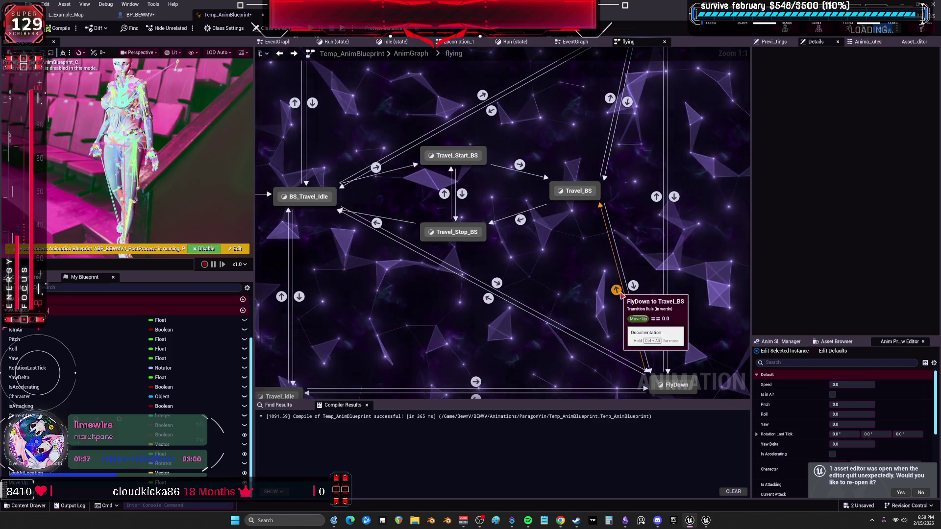
click(280, 54)
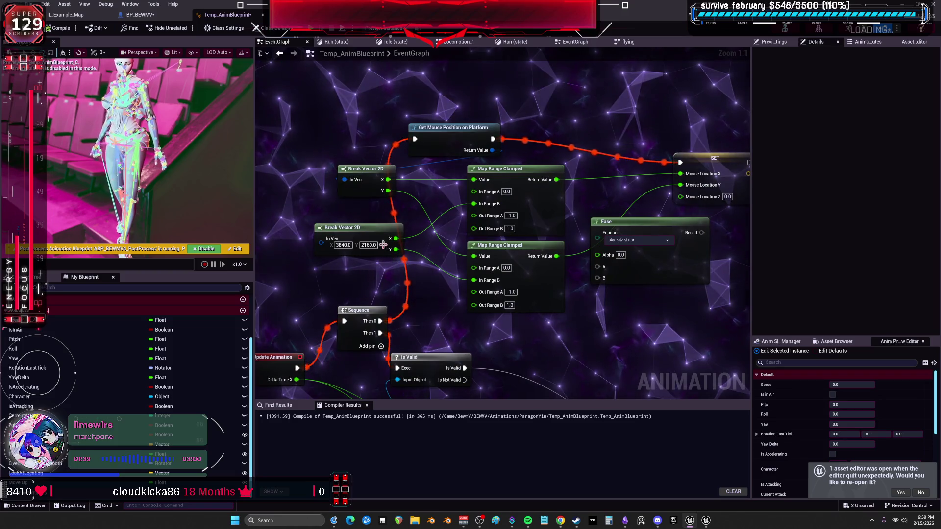
click(134, 15)
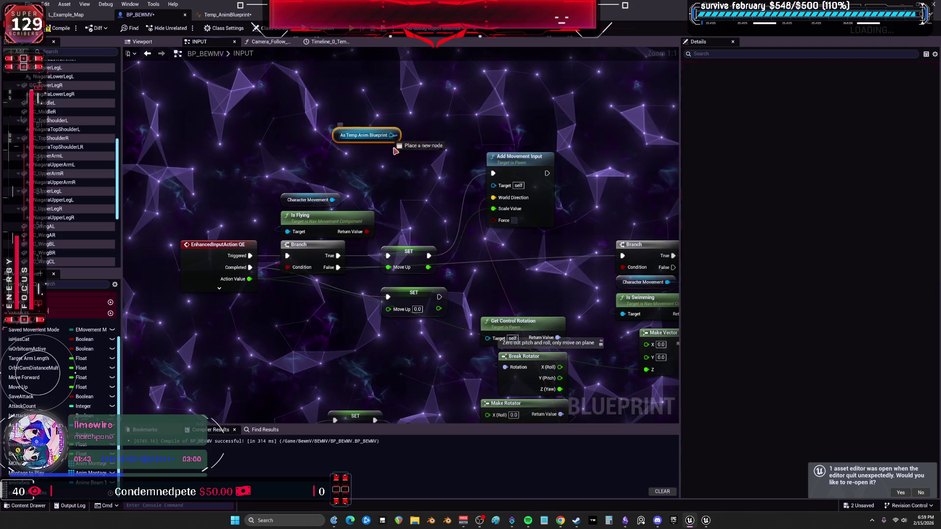
Step: Add a Set Move Up on As Temp Anim Blueprint and wire the Action Value into it
drag(391, 135, 396, 181)
text(set move)
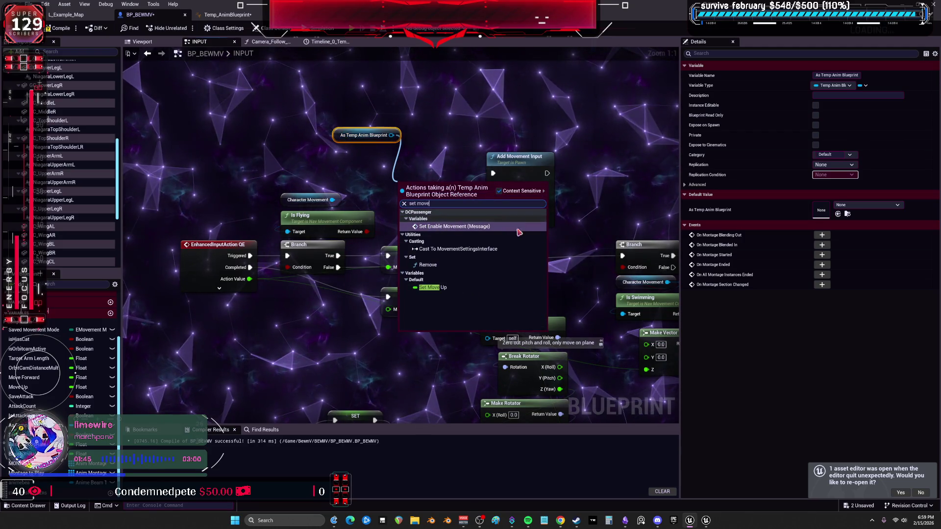
click(433, 287)
drag(422, 196, 422, 176)
drag(405, 247, 417, 230)
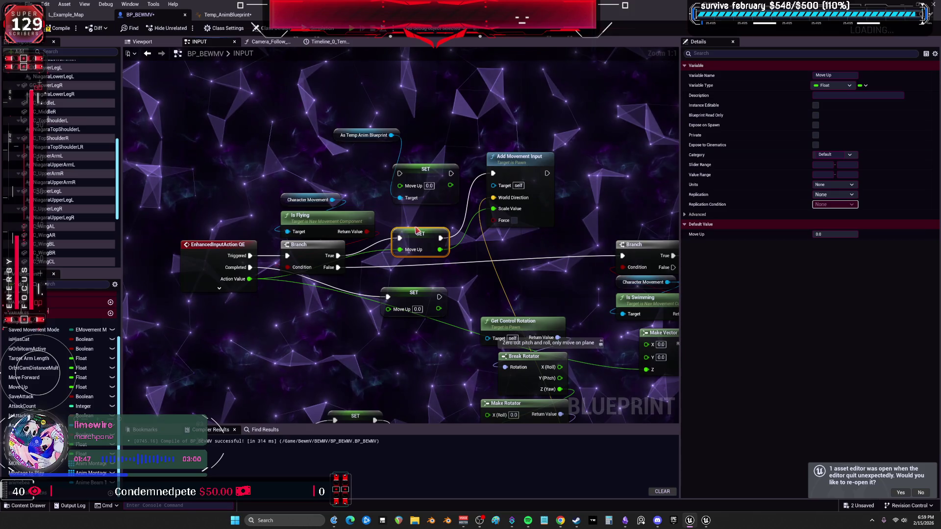
drag(249, 279, 400, 185)
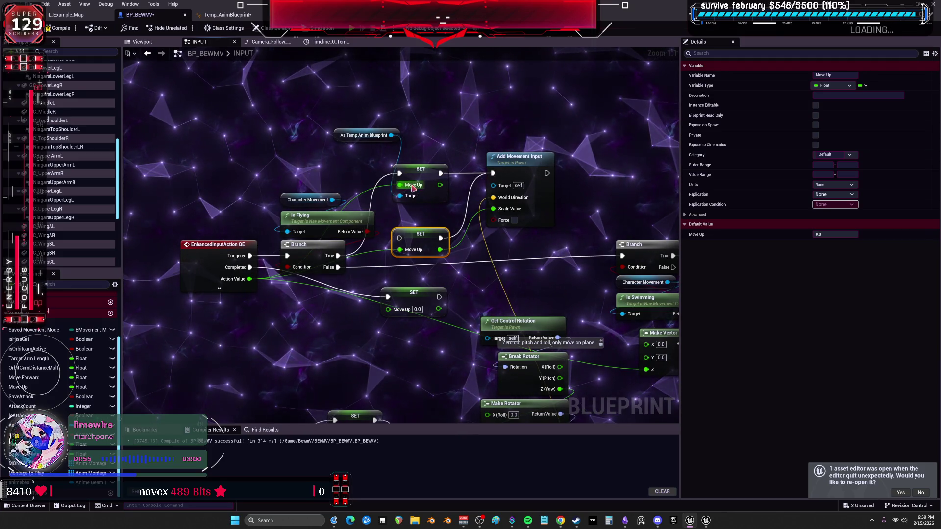
Step: Delete the duplicate and the old Move Up setter nodes from the INPUT graph
key(ctrl+d)
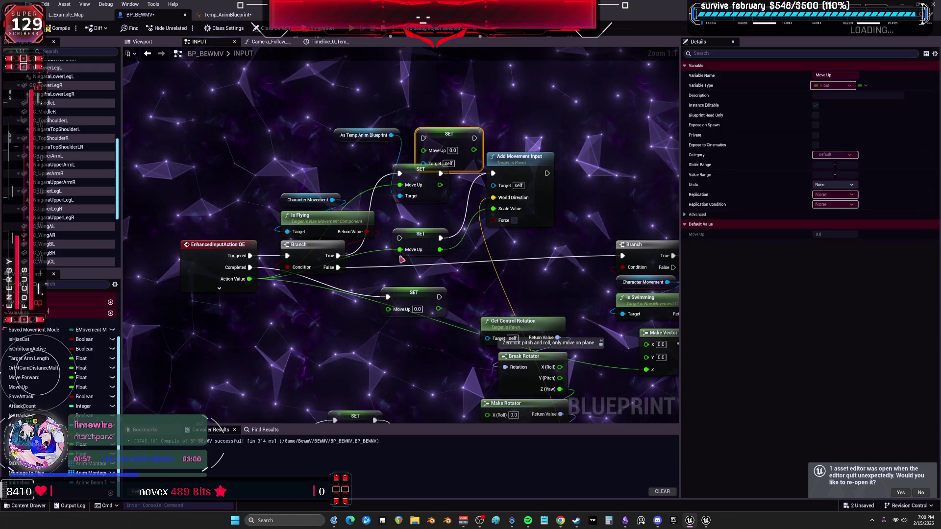
drag(411, 295, 440, 294)
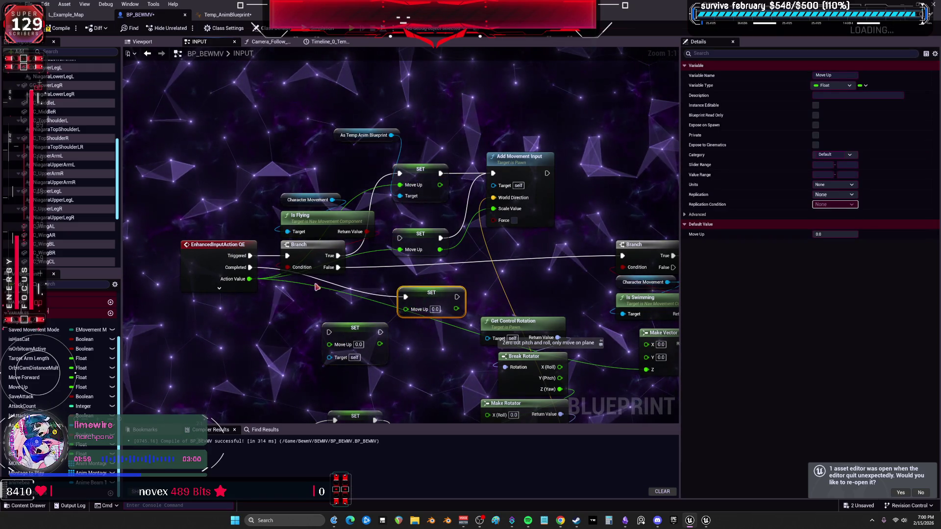
key(Delete)
drag(250, 267, 234, 278)
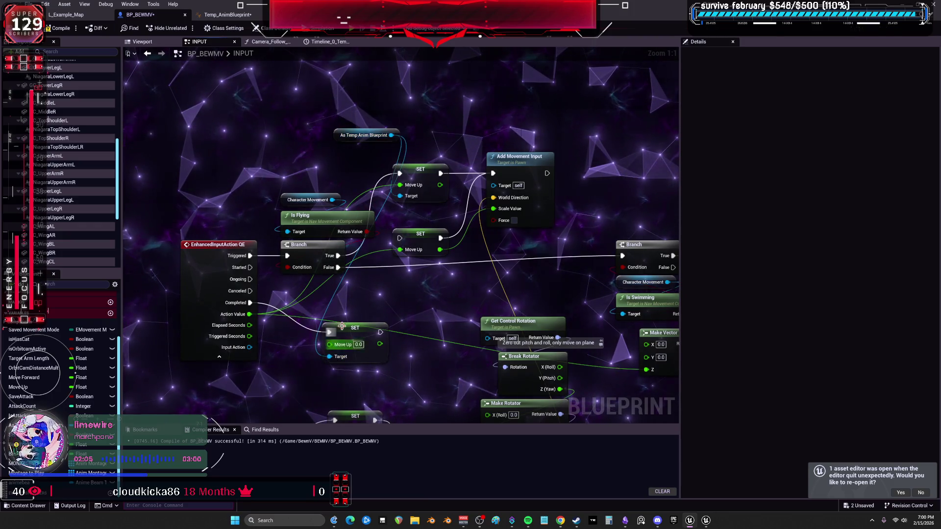
drag(360, 334, 436, 279)
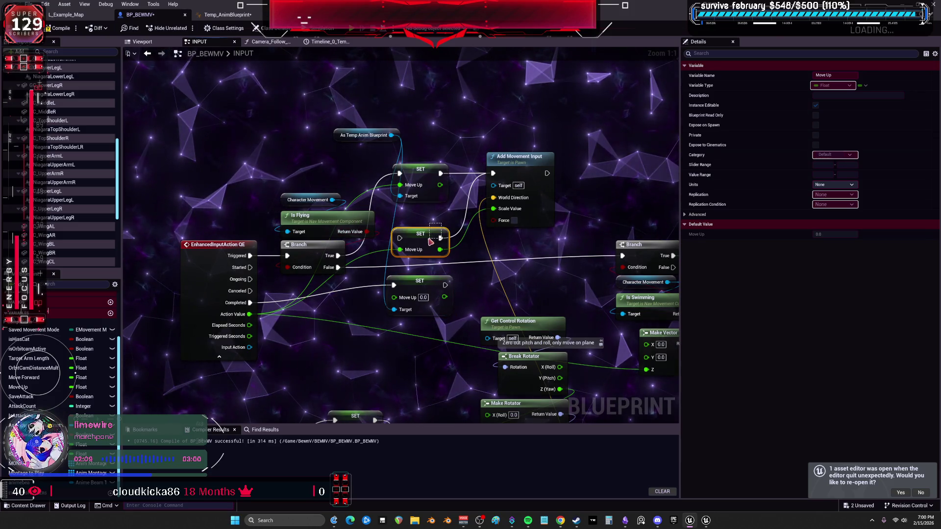
key(Delete)
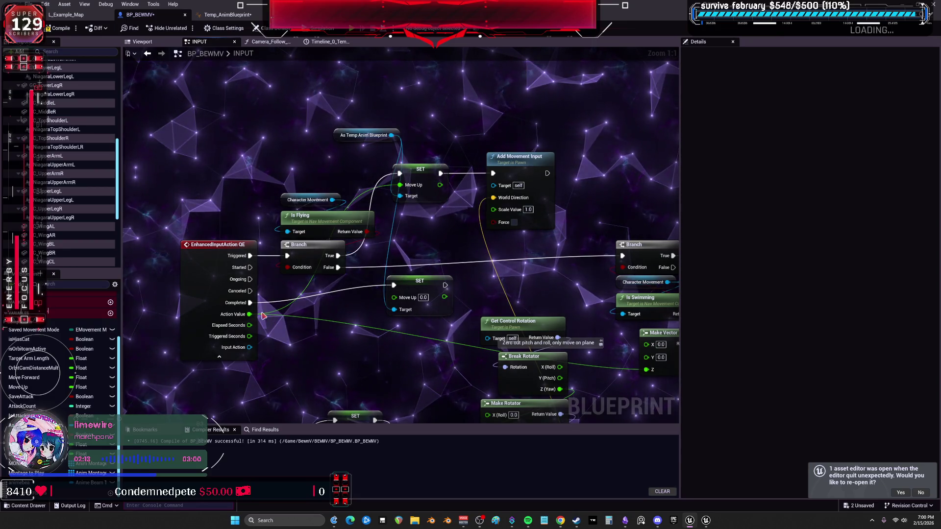
mouse_move(507, 275)
mouse_down()
mouse_move(498, 162)
mouse_move(540, 70)
mouse_up()
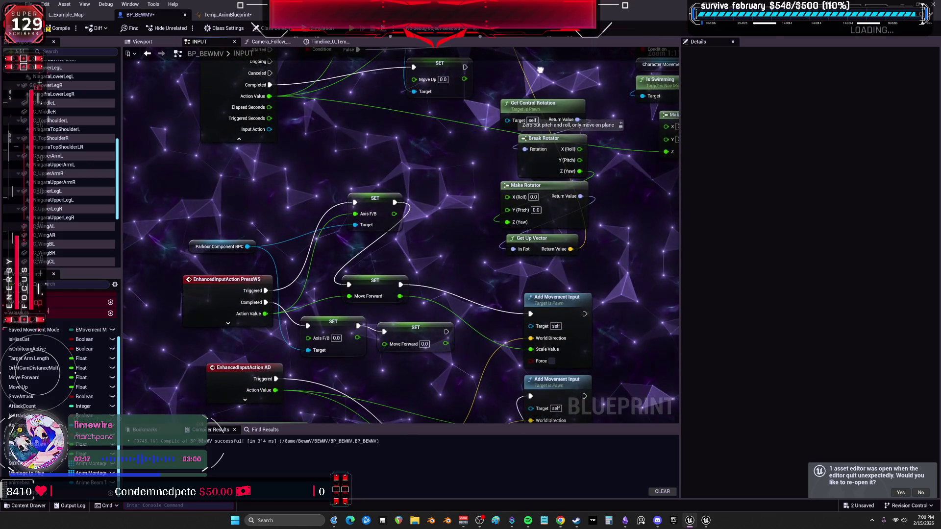
Step: Duplicate the SET Move Forward node in the BP_BEWMV INPUT graph and clear the selection
right_click(378, 283)
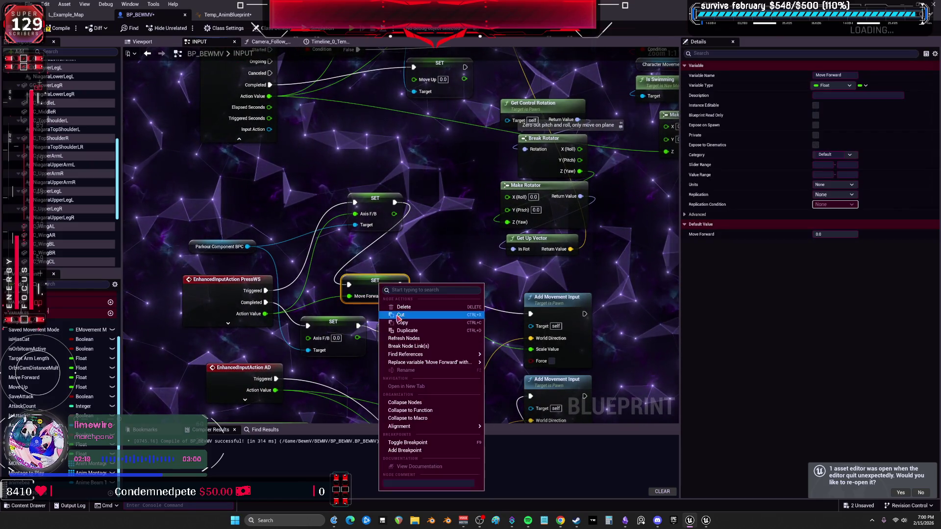
mouse_move(431, 355)
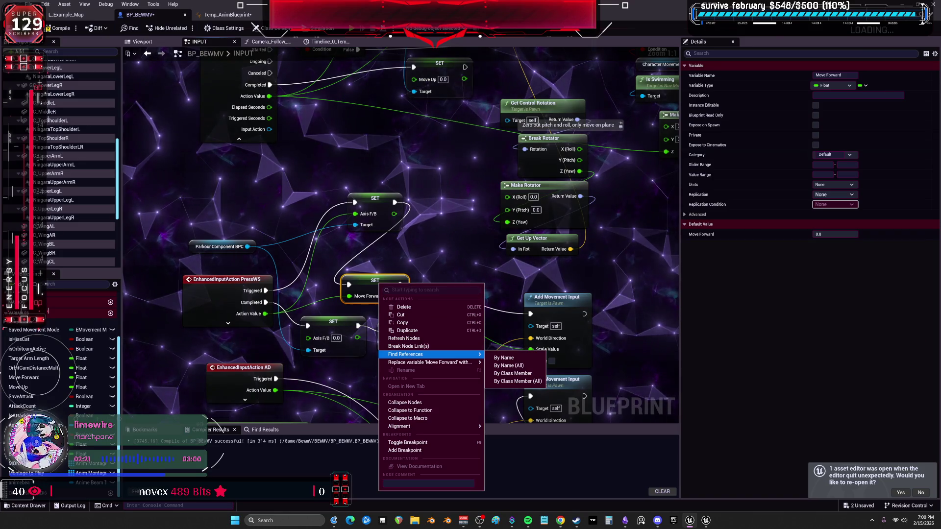
click(407, 330)
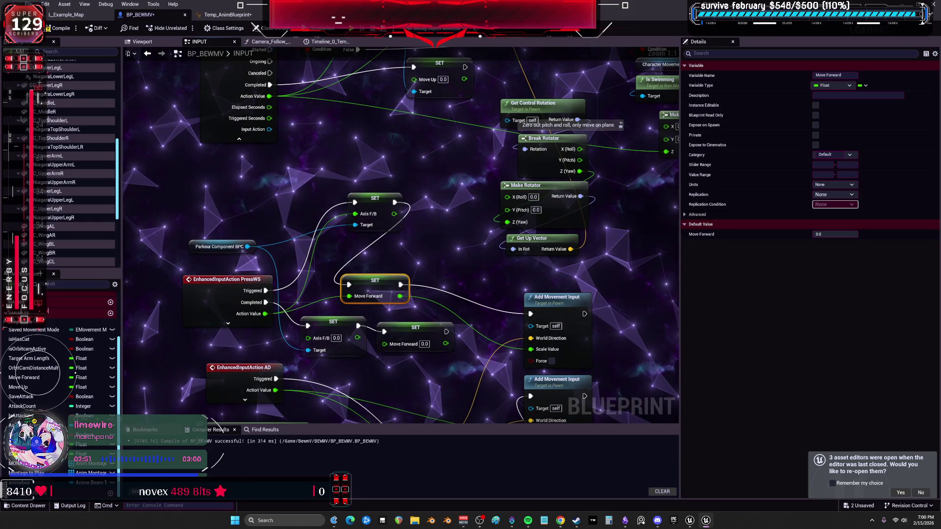
click(414, 261)
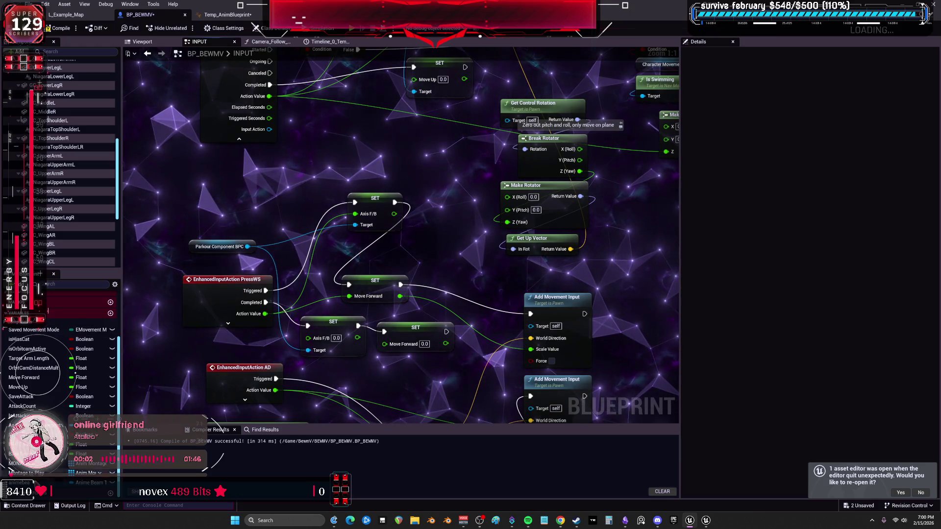
click(228, 14)
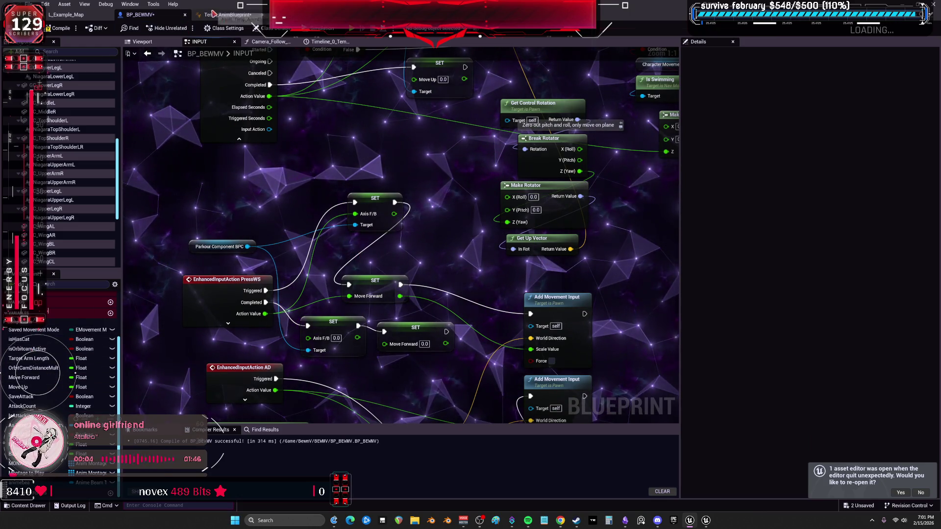
Step: Paste the As Temp Anim Blueprint reference into BP_BEWMV and add a SET Move Forward on it
key(ctrl+v)
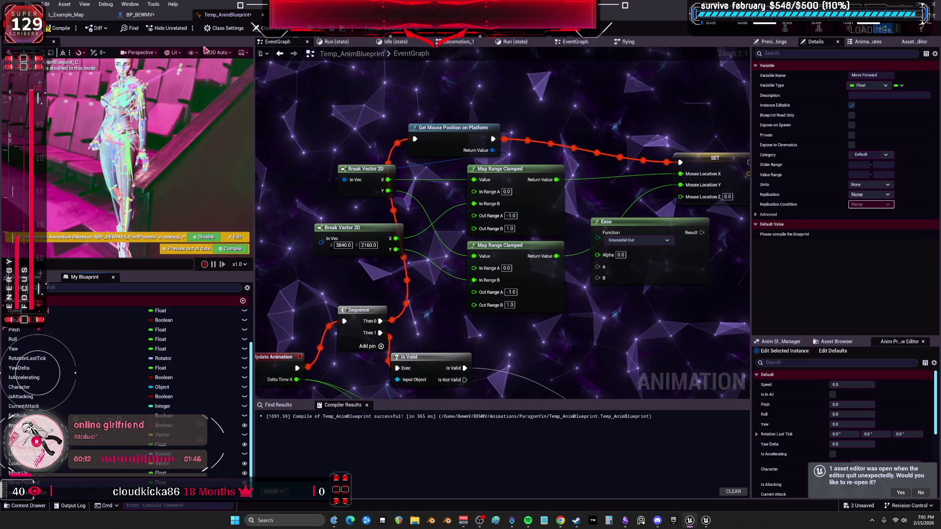
click(30, 483)
click(140, 15)
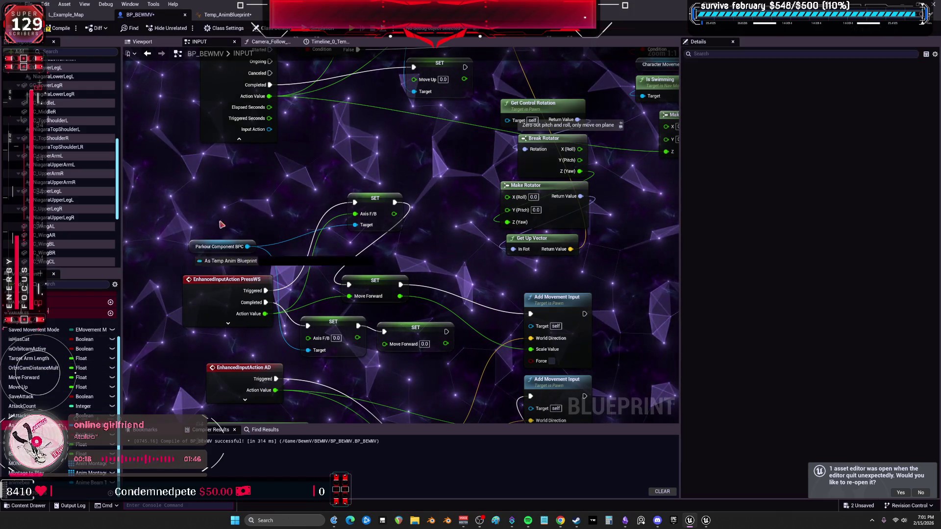
key(ctrl+v)
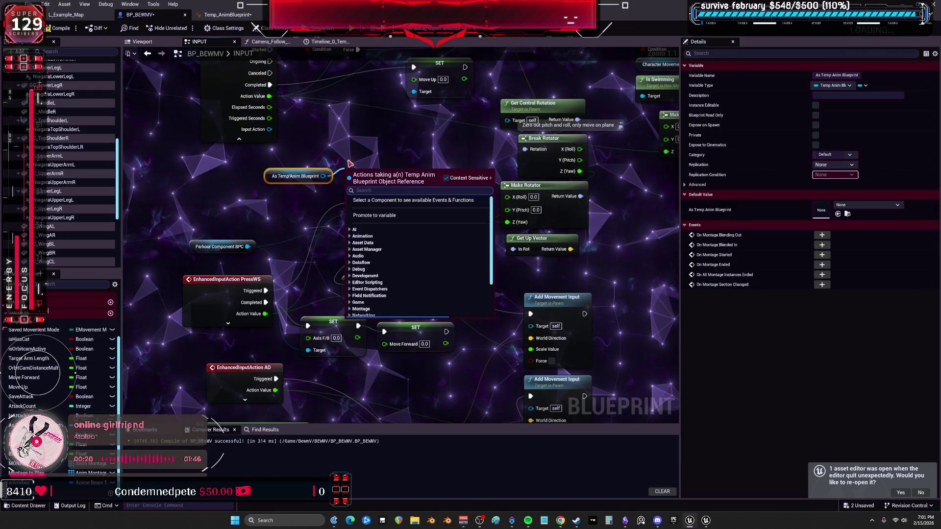
text(set move fo)
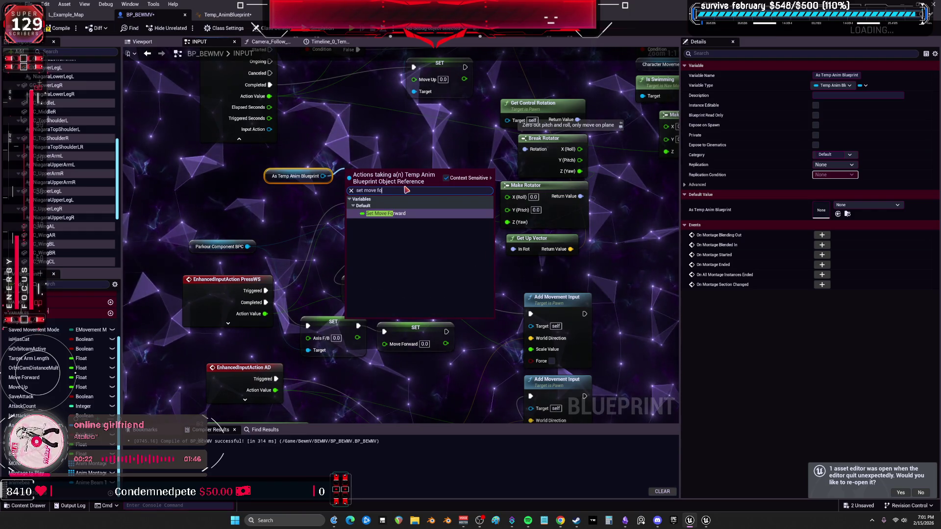
click(386, 275)
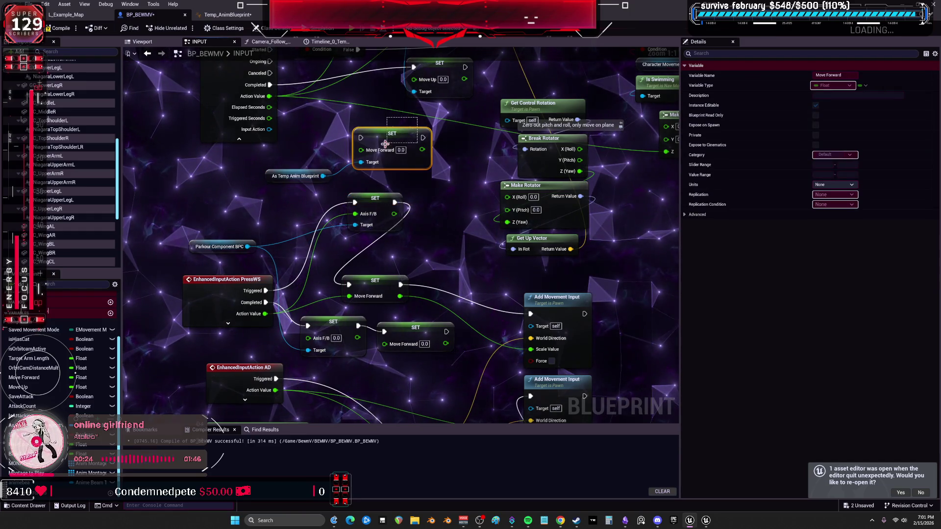
click(420, 297)
Step: Remove the redundant extra SET Move Forward nodes, keeping the execution flow connected
key(ctrl+v)
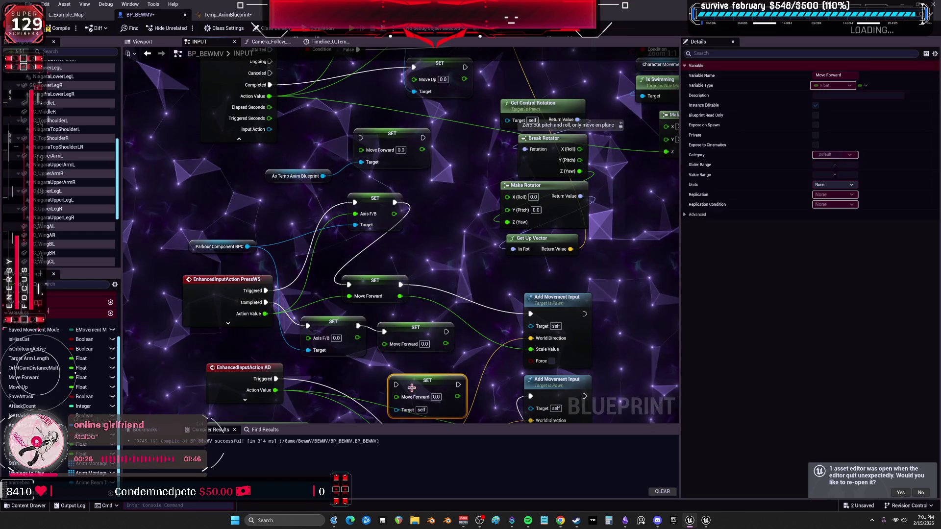
drag(384, 332, 390, 366)
click(415, 328)
key(Delete)
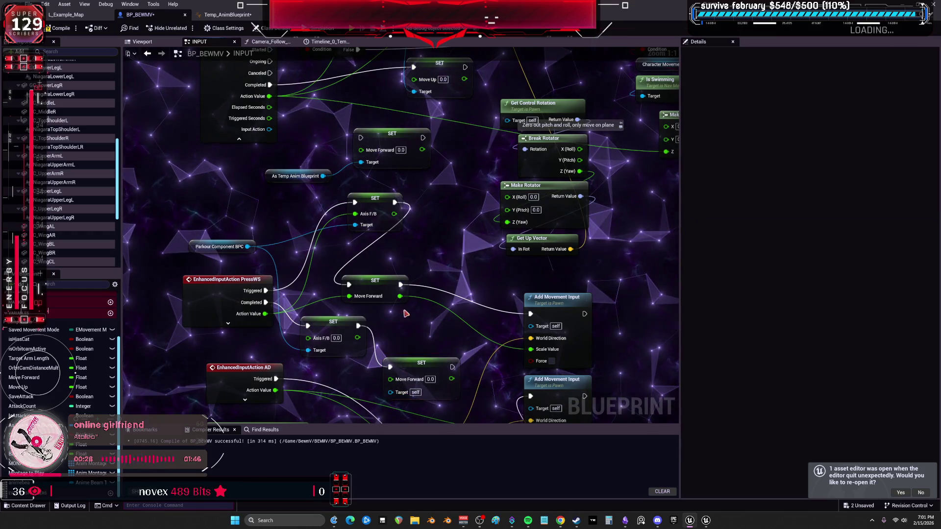
click(379, 290)
key(Delete)
Step: Wire Action Value into SET Move Forward and Add Movement Input's Scale Value, targeting the anim blueprint
mouse_move(361, 149)
mouse_down()
mouse_move(311, 283)
mouse_move(289, 310)
mouse_move(347, 283)
mouse_up()
key(Escape)
mouse_move(402, 127)
mouse_down()
mouse_move(438, 244)
mouse_move(417, 253)
mouse_move(455, 239)
mouse_move(278, 319)
mouse_move(387, 219)
mouse_up()
mouse_move(195, 282)
mouse_down()
mouse_move(449, 303)
mouse_move(461, 317)
mouse_up()
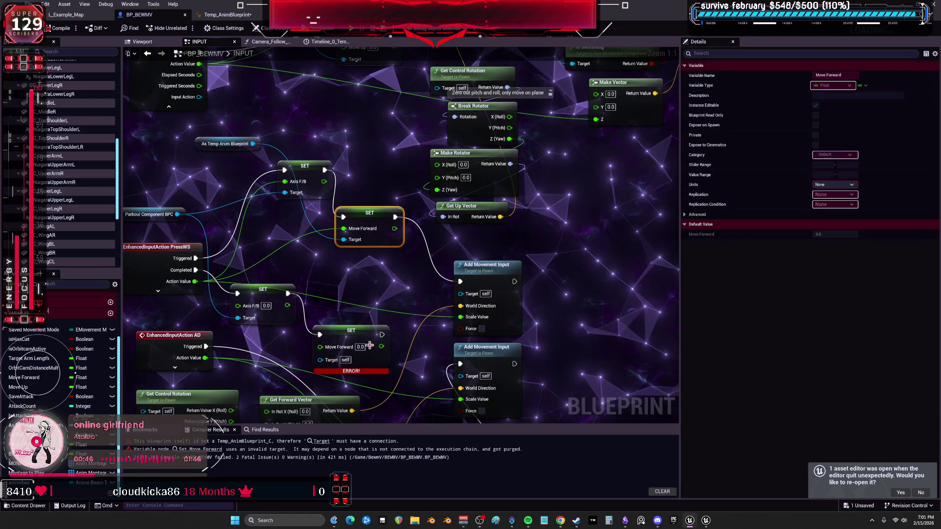
drag(325, 244, 335, 221)
drag(331, 338, 263, 121)
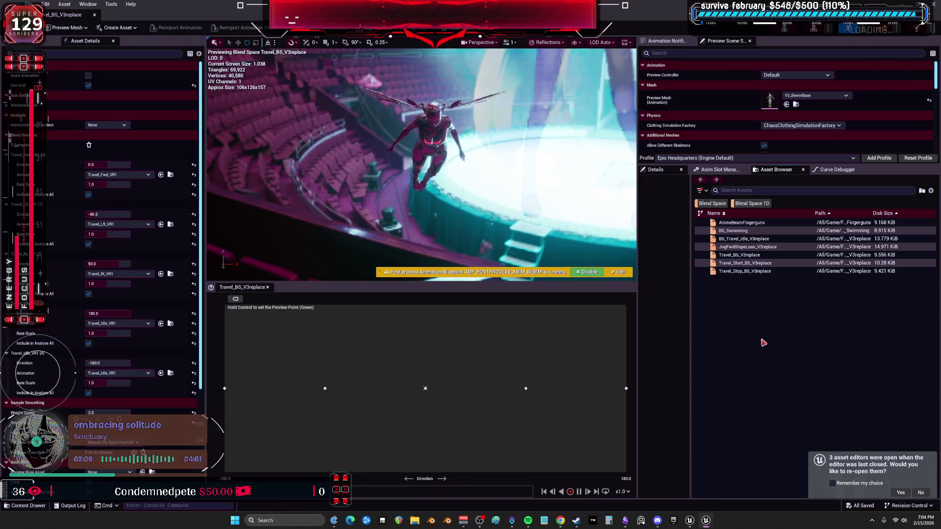
Step: Go up to the Flying Locomotion state machine and set the application scale to 2
click(349, 4)
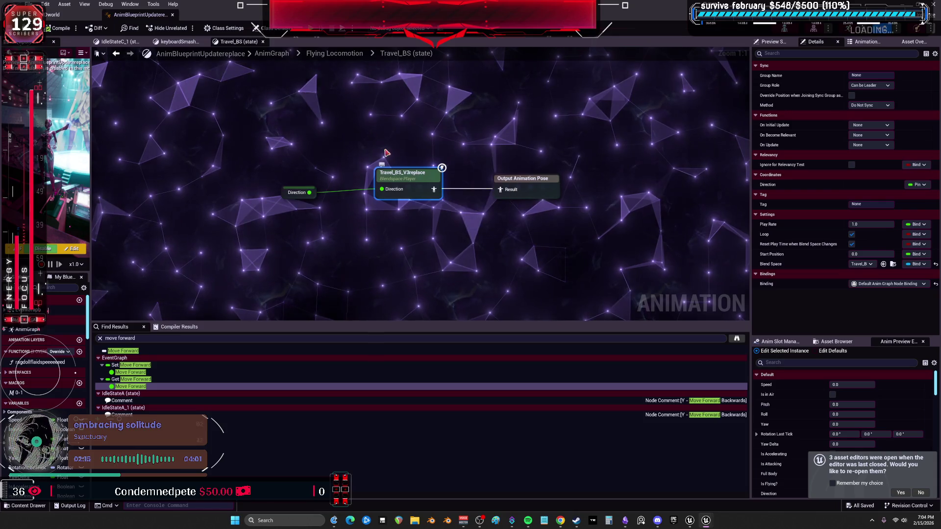
key(alt+Left)
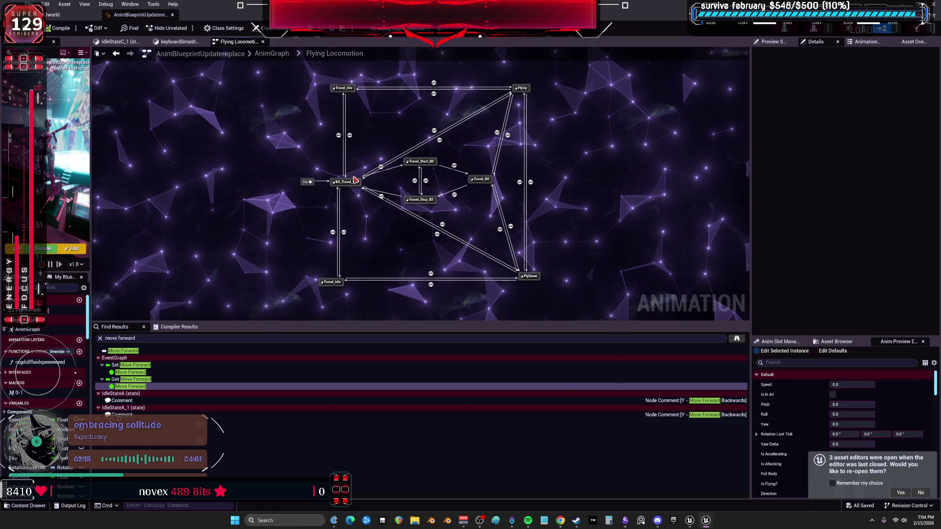
key(ctrl+shift+w)
click(346, 177)
text(2)
key(Return)
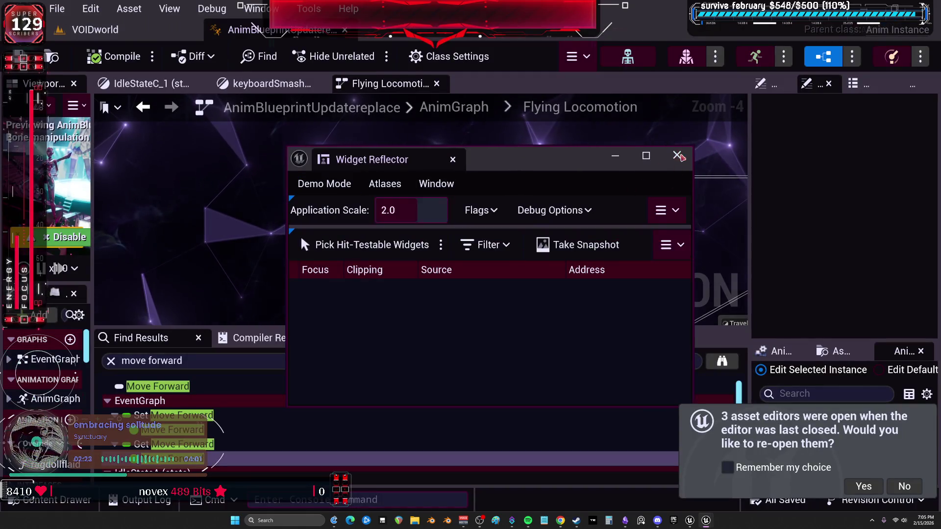
click(677, 156)
drag(494, 326, 495, 433)
scroll(343, 197, down, 3)
scroll(323, 170, up, 3)
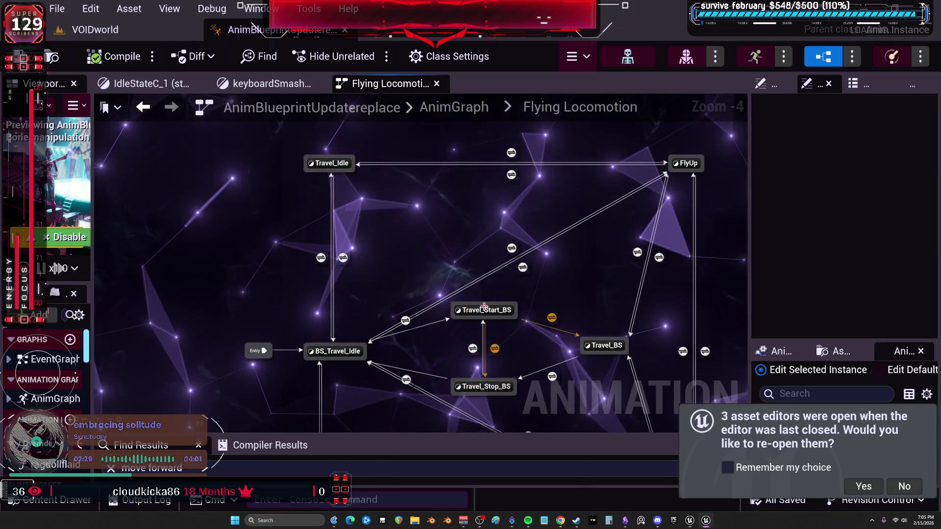
drag(486, 314, 359, 208)
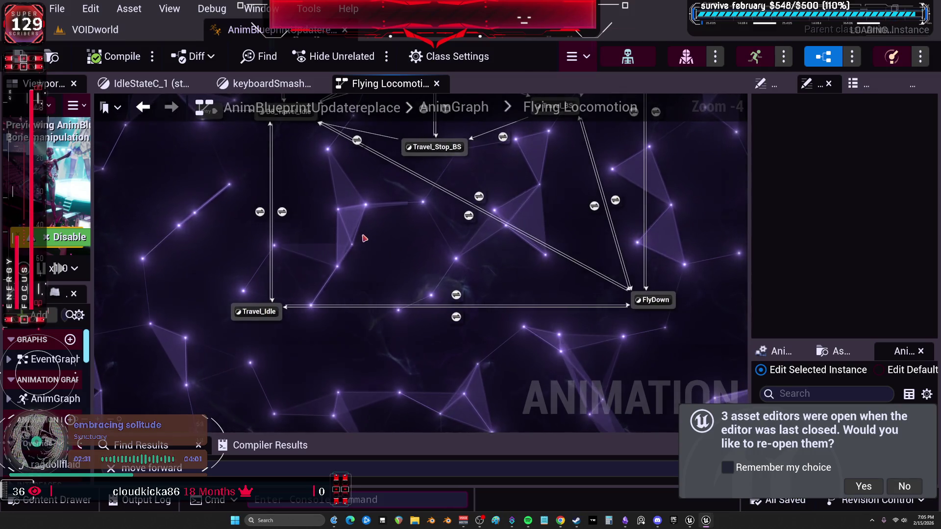
Step: Restore the application scale to 1 in the widget reflector
key(ctrl+shift+w)
click(417, 211)
text(1)
key(Return)
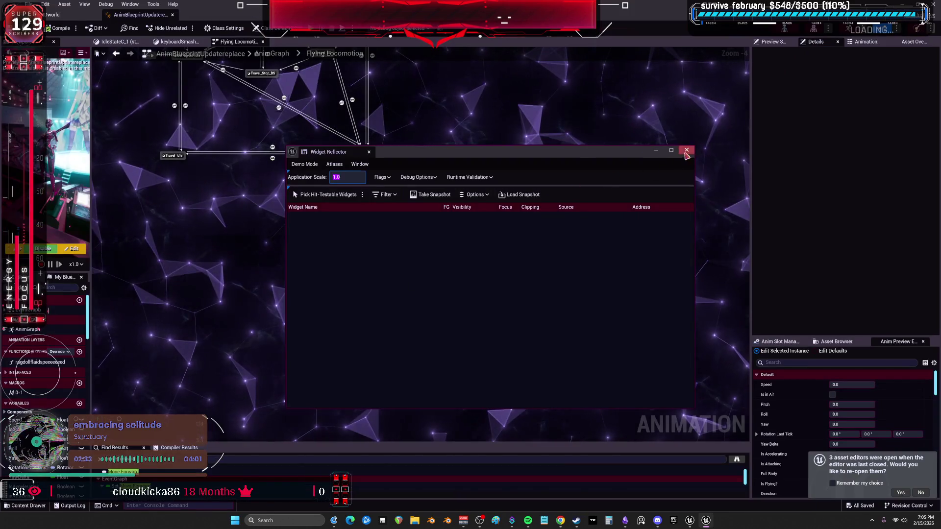
click(687, 150)
scroll(530, 280, up, 3)
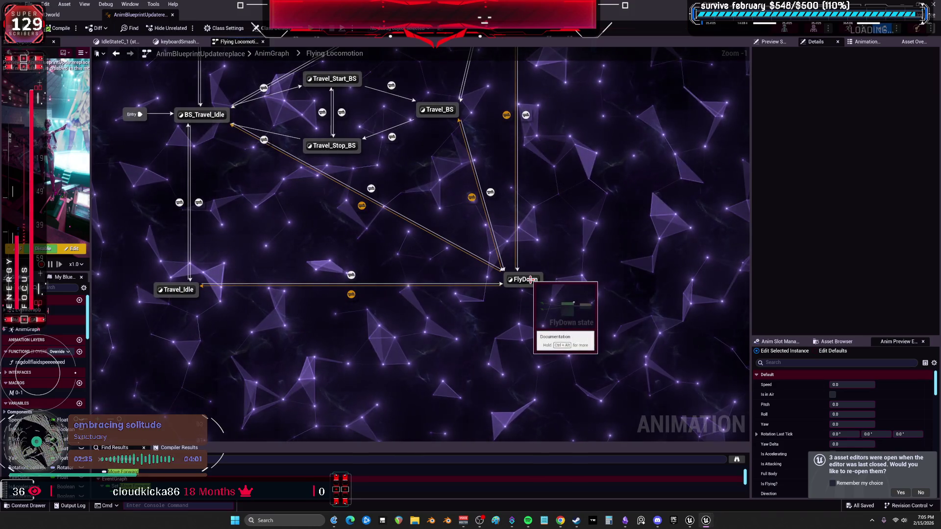
scroll(519, 266, up, 1)
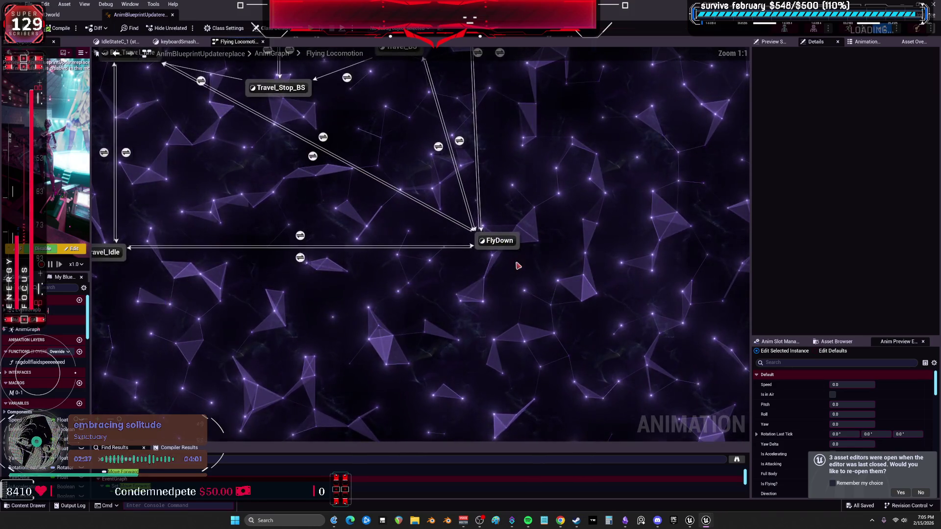
Step: Check the FlyDown, FlyUp, Travel_Idle and Travel_Stop_BS state graphs, then locate the blueprint in the Content Browser
double_click(496, 240)
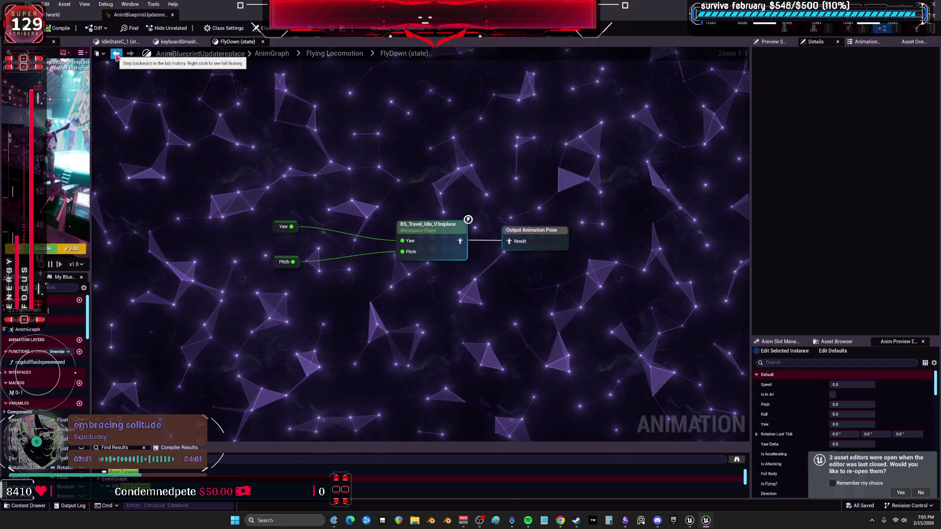
click(117, 57)
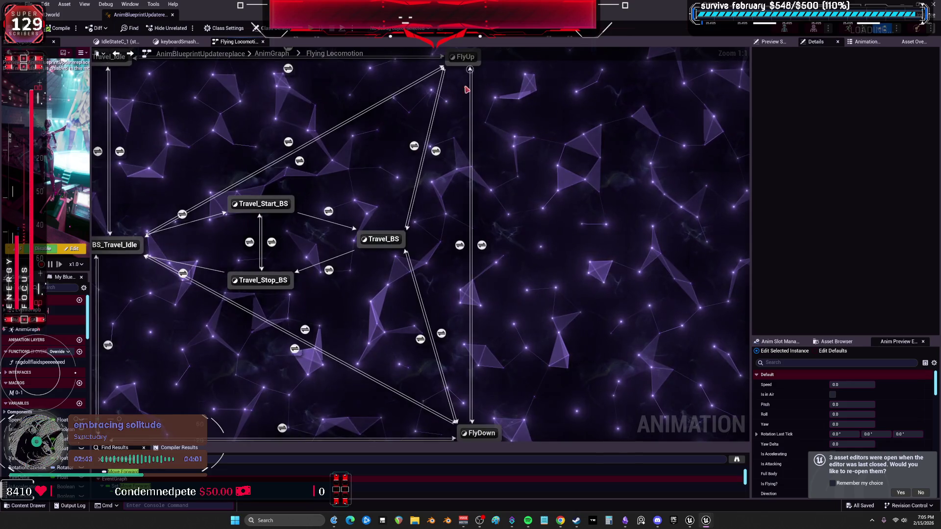
double_click(463, 110)
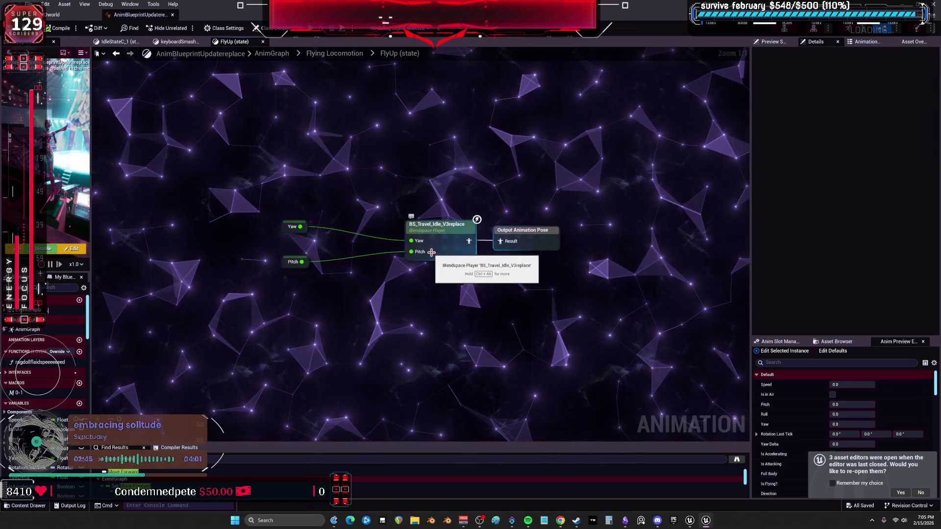
key(alt+Left)
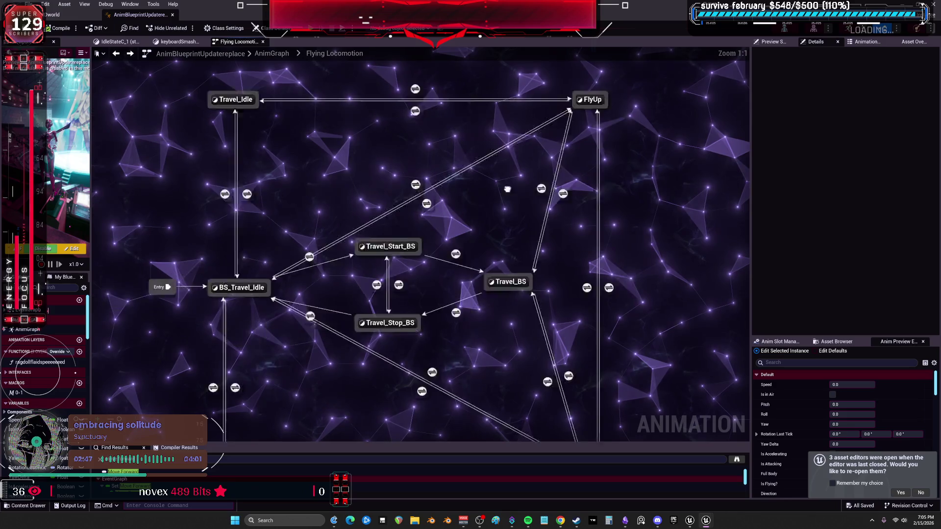
double_click(287, 97)
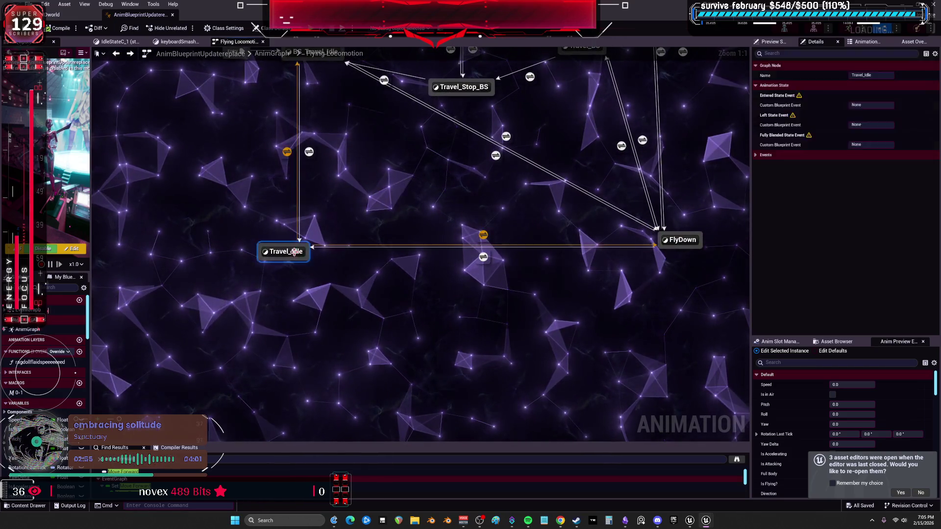
double_click(285, 252)
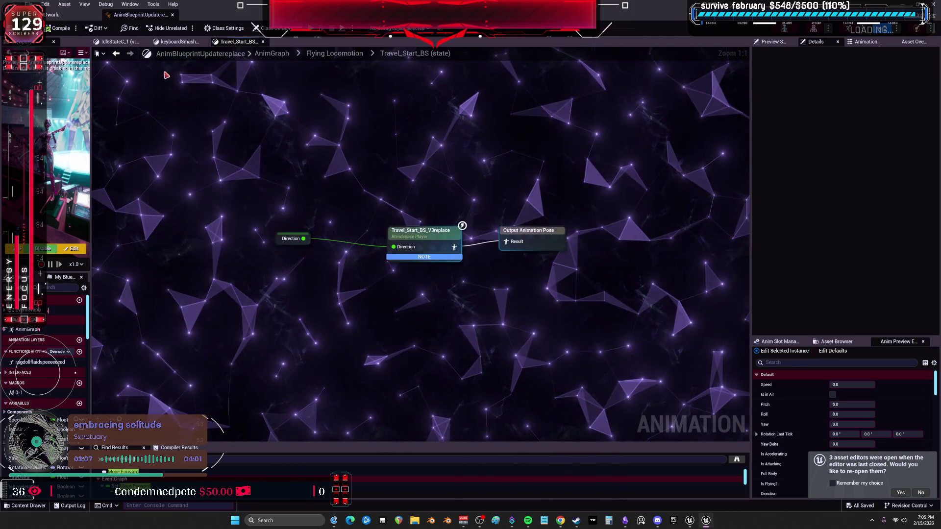
key(alt+Left)
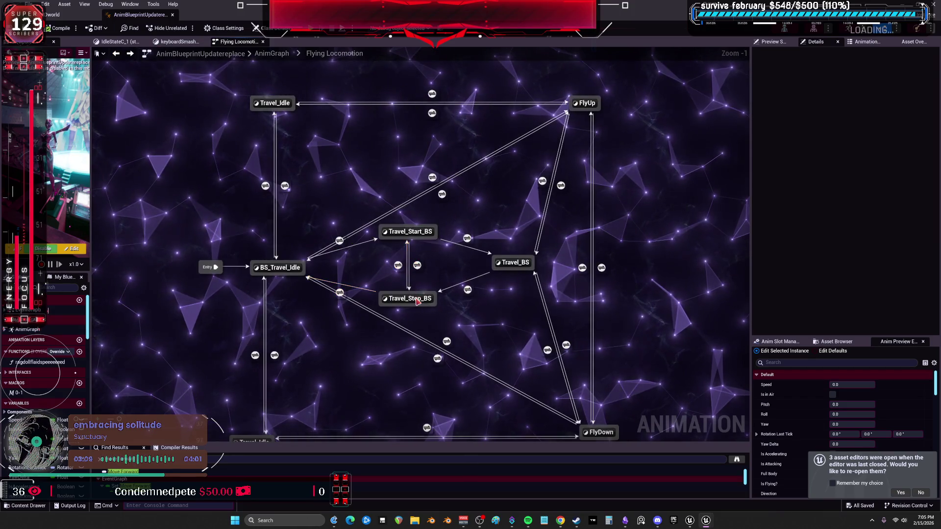
double_click(408, 299)
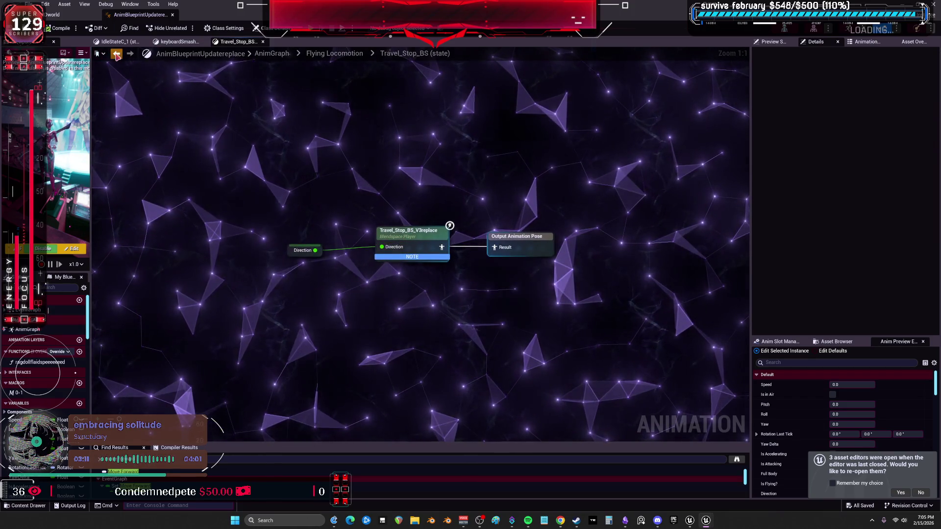
key(alt+Left)
key(ctrl+b)
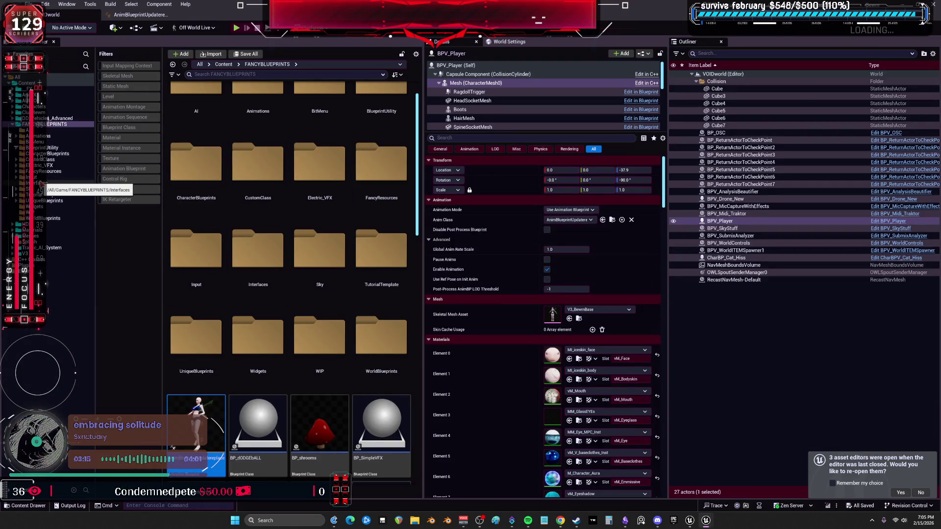
Step: Filter Travel_Stop_BS's asset browser to Blend Space 1D and Blend Space, then minimize the editor
key(alt+Tab)
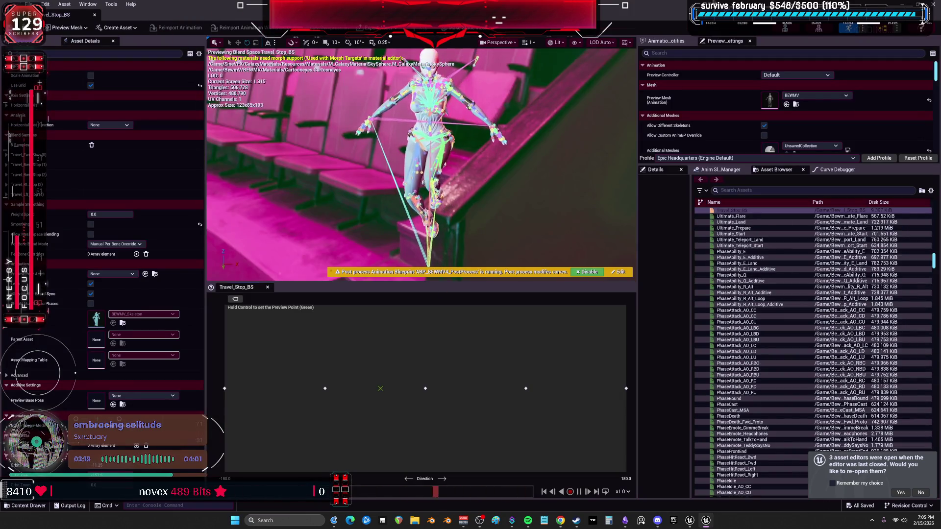
click(721, 171)
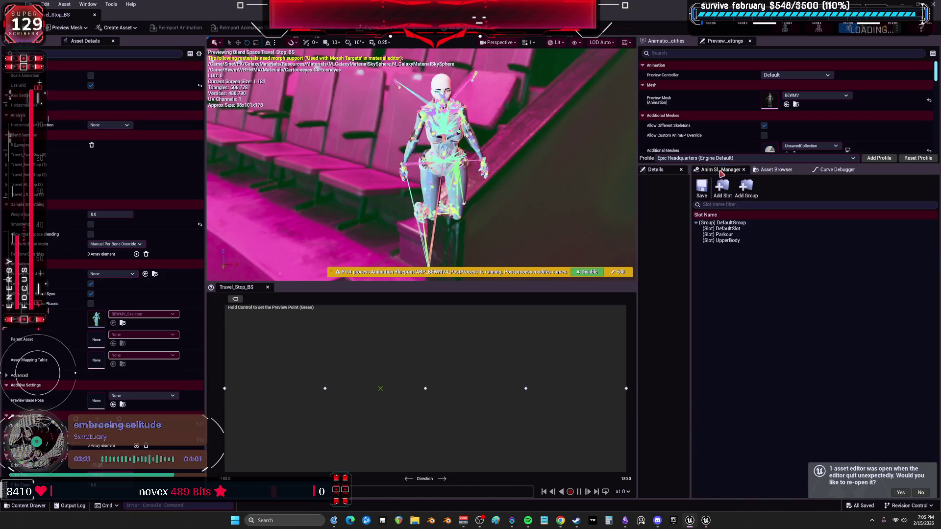
click(777, 170)
click(700, 190)
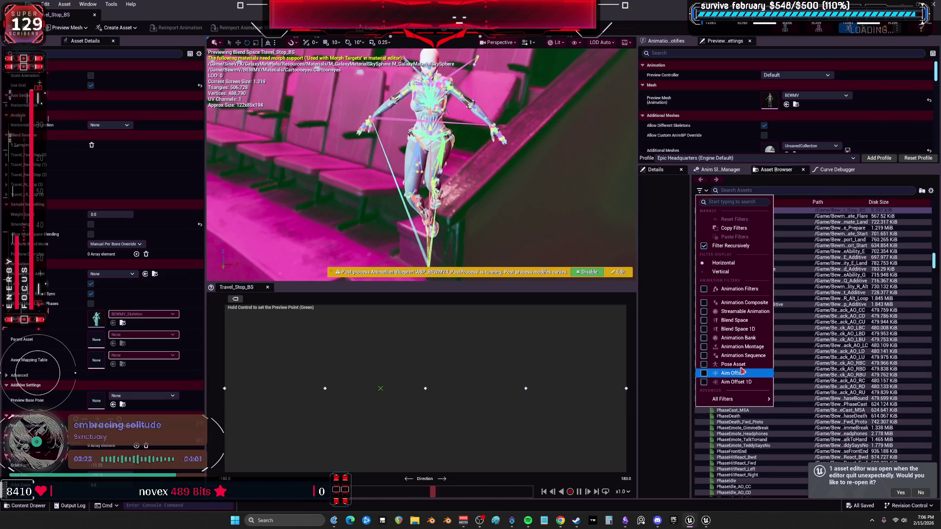
click(735, 329)
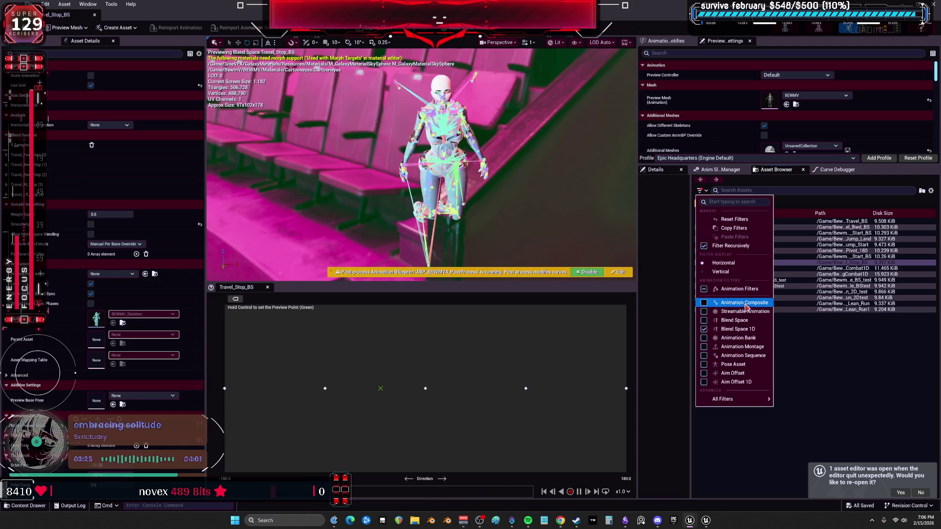
click(735, 320)
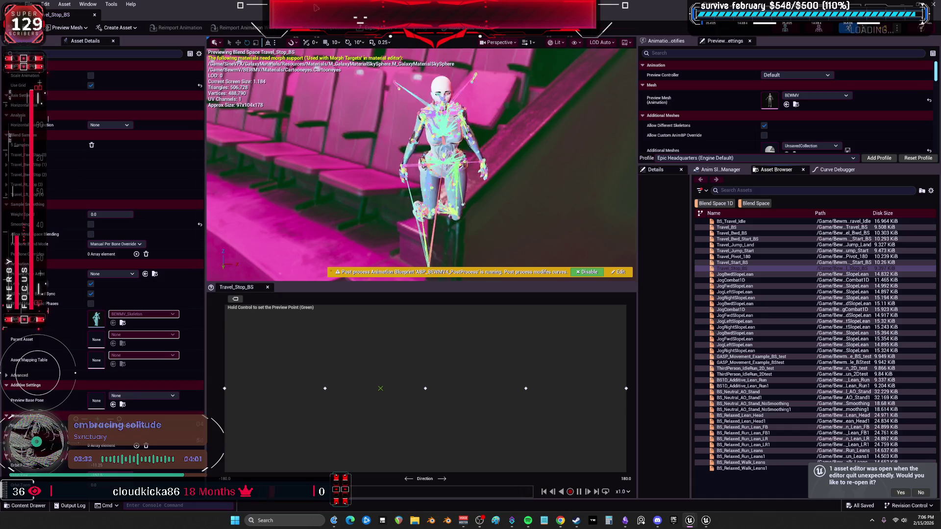
key(super+Down)
key(super+Down)
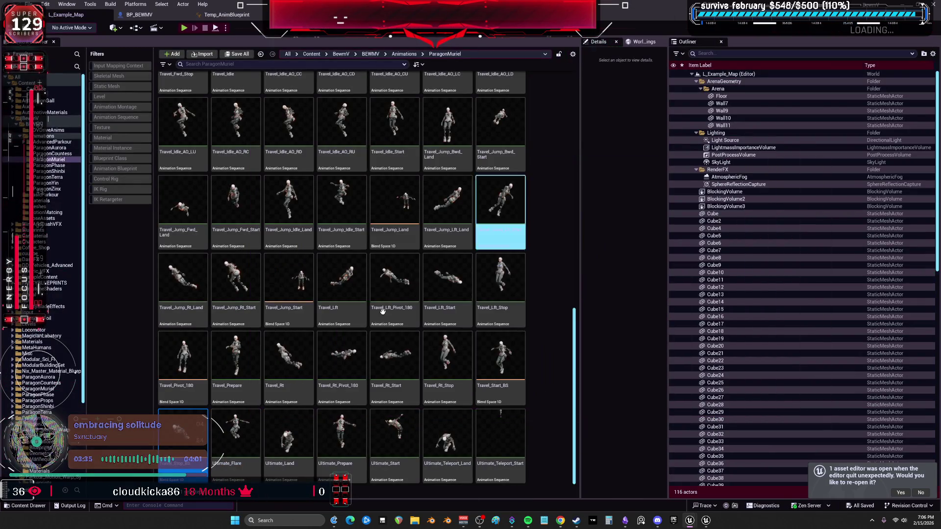
Step: Assign Travel_BS to the Travel_Idle_1 state's Blendspace Player and show it in the Content Browser
click(227, 15)
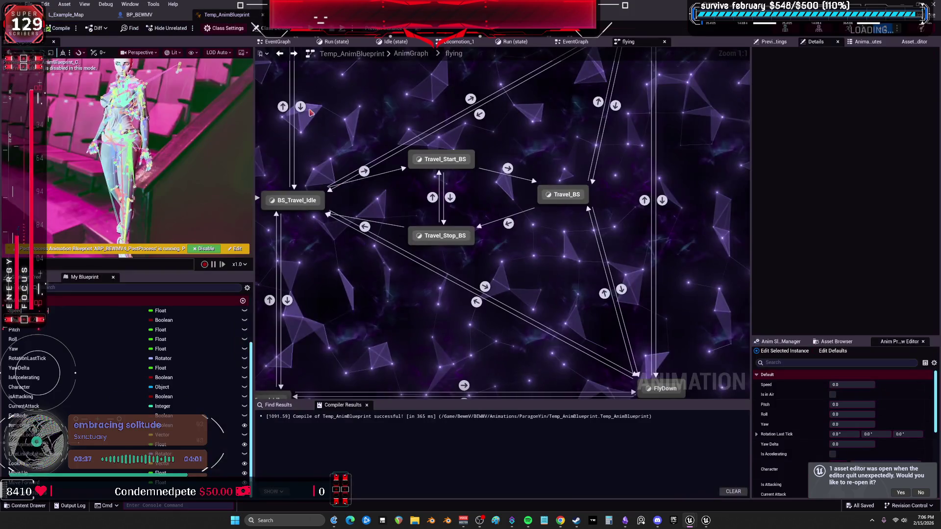
double_click(307, 171)
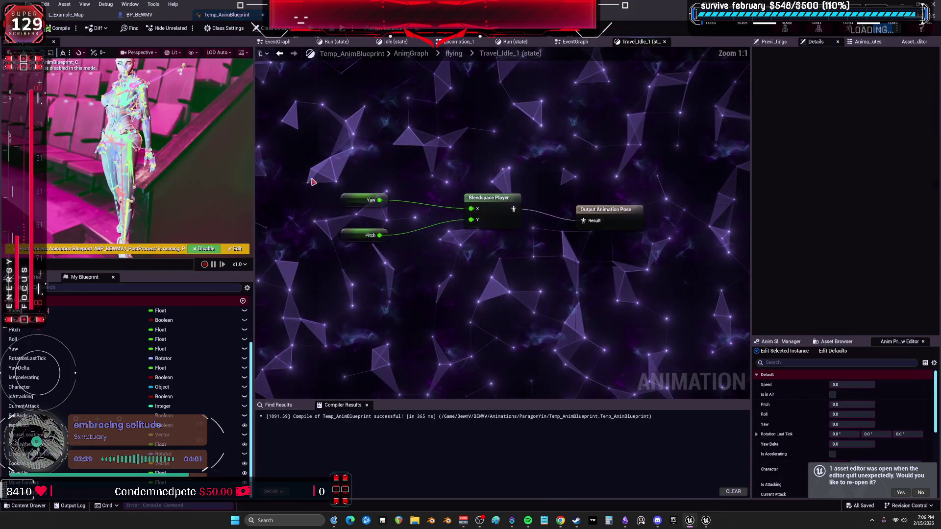
click(495, 216)
click(870, 274)
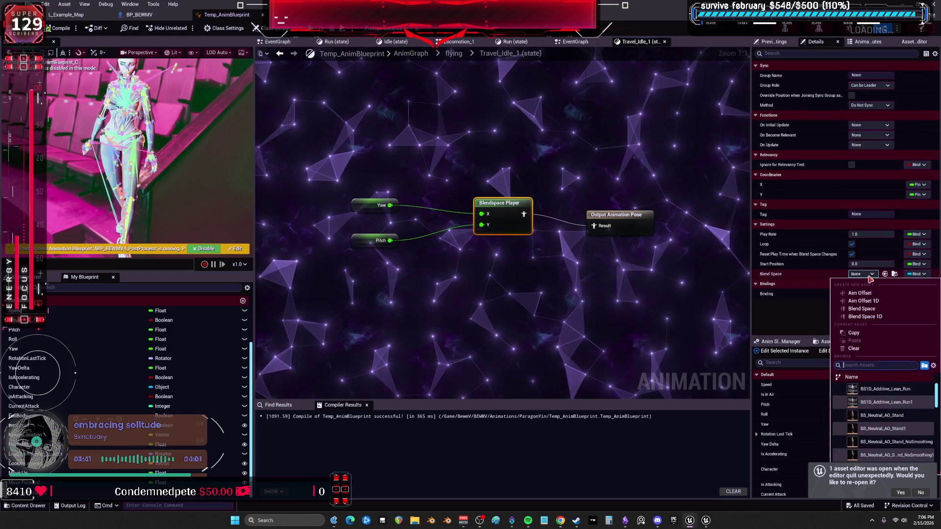
text(travel)
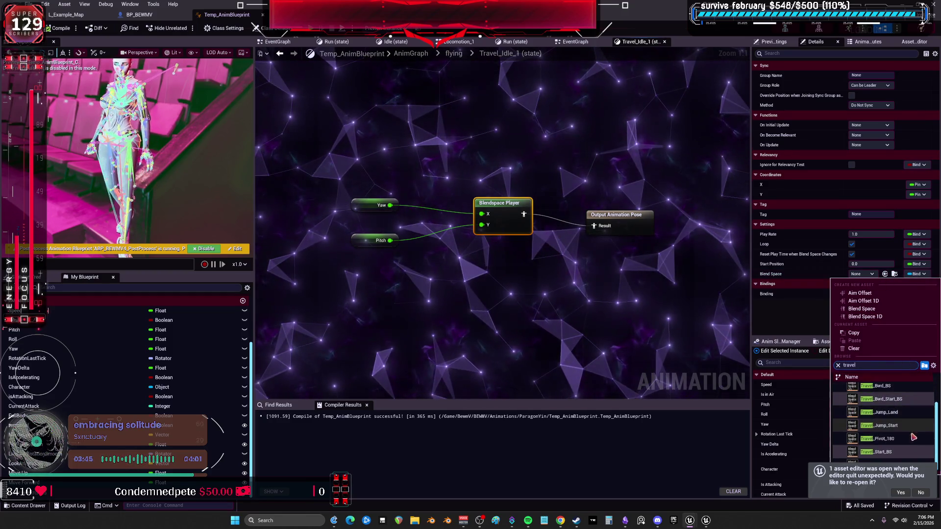
click(915, 491)
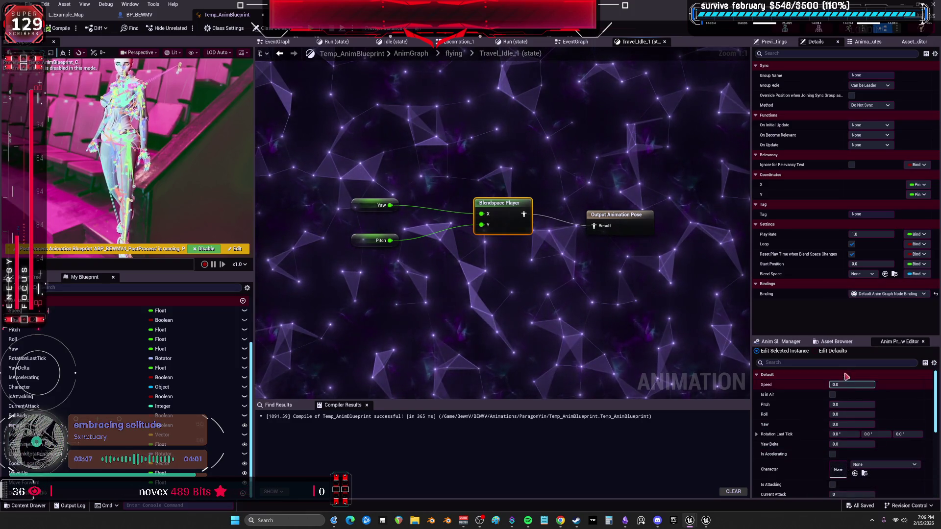
click(870, 276)
text(travel)
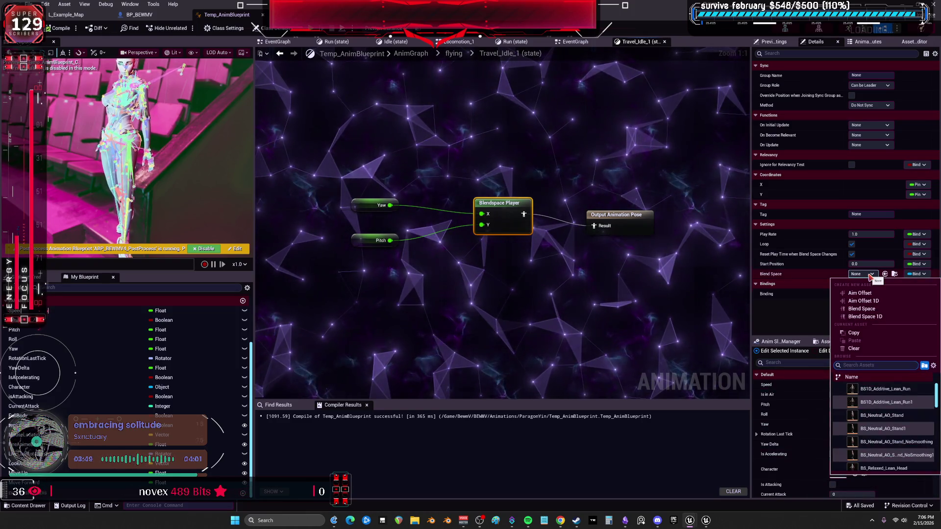
click(853, 366)
key(BackSpace)
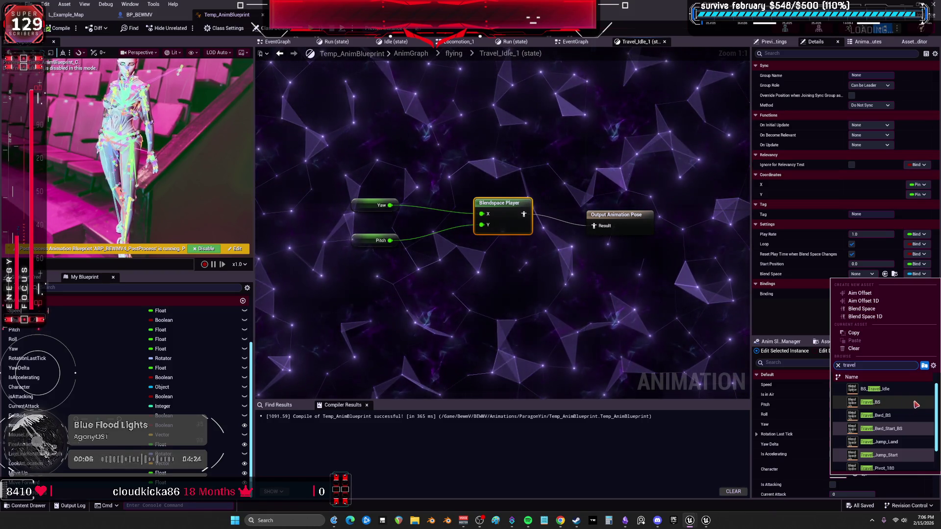
scroll(916, 403, down, 2)
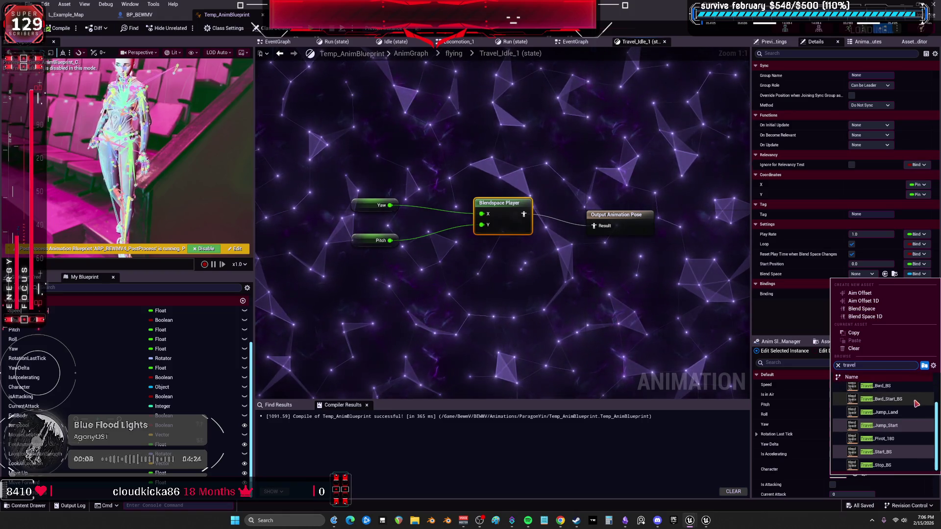
scroll(896, 454, up, 2)
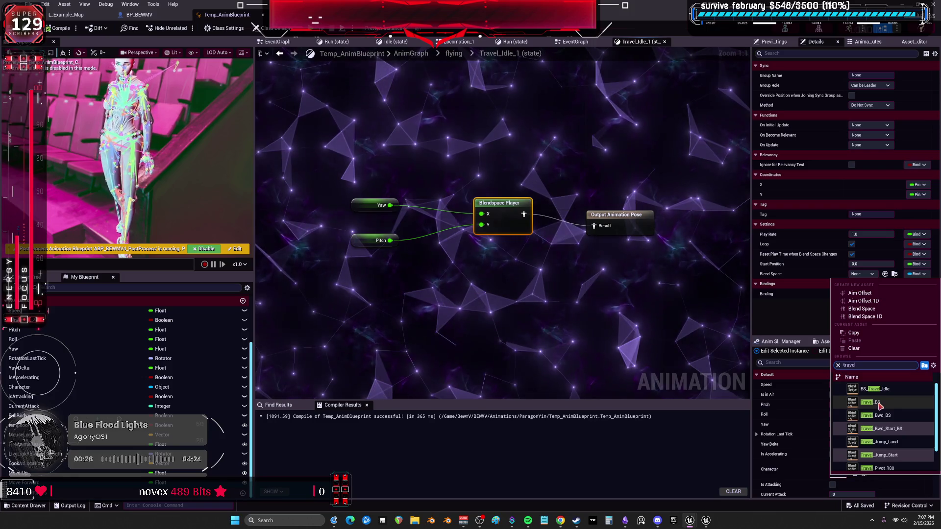
click(877, 403)
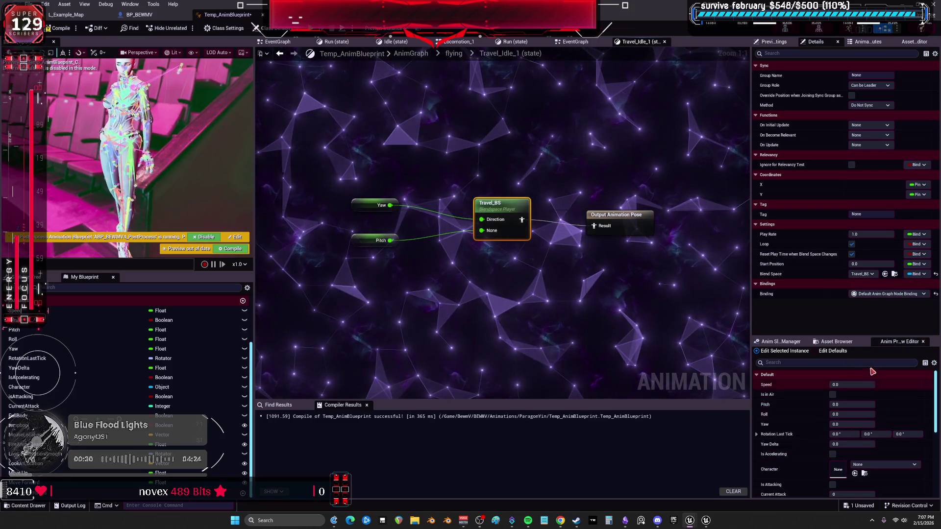
click(885, 274)
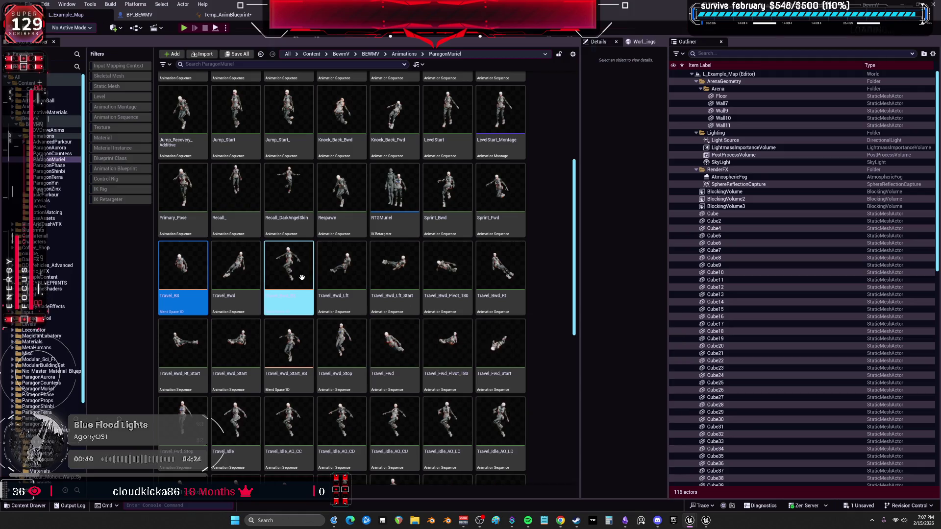
Step: Preview Travel_Bwd_BS at another direction, open and minimize Travel_BS, and return to Temp_AnimBlueprint
click(294, 277)
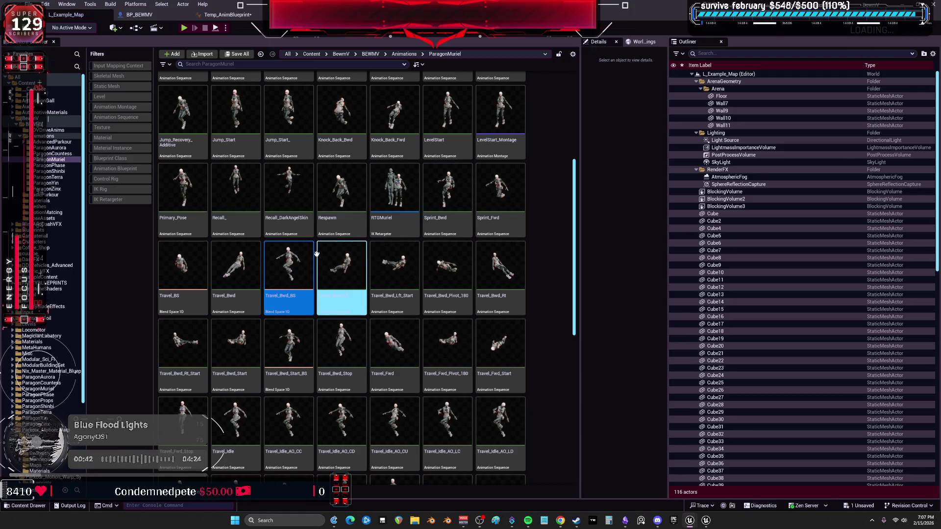
key(Return)
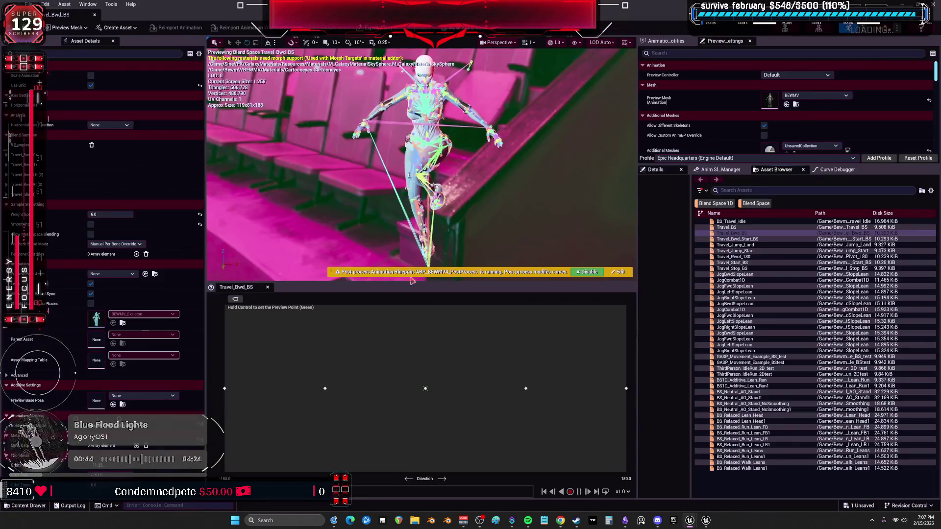
ctrl+click(278, 388)
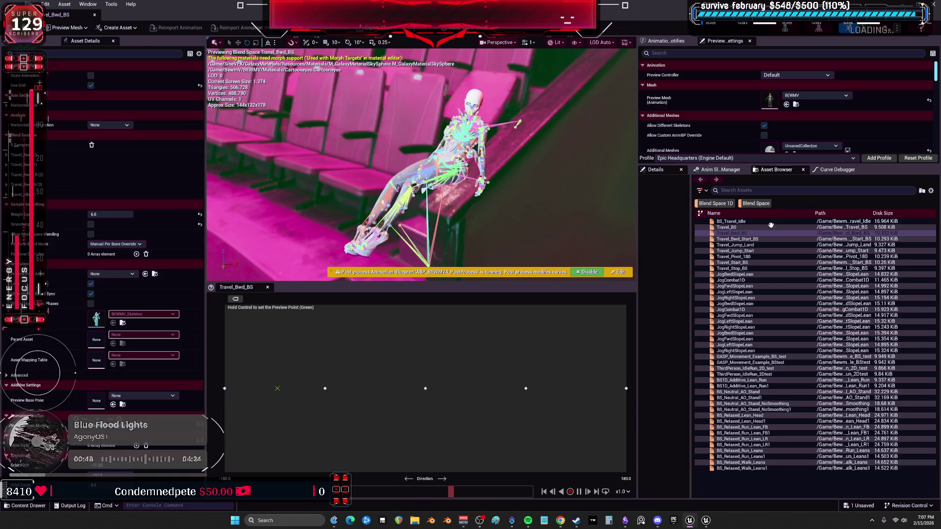
click(726, 227)
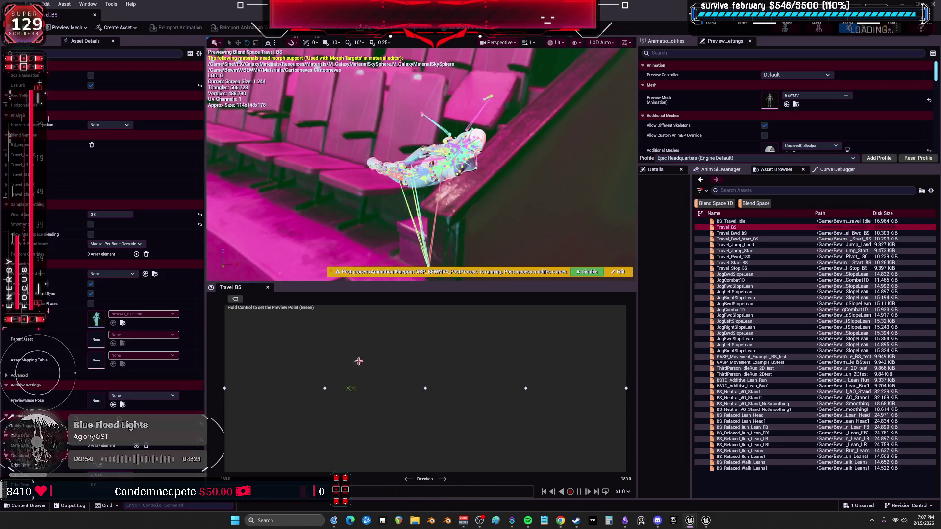
key(super+Down)
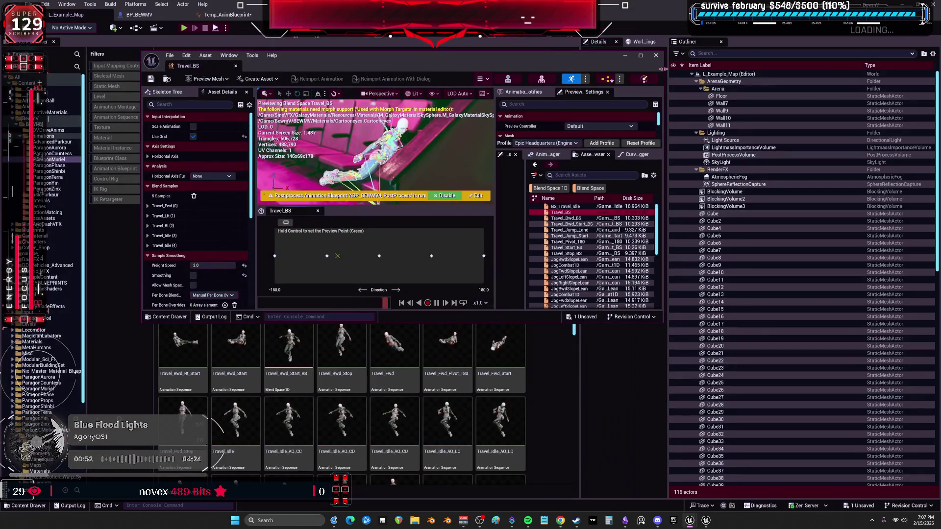
key(super+Down)
click(227, 15)
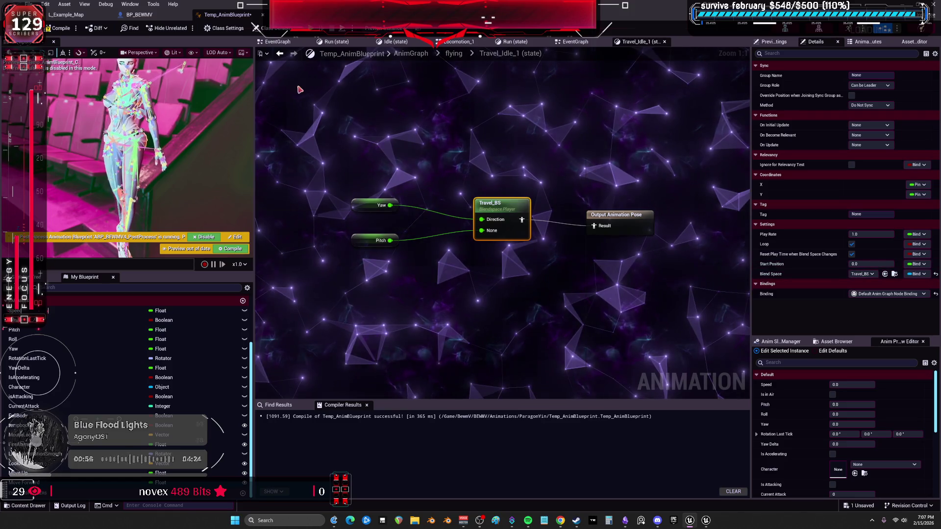
Step: Assign the BS_Travel_Idle blend space to the BS_Travel_Idle state's player
click(455, 54)
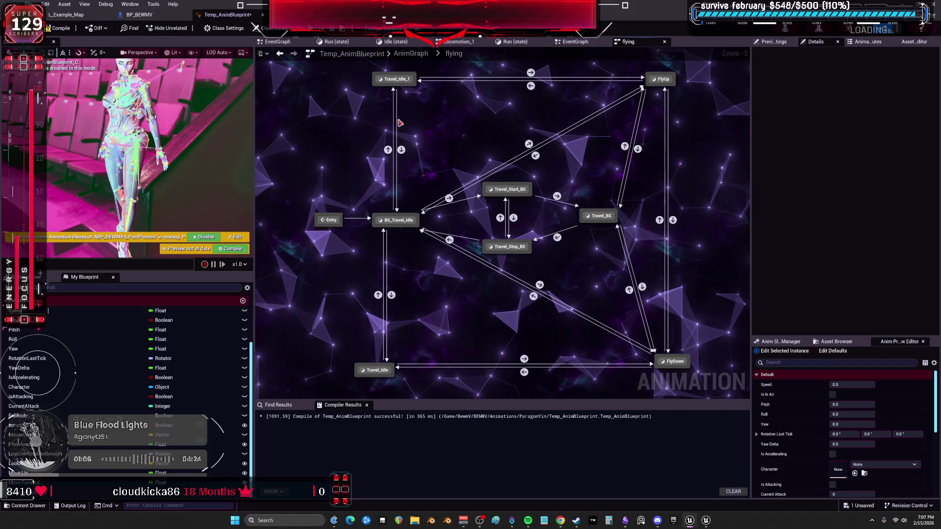
double_click(399, 220)
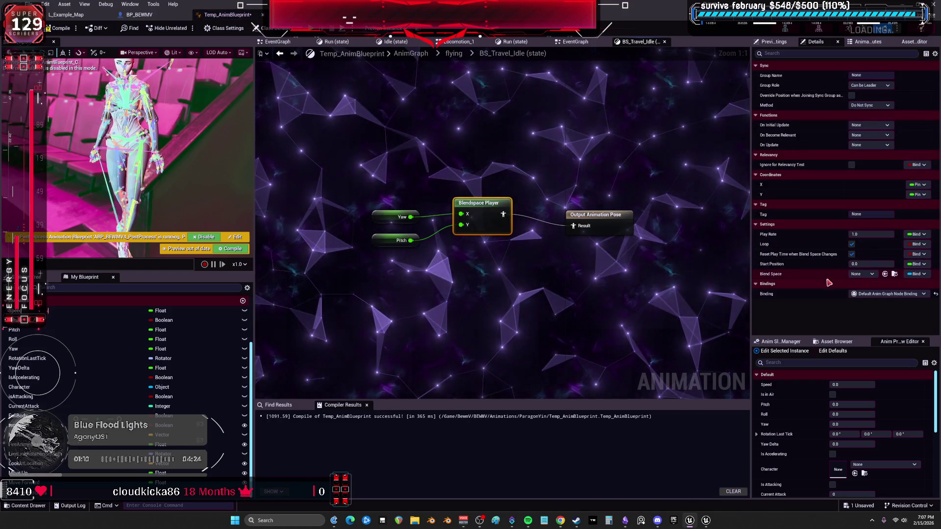
click(863, 275)
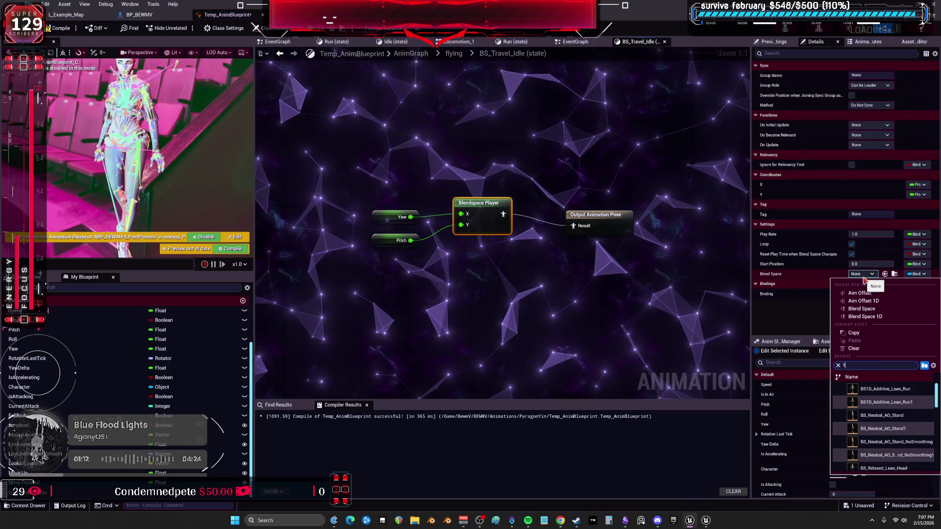
text(ravel)
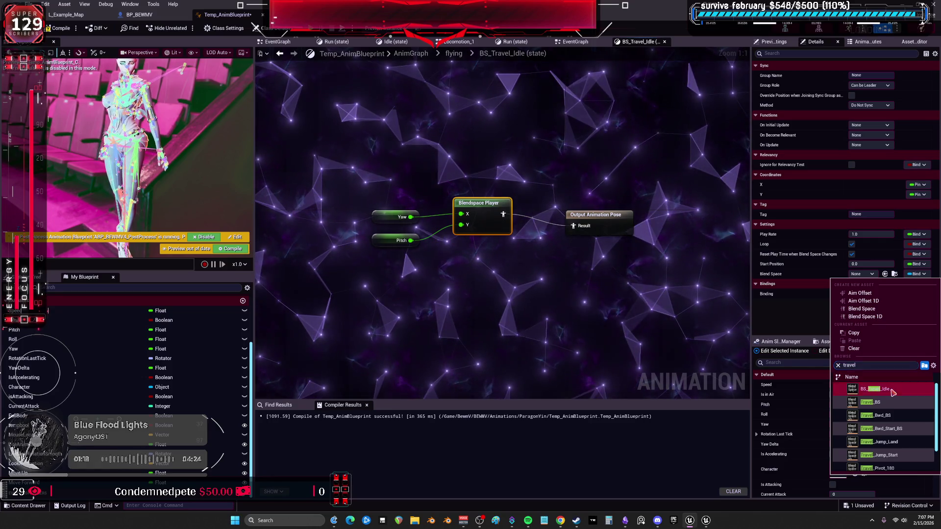
click(877, 390)
Step: Assign a Travel blend space to the Travel_Idle state's player
click(452, 55)
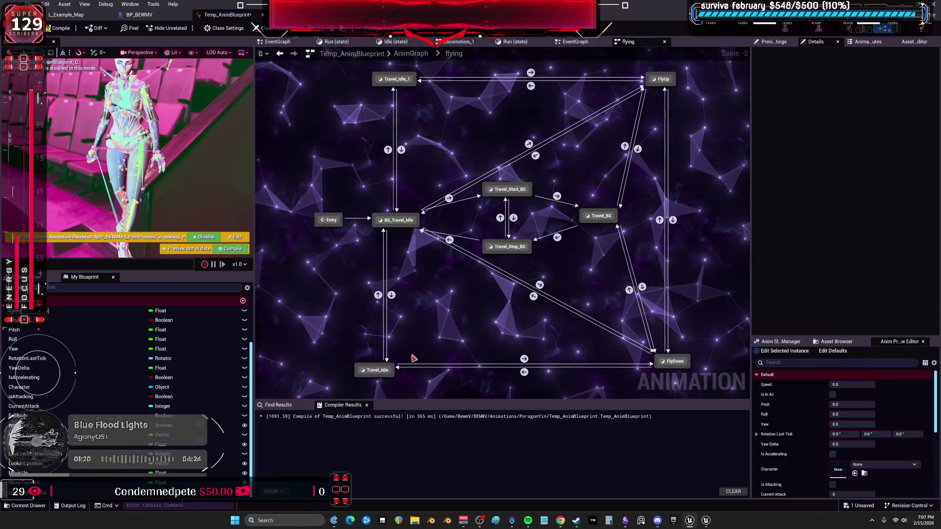
click(381, 371)
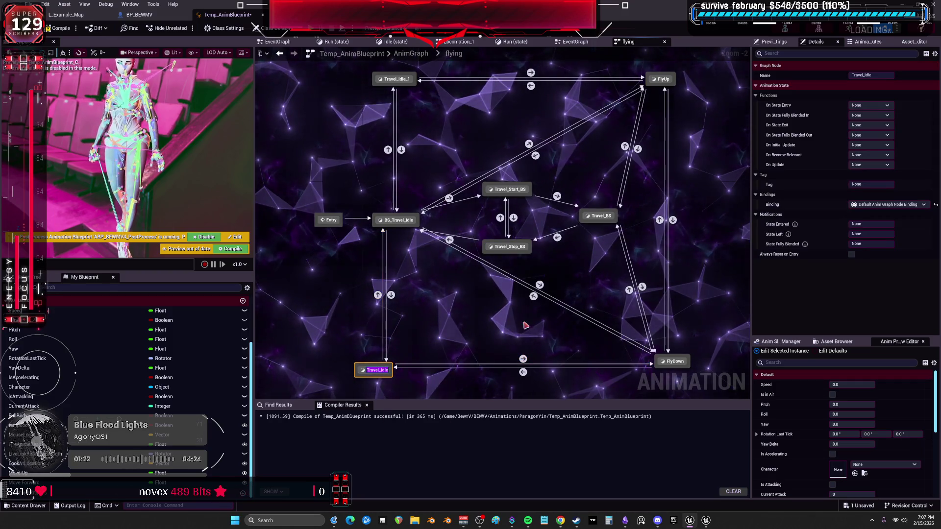
double_click(379, 371)
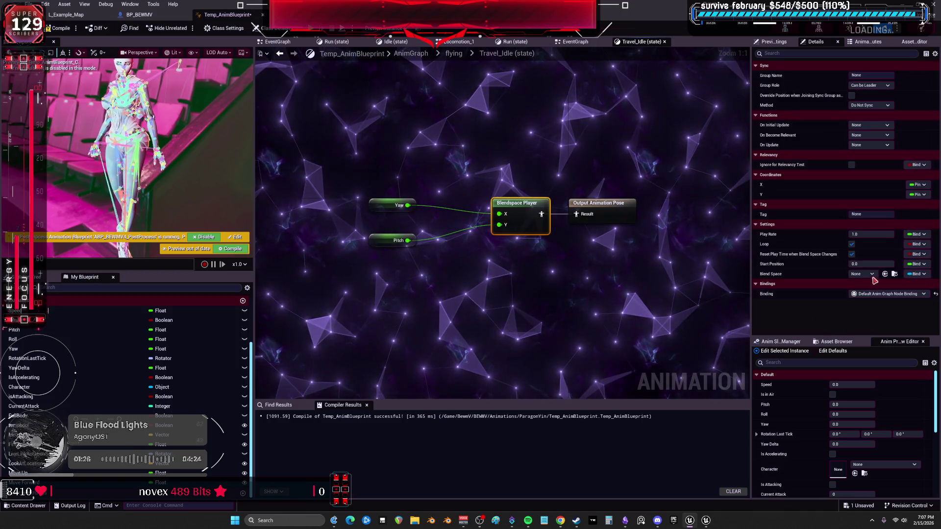
click(872, 275)
text(tr)
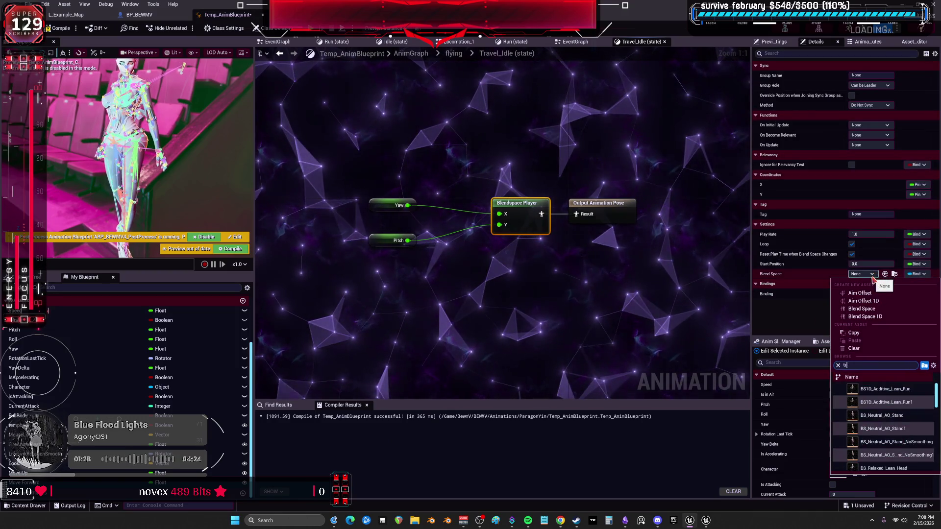
text(avel)
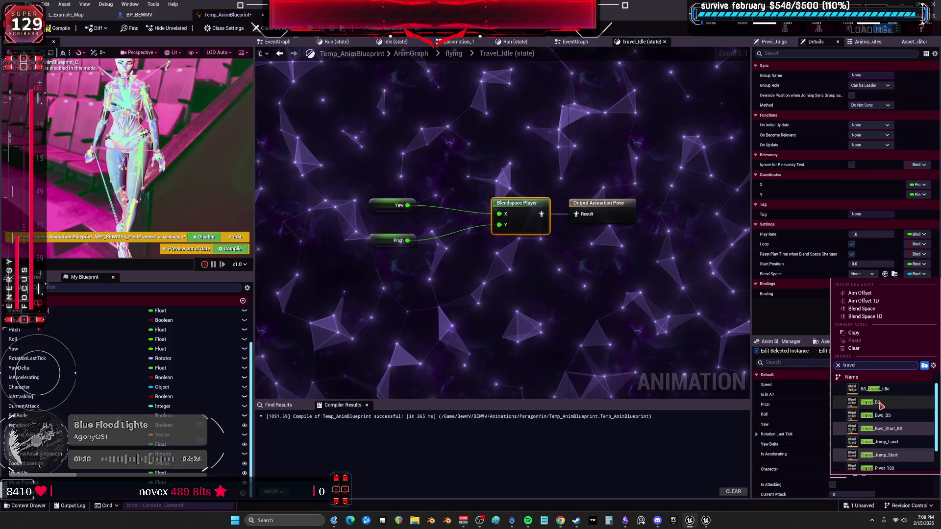
click(881, 402)
Step: Assign the Travel_Start_BS blend space to the Travel_Start_BS state's player
click(454, 53)
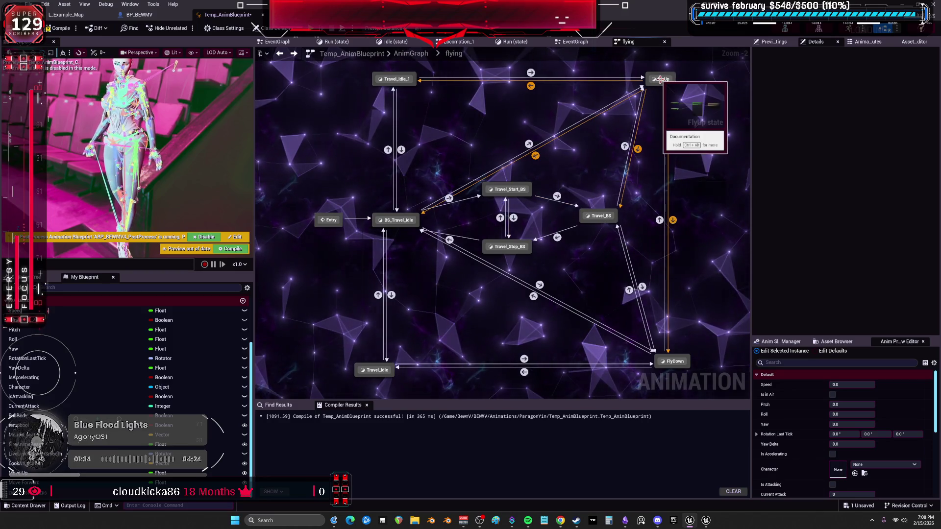
double_click(511, 190)
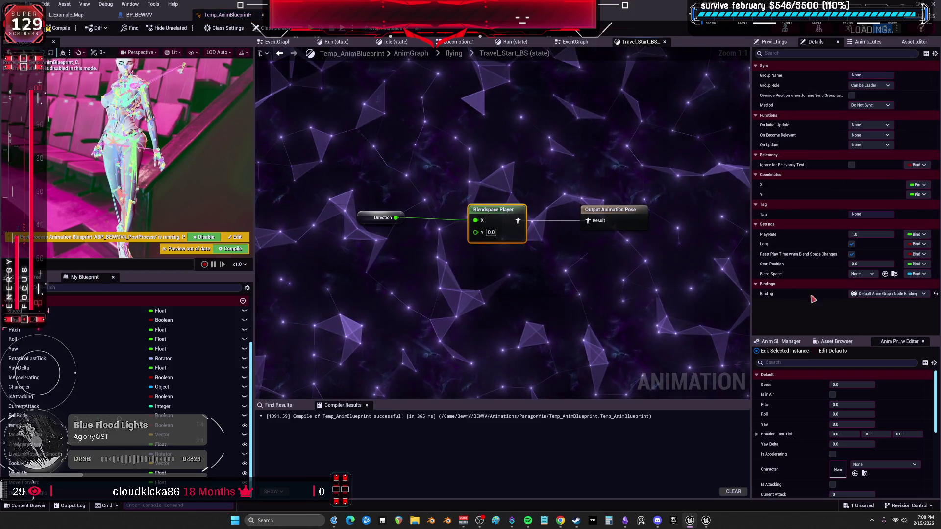
click(865, 275)
text(start)
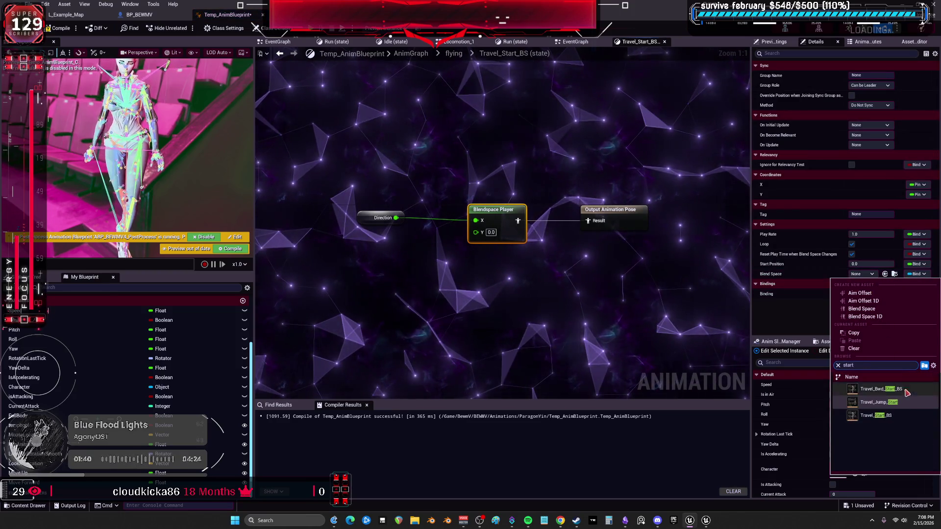
click(876, 416)
Step: Assign a Travel blend space to the Travel_Stop_BS state's player, then open the Travel_BS state
click(295, 54)
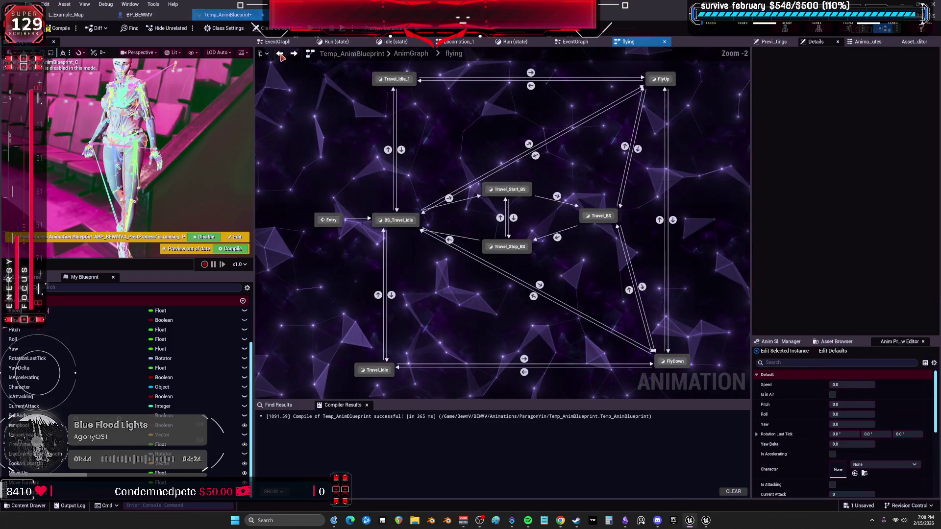
double_click(510, 245)
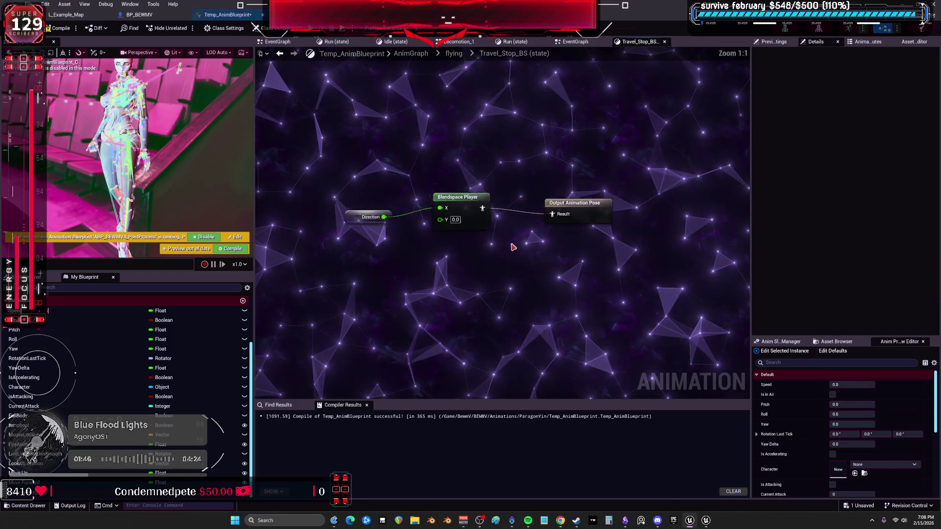
click(483, 210)
click(867, 274)
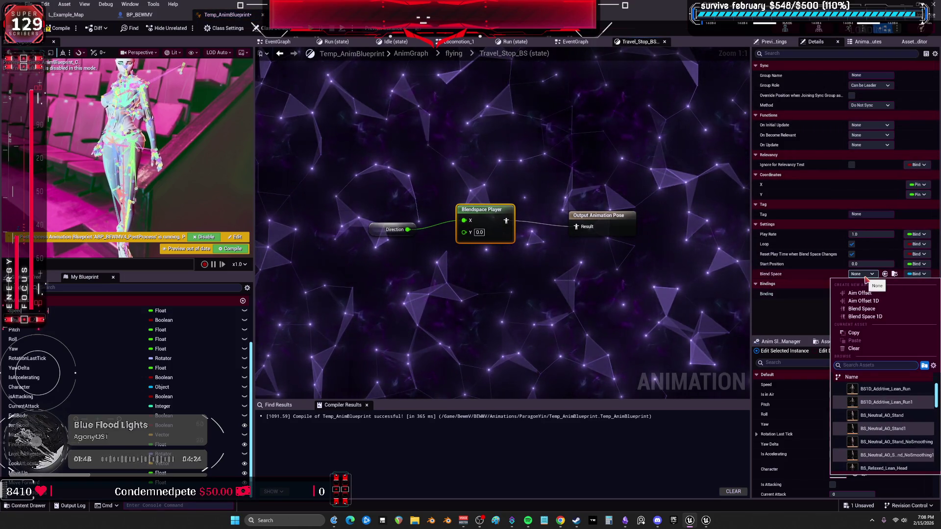
text(travel)
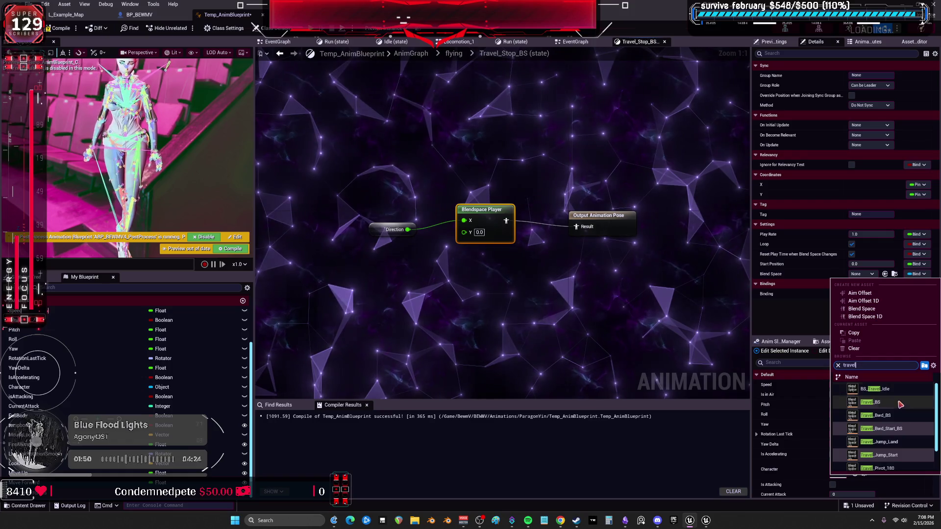
scroll(903, 417, down, 1)
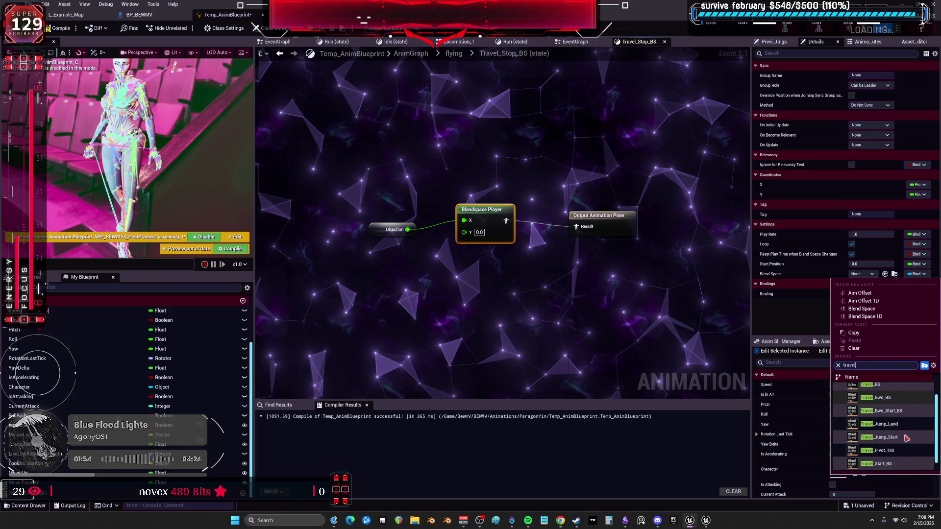
scroll(901, 461, down, 1)
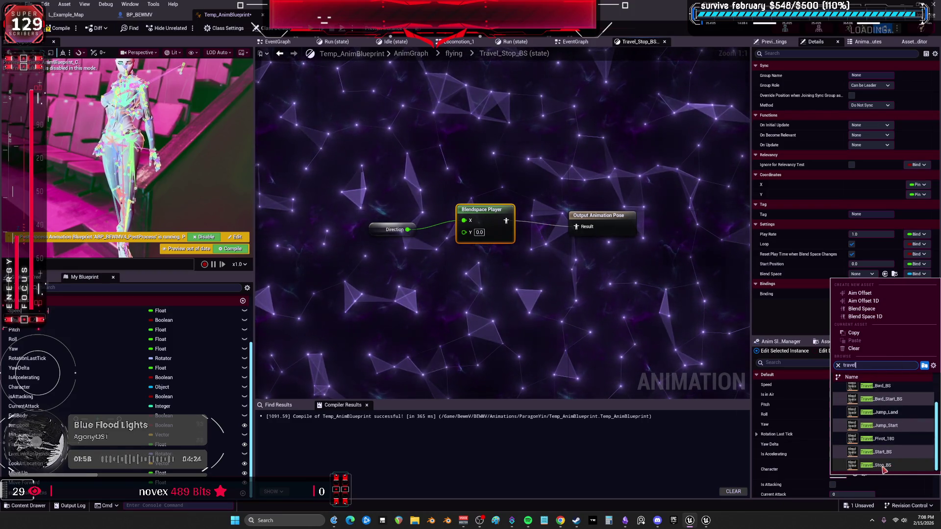
scroll(884, 466, up, 3)
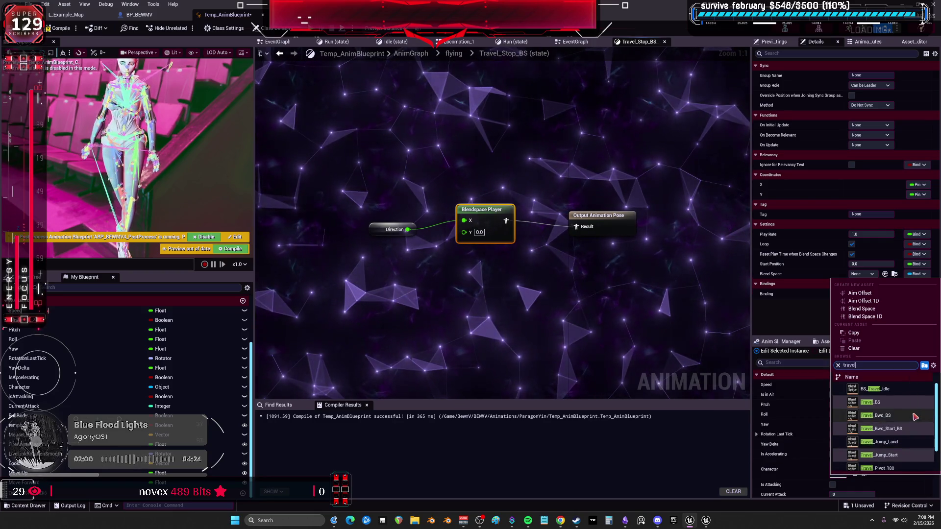
click(882, 466)
click(454, 53)
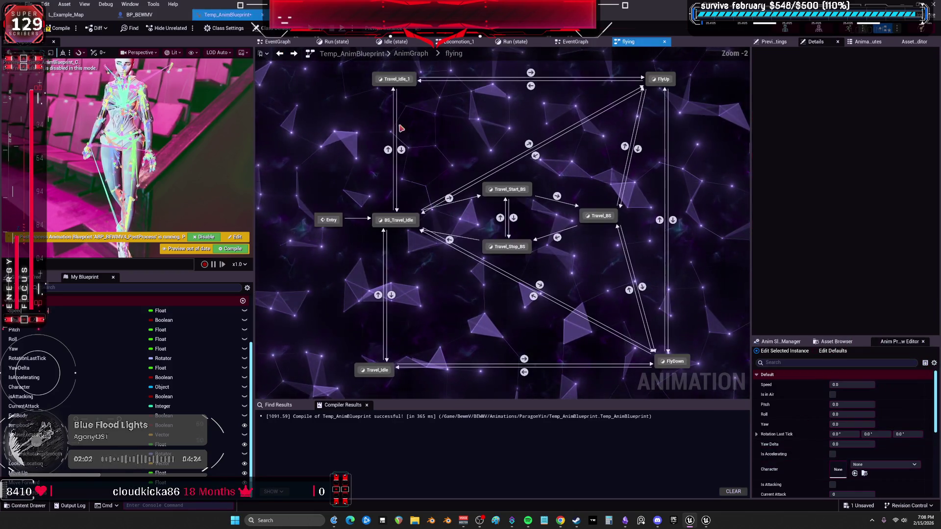
double_click(600, 216)
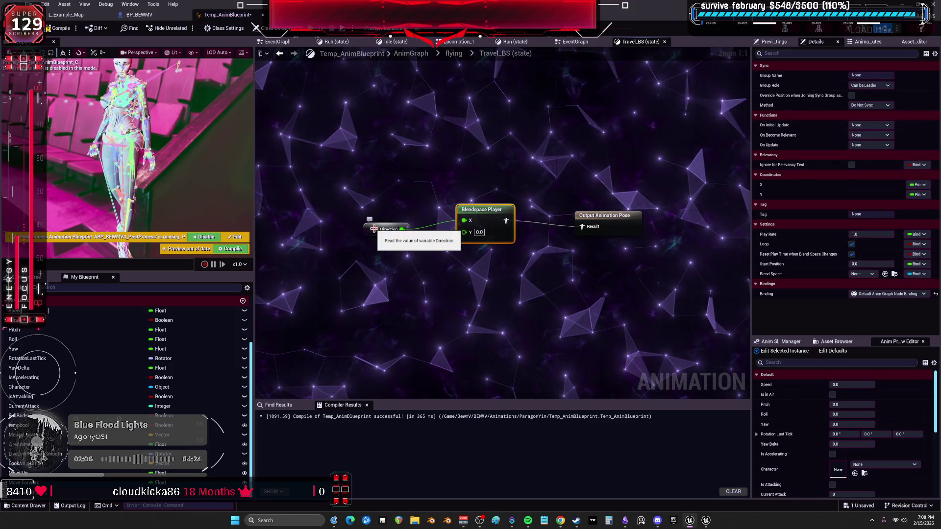
Step: Create a Direction variable from the Travel_BS state's Direction node and review the player's blend space
right_click(374, 229)
click(411, 245)
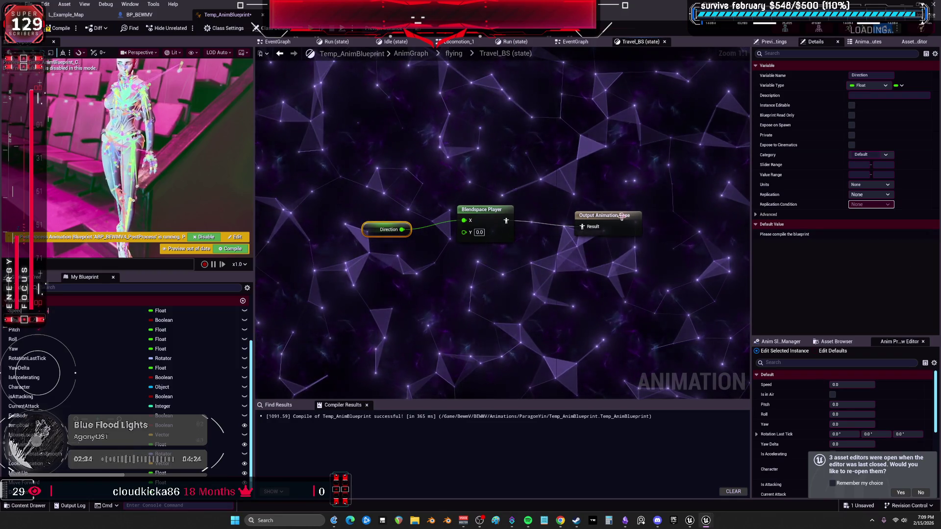
click(490, 221)
click(872, 275)
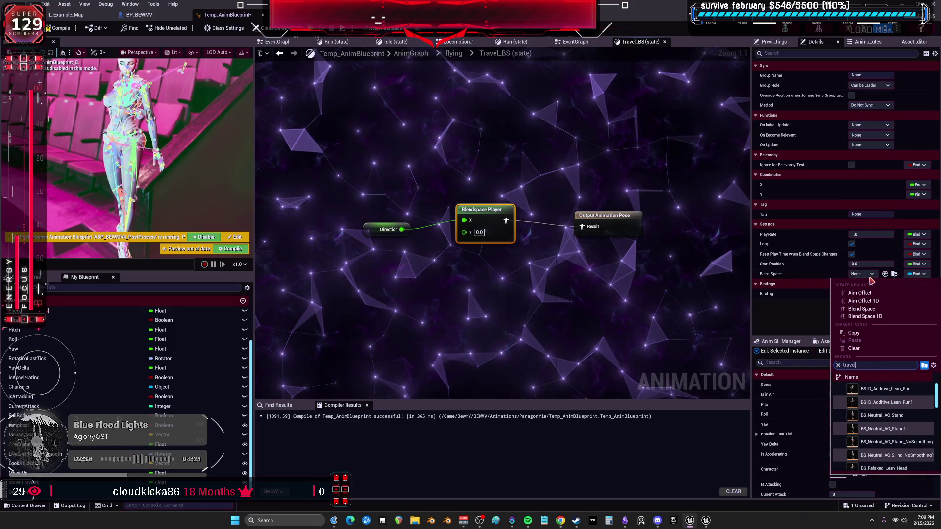
key(Escape)
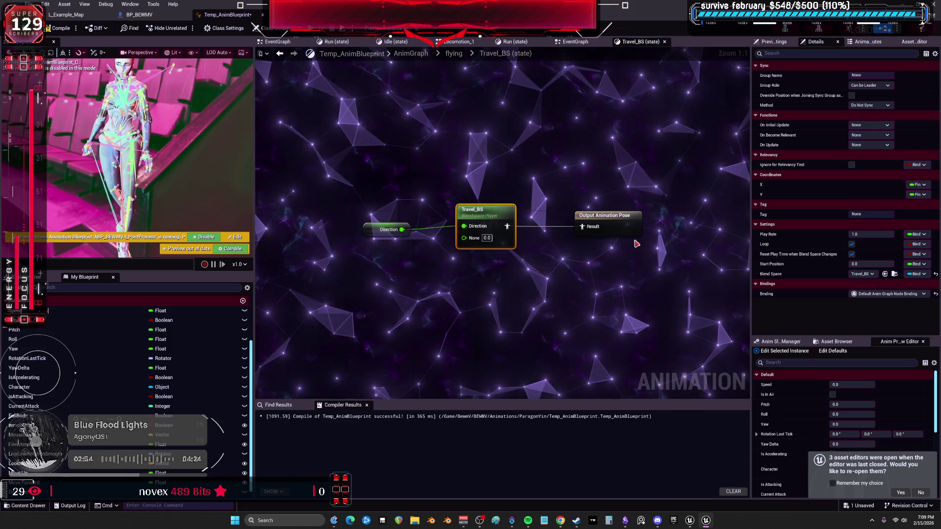
click(281, 42)
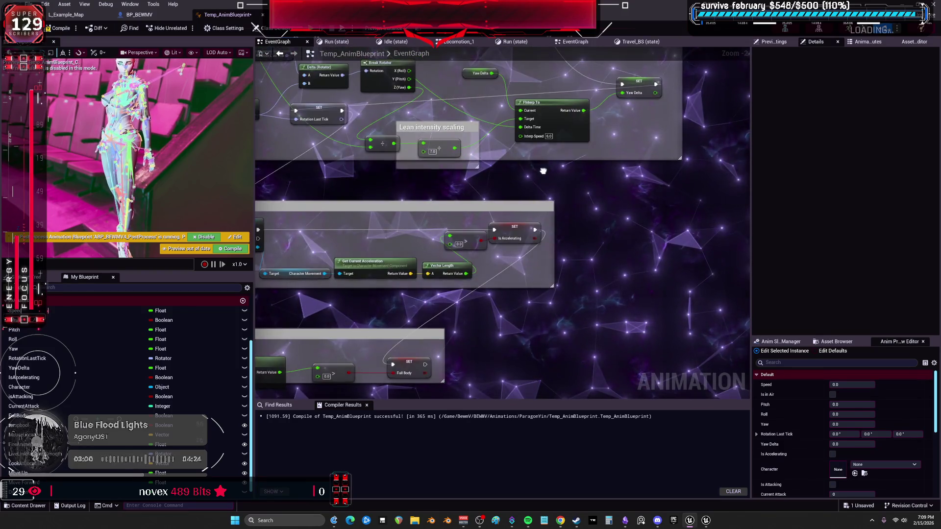
Step: Add a SET Direction node to the EventGraph, executing after SET Roll
drag(653, 144, 664, 134)
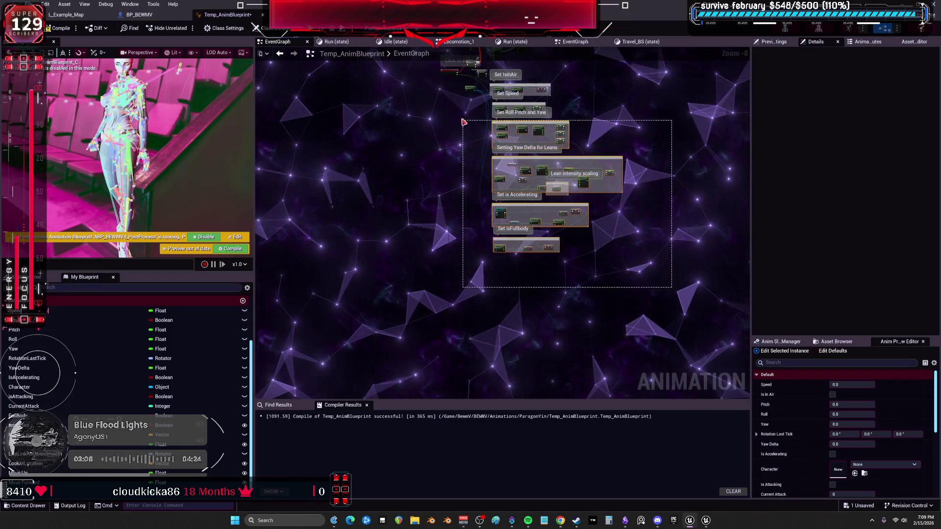
drag(463, 122, 463, 122)
scroll(539, 172, up, 8)
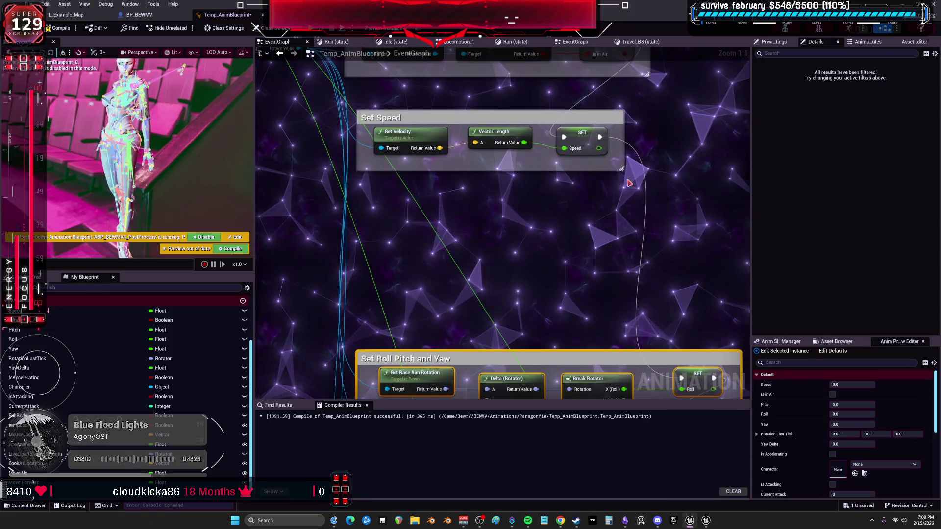
mouse_move(138, 365)
mouse_down()
mouse_move(533, 205)
mouse_move(612, 196)
mouse_up()
click(562, 216)
mouse_move(649, 332)
mouse_down()
mouse_move(669, 186)
mouse_move(603, 171)
mouse_up()
drag(437, 119, 451, 201)
Step: Add Calculate Direction from Get Velocity and base aim rotation, feeding its result into SET Direction
text(cal)
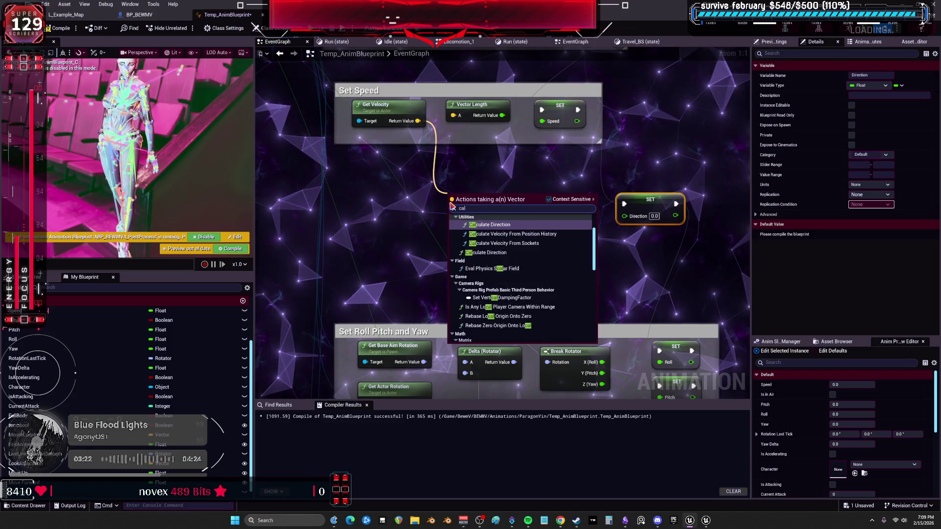
text(cula)
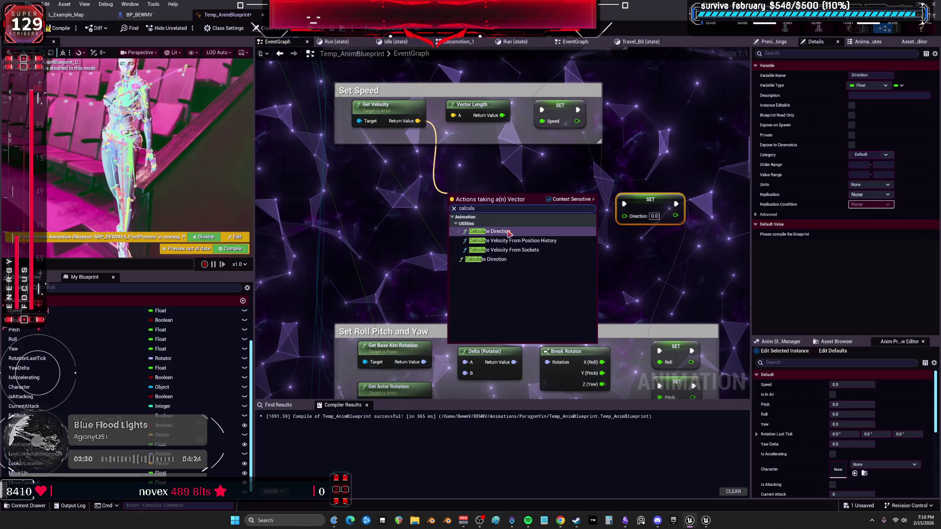
click(509, 259)
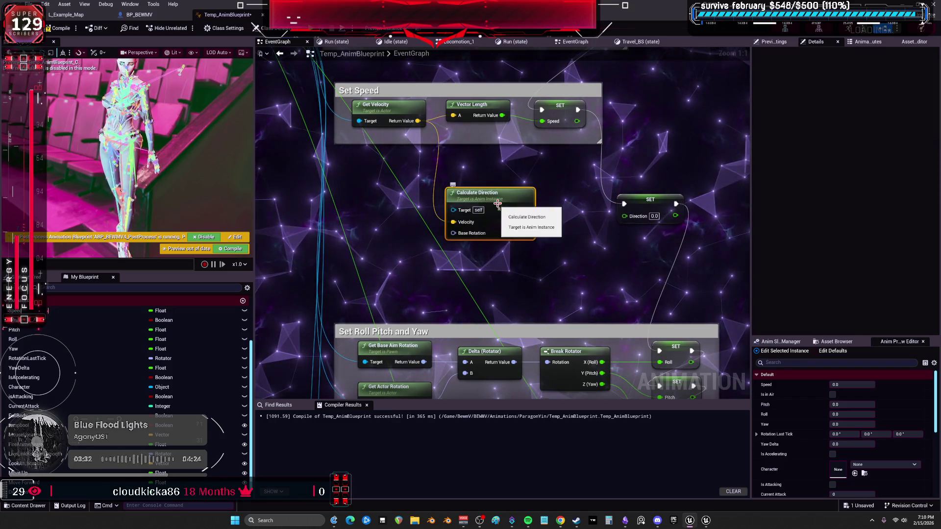
mouse_move(423, 123)
mouse_down()
mouse_move(480, 279)
mouse_move(389, 119)
mouse_up()
mouse_move(526, 210)
mouse_down()
mouse_move(633, 209)
mouse_move(612, 221)
mouse_move(621, 221)
mouse_up()
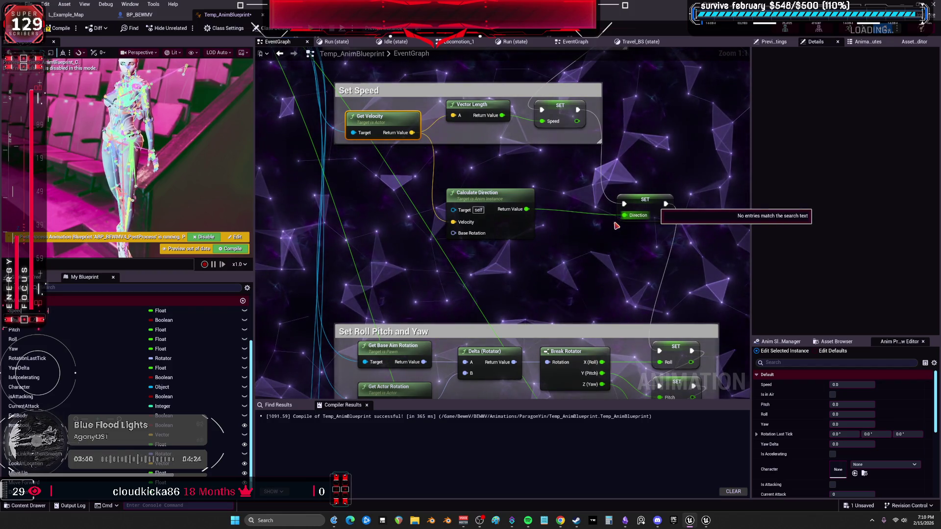
scroll(426, 354, down, 1)
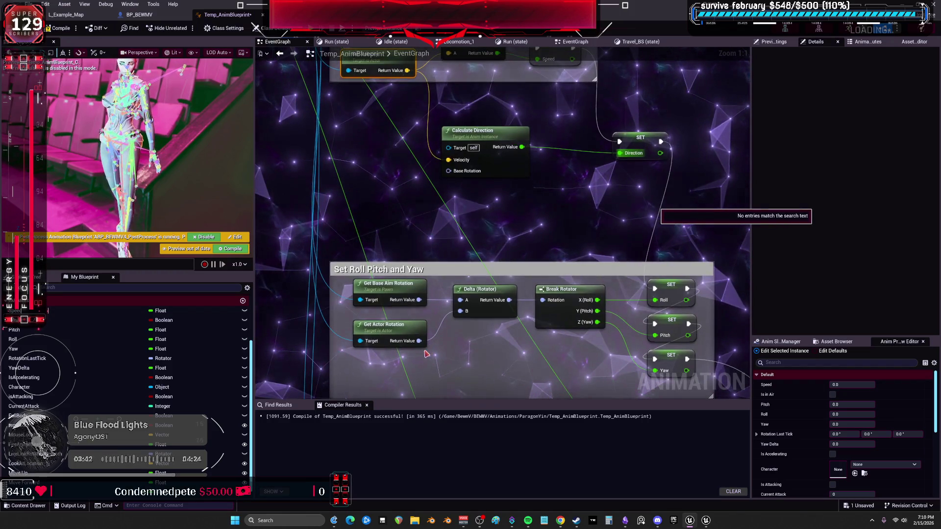
drag(419, 341, 425, 288)
drag(450, 173, 450, 172)
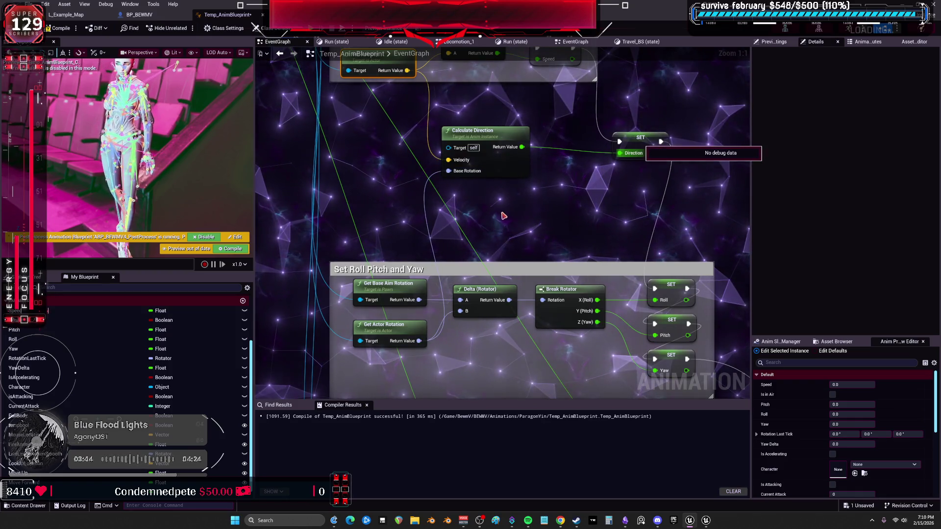
scroll(310, 113, up, 1)
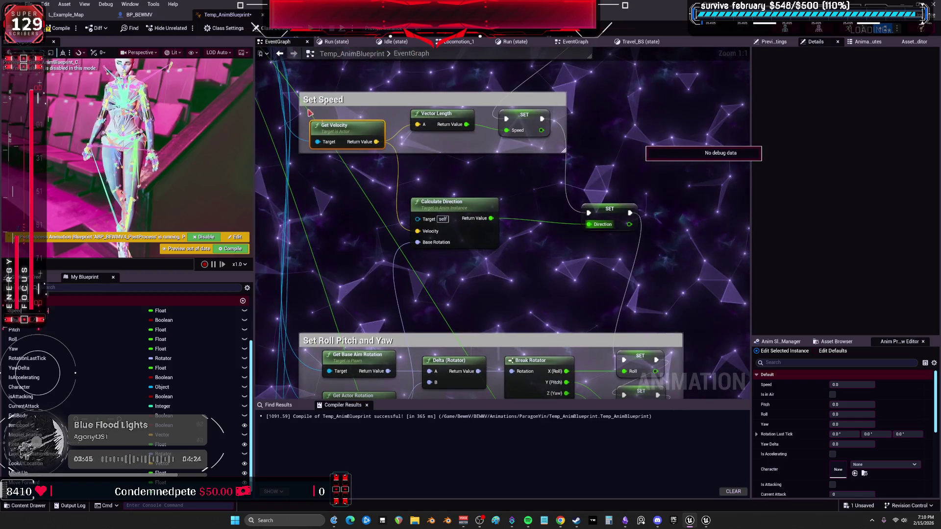
Step: Compile and save Temp_AnimBlueprint, then switch between the EventGraph and Travel_BS state tabs
click(59, 28)
key(ctrl+s)
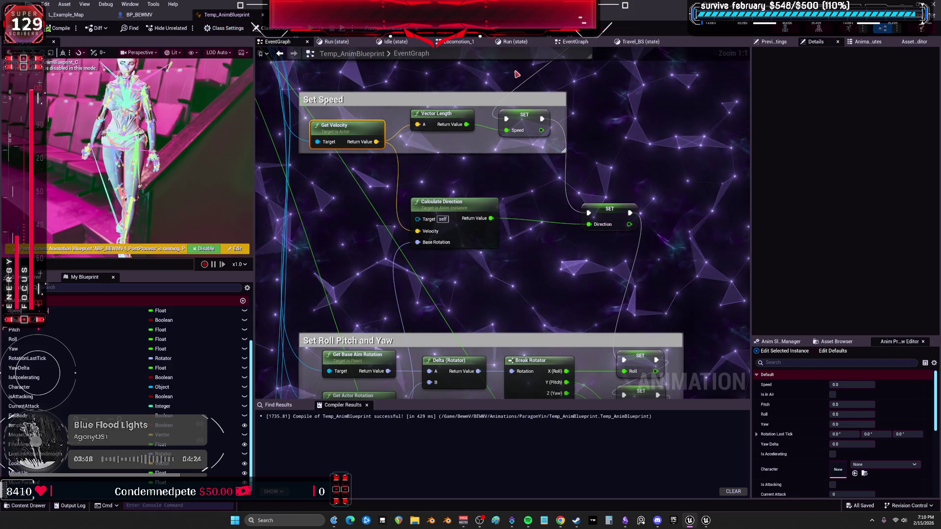
click(645, 43)
click(573, 42)
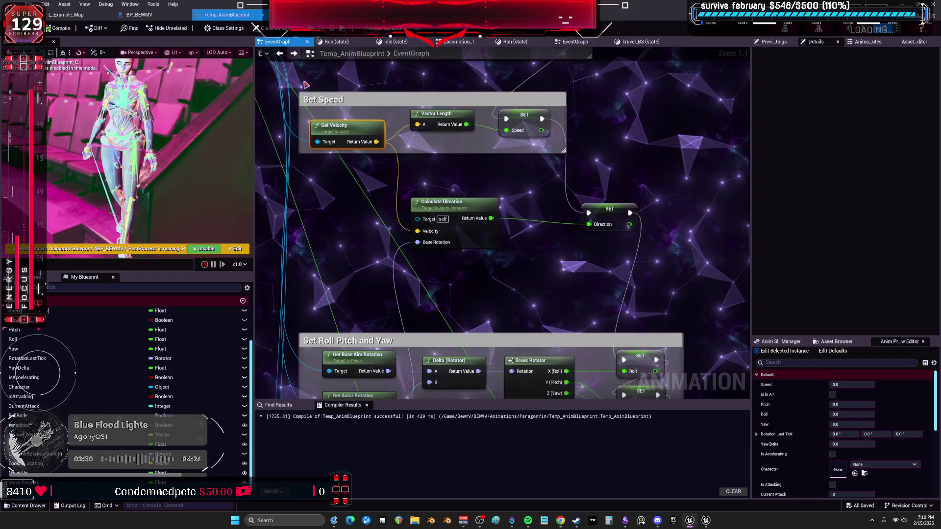
click(644, 43)
click(574, 42)
click(515, 42)
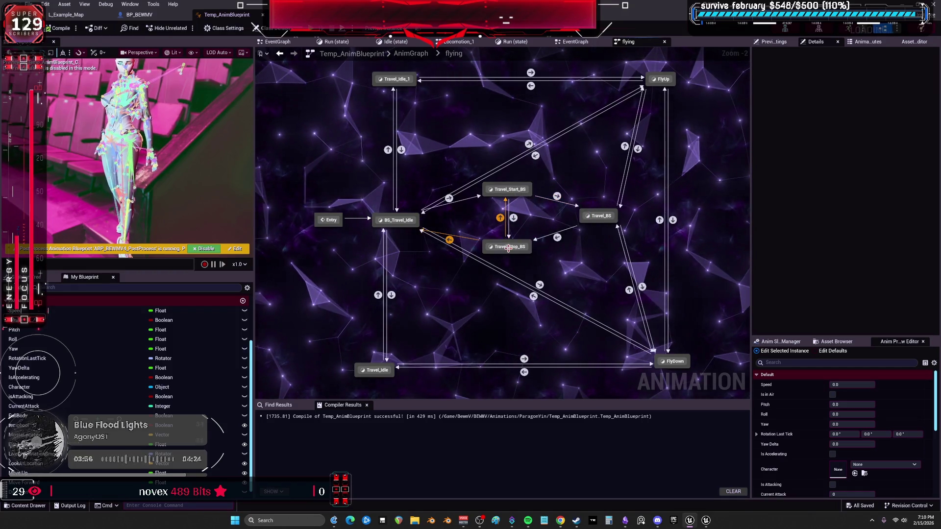
Step: Inspect the Travel_Stop_BS, Travel_Start_BS and Travel_BS state graphs in the flying state machine
double_click(508, 247)
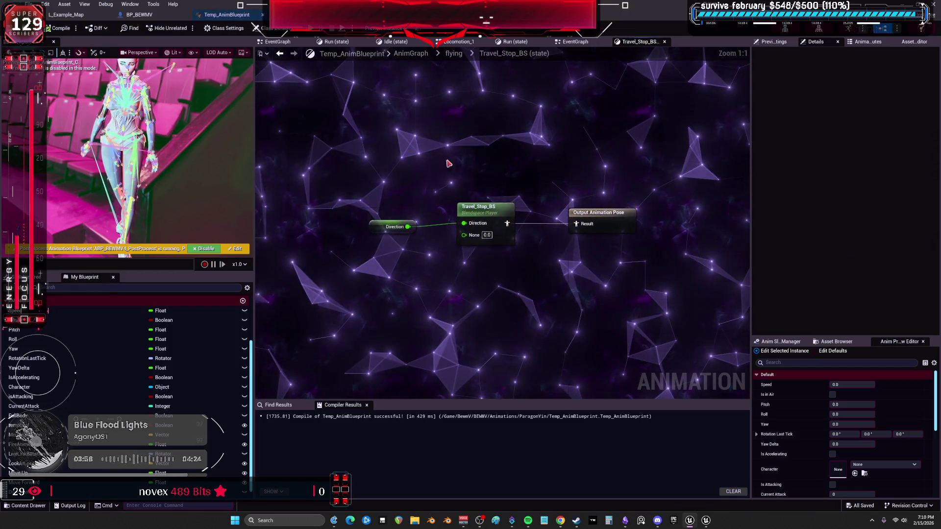
key(alt+Left)
double_click(505, 190)
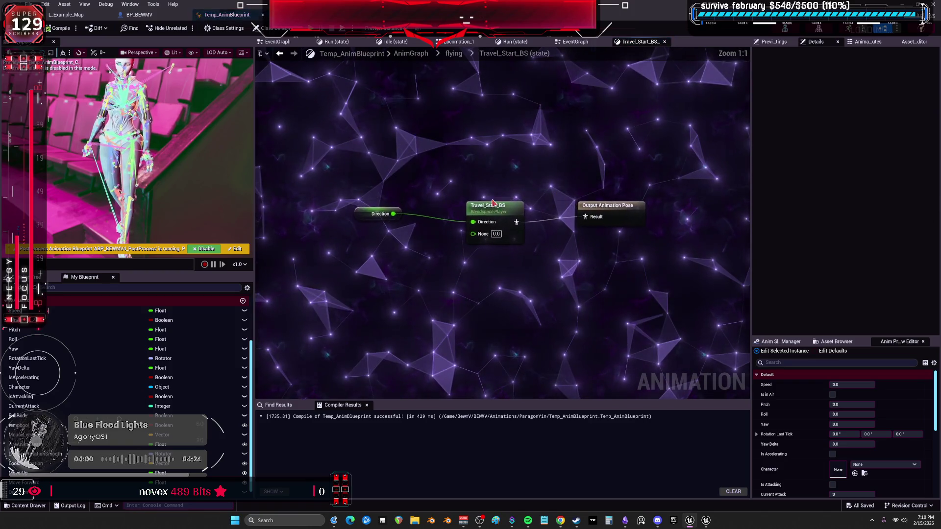
click(280, 54)
double_click(603, 218)
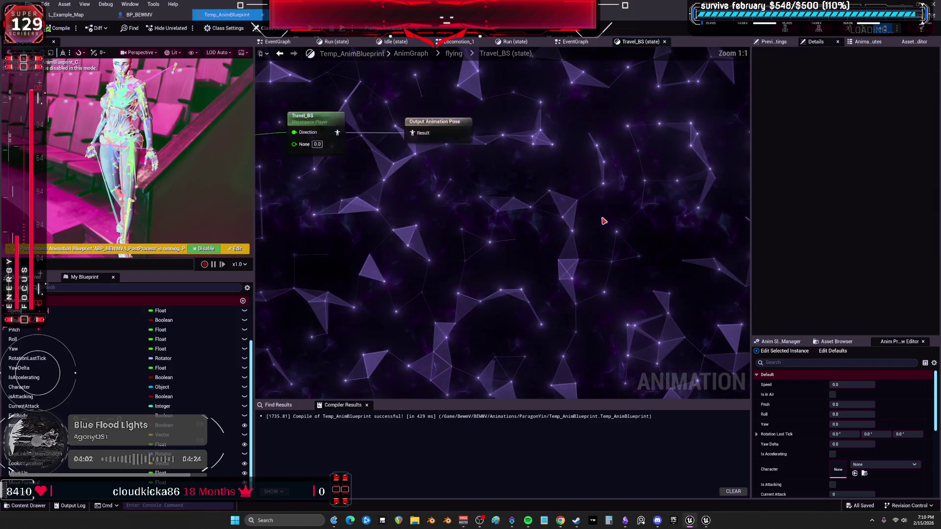
click(488, 206)
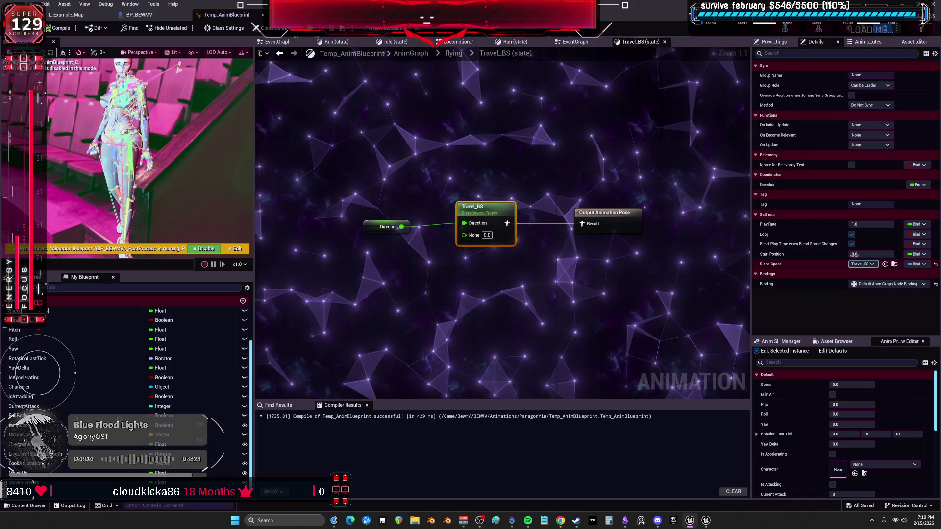
key(alt+Left)
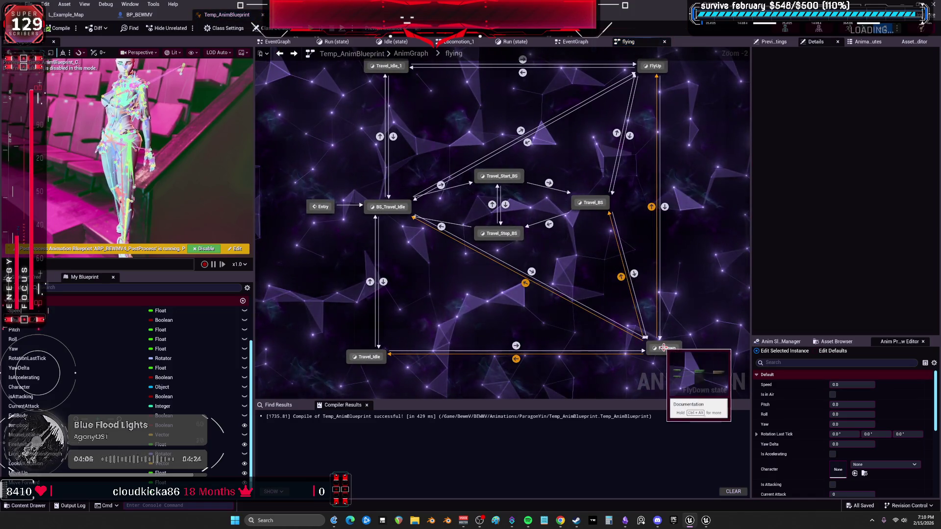
Step: Set the FlyDown state's blend space player to Travel_BS
click(673, 361)
double_click(672, 361)
click(502, 202)
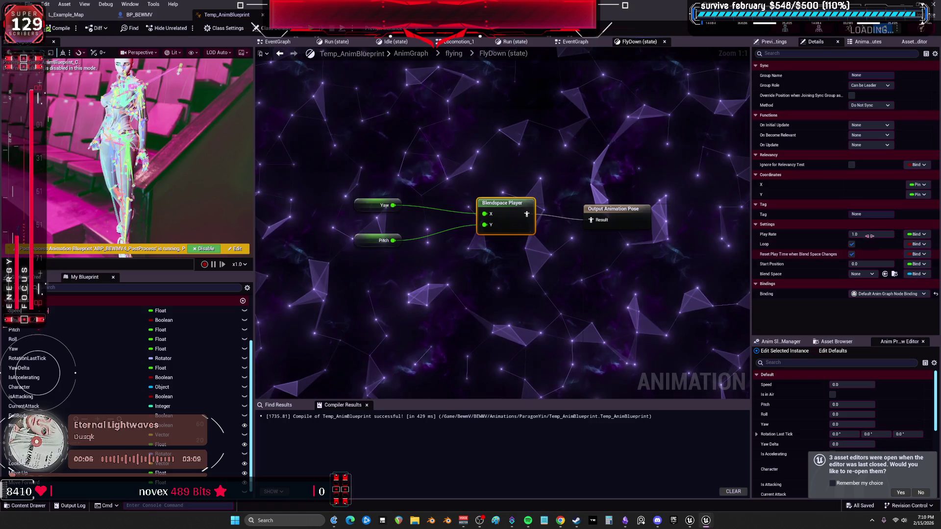
click(865, 274)
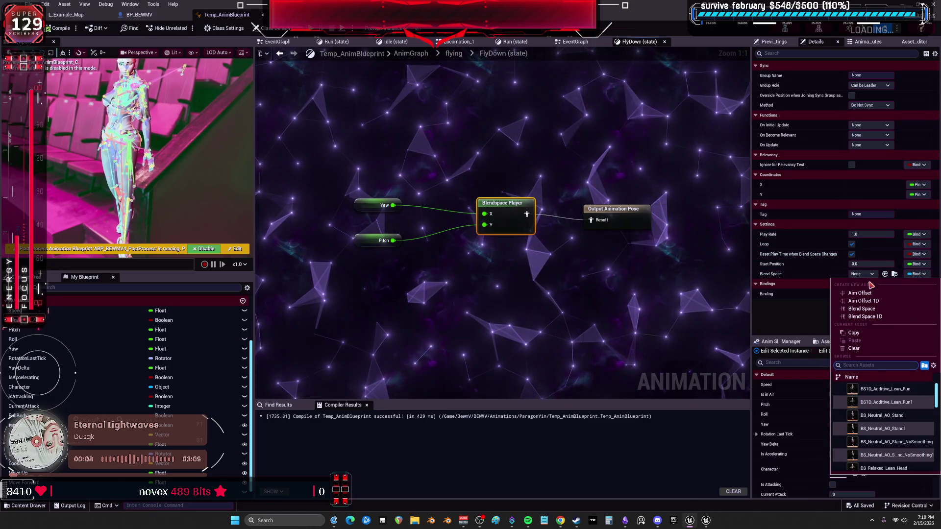
text(trave)
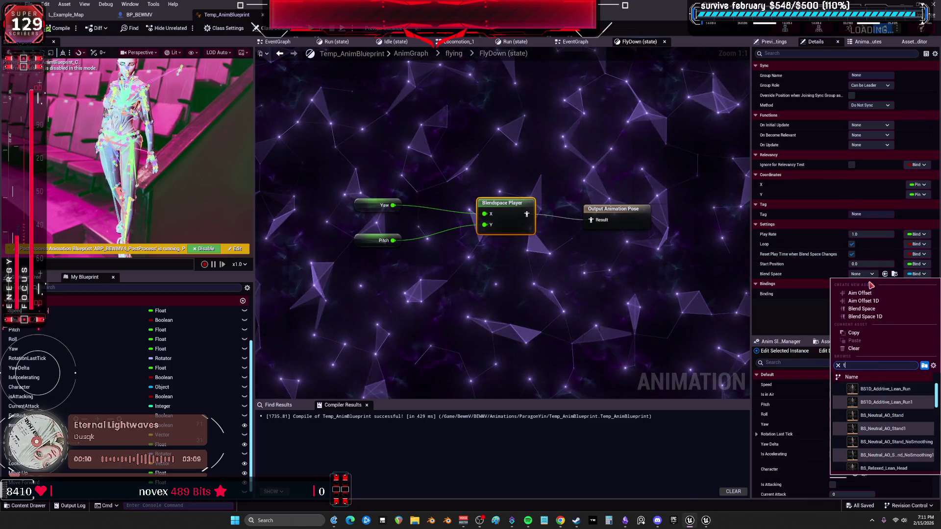
text(l)
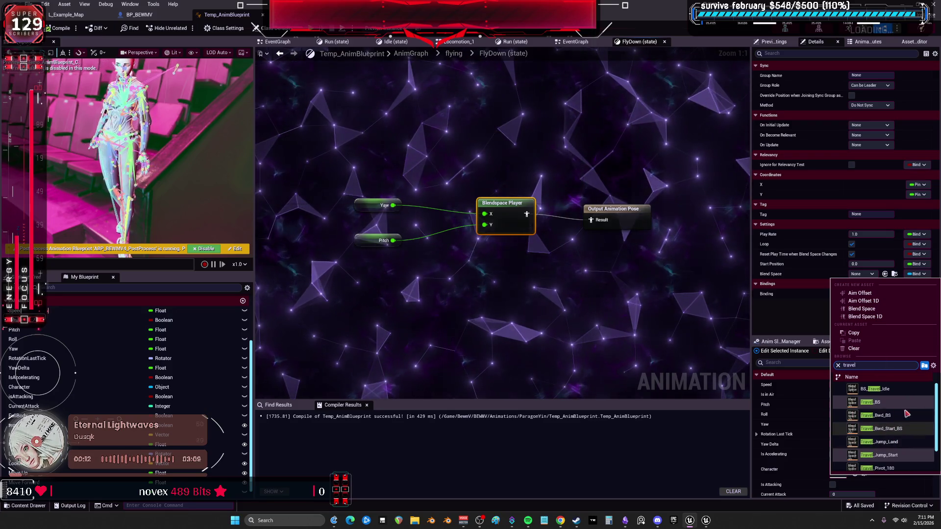
scroll(920, 434, down, 3)
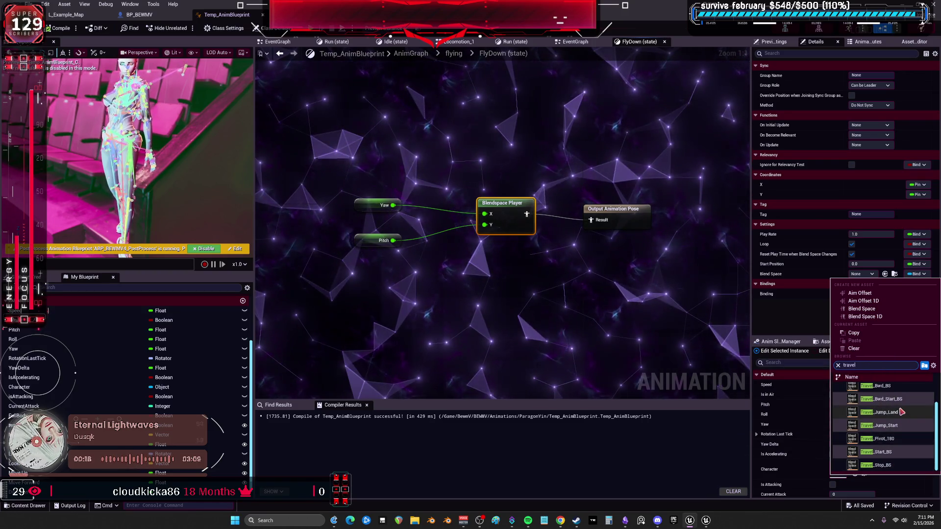
scroll(902, 422, up, 2)
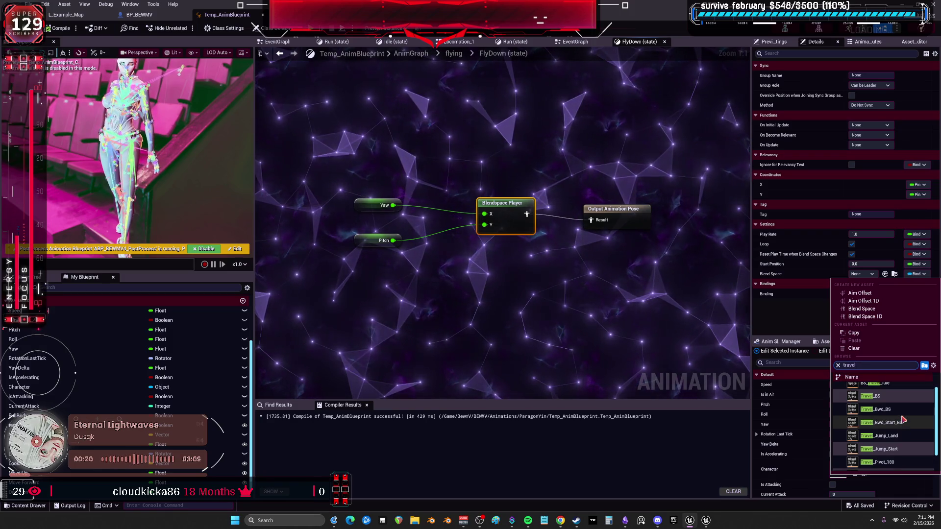
scroll(899, 417, up, 1)
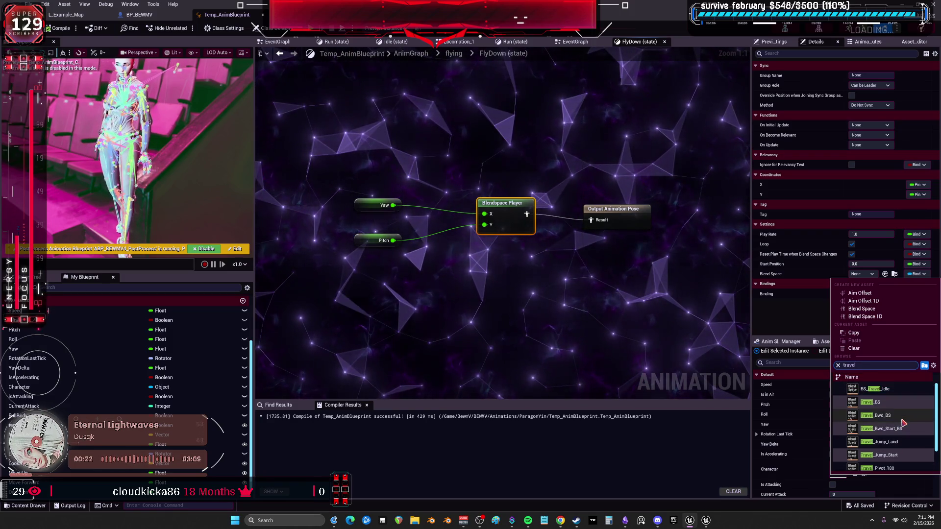
click(875, 404)
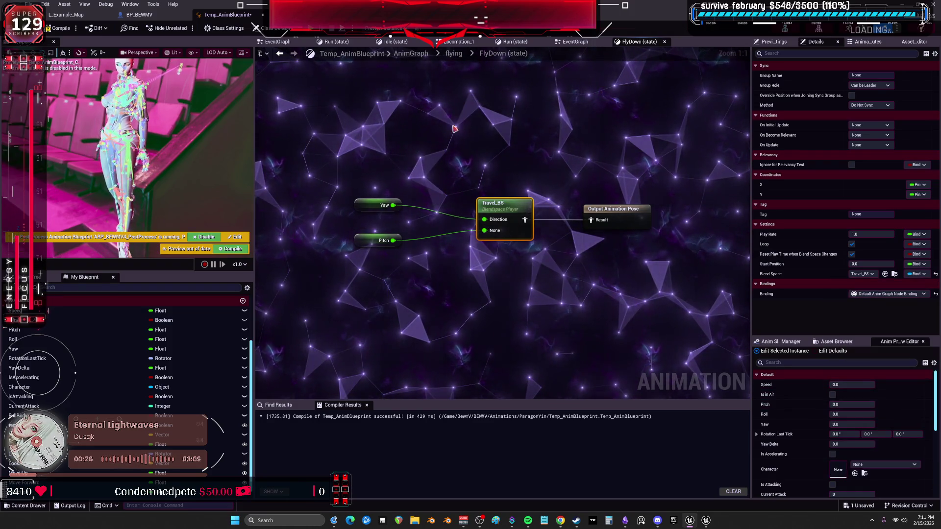
Step: Preview Travel_BS, Travel_Bwd_BS and BS_Travel_Idle's Yaw/Pitch grid in the blend space editor
click(512, 210)
double_click(513, 209)
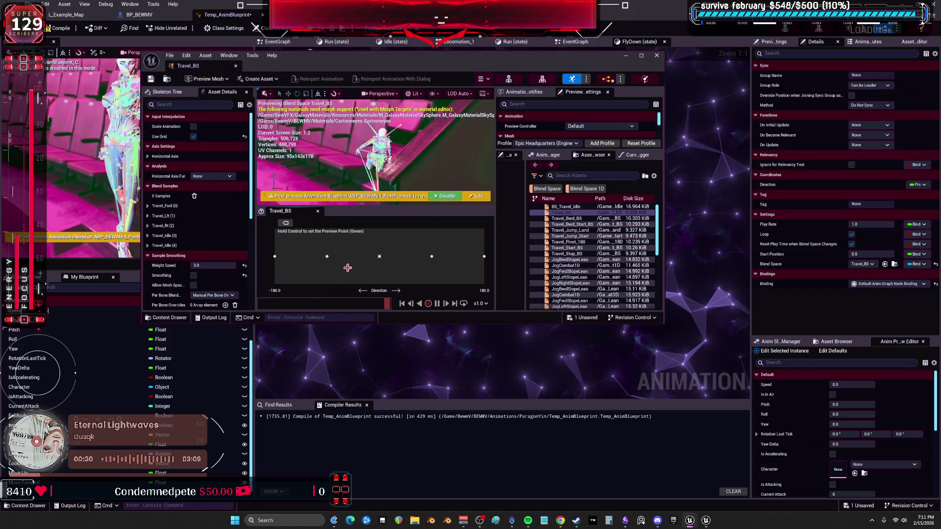
double_click(568, 219)
click(573, 189)
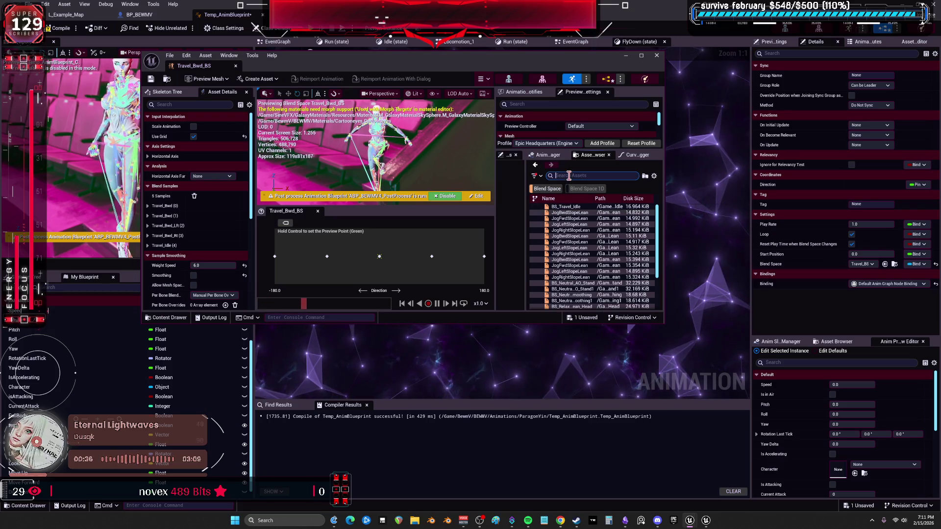
double_click(566, 207)
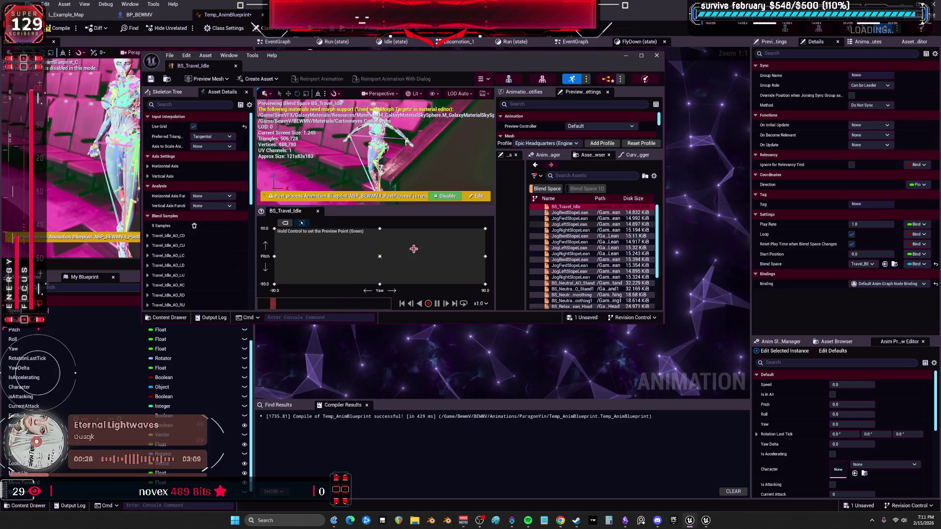
ctrl+click(470, 282)
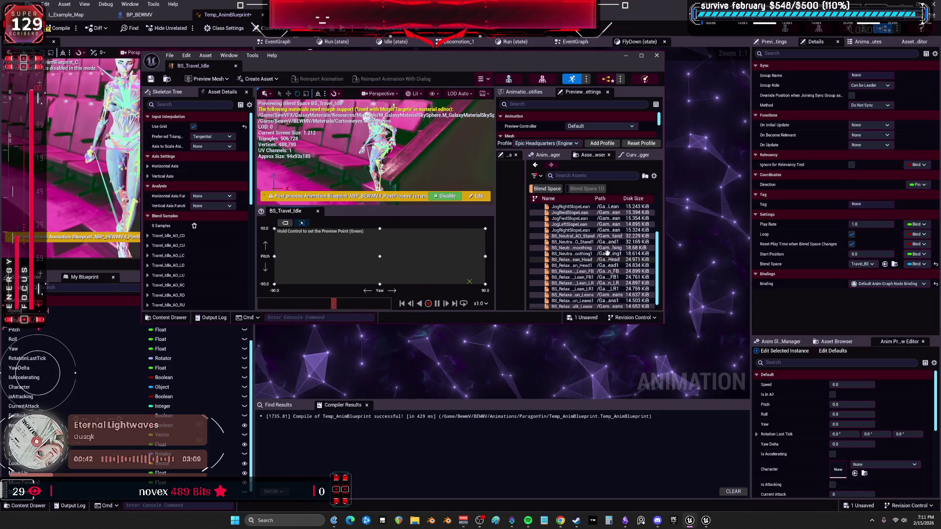
scroll(578, 245, down, 3)
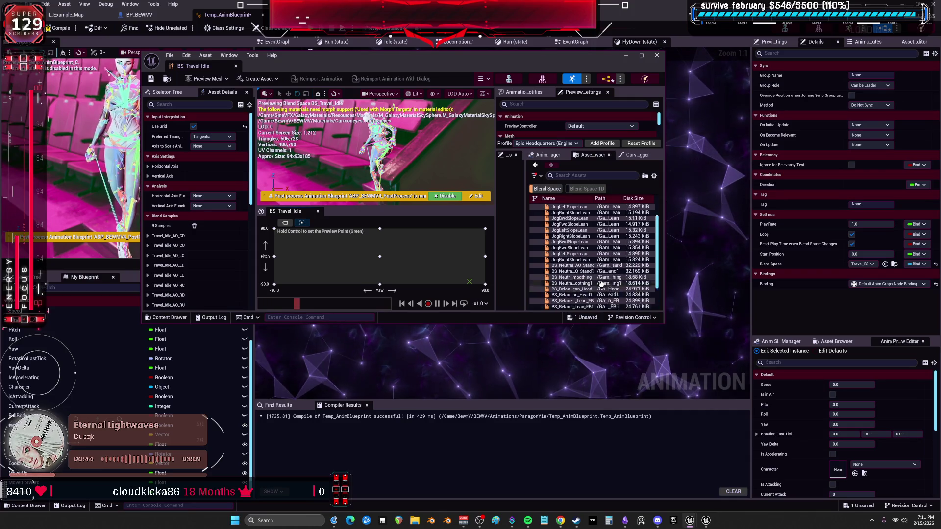
scroll(588, 261, up, 3)
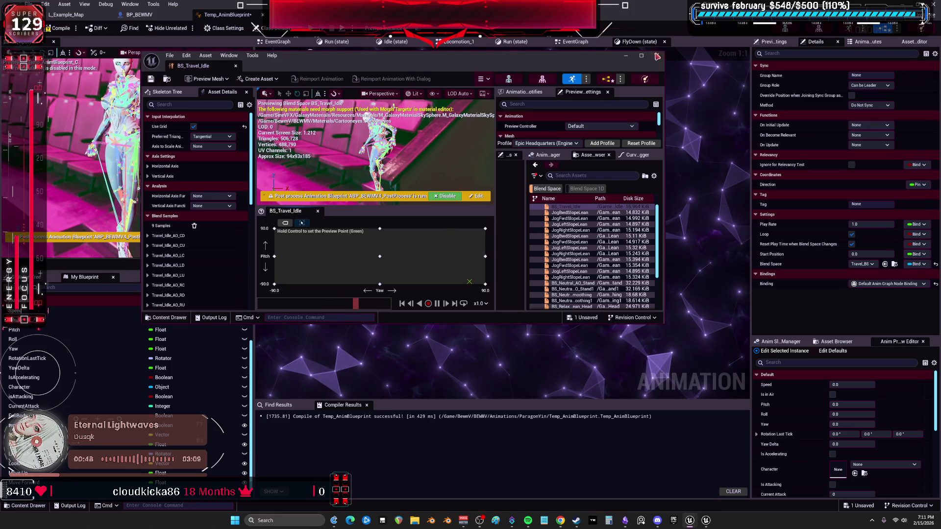
click(658, 56)
Step: Replace FlyDown's blend space with BS_Travel_Idle
click(867, 265)
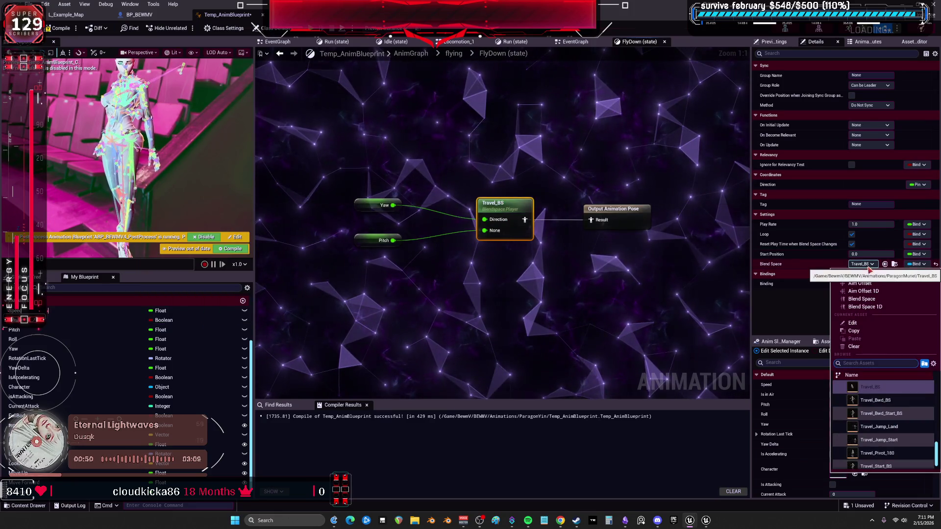
text(tr)
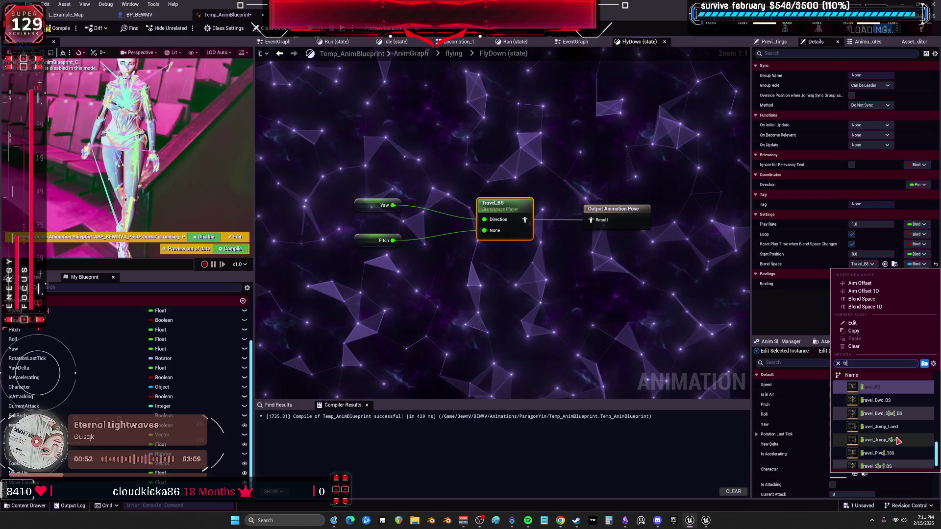
text(aavel)
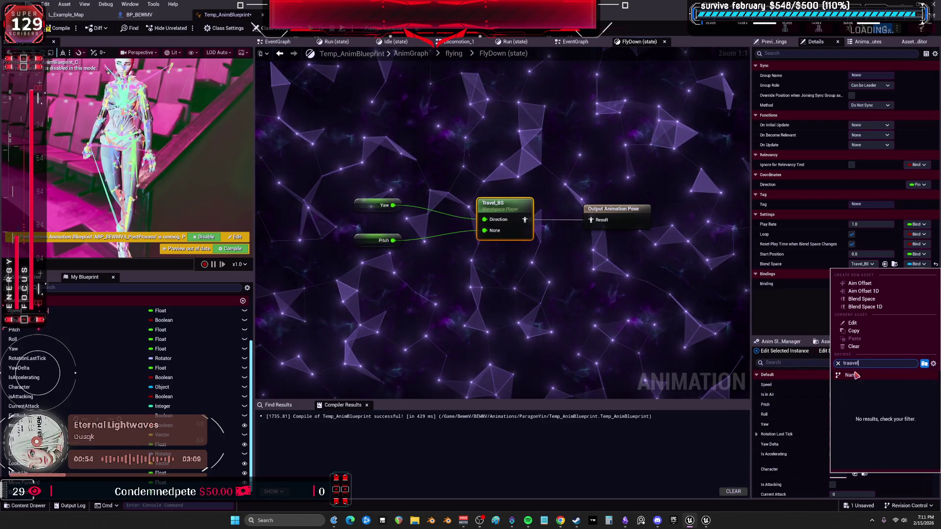
key(ctrl+a)
text(travel)
click(863, 388)
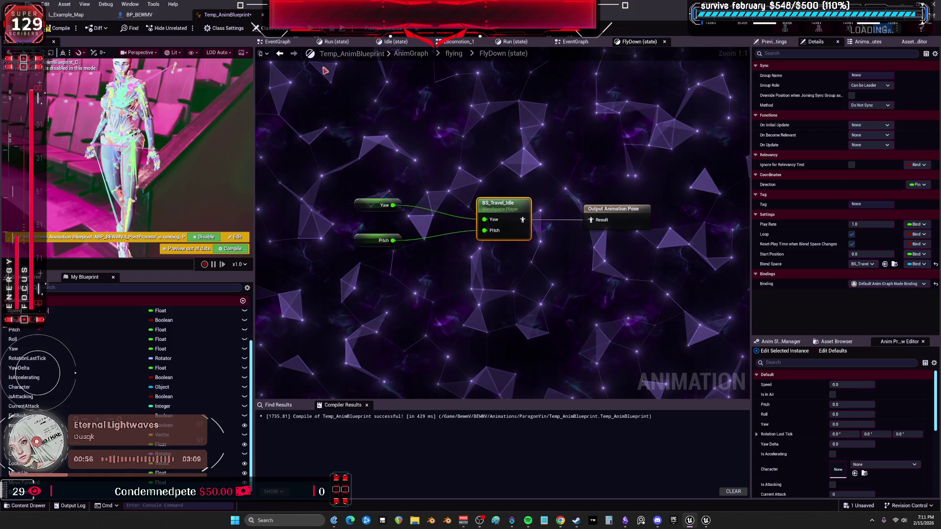
Step: Give the FlyUp state BS_Travel_Idle as its blend space, compile, and start play-testing
click(280, 53)
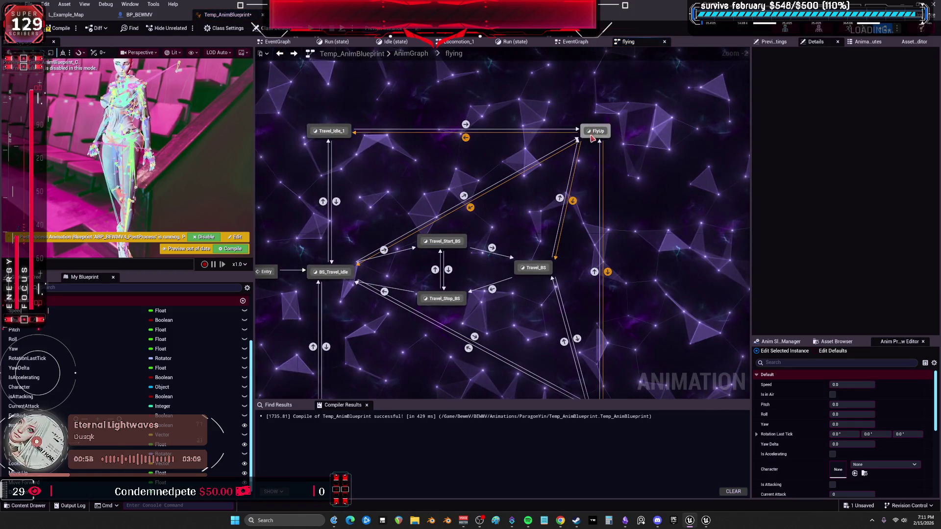
double_click(591, 135)
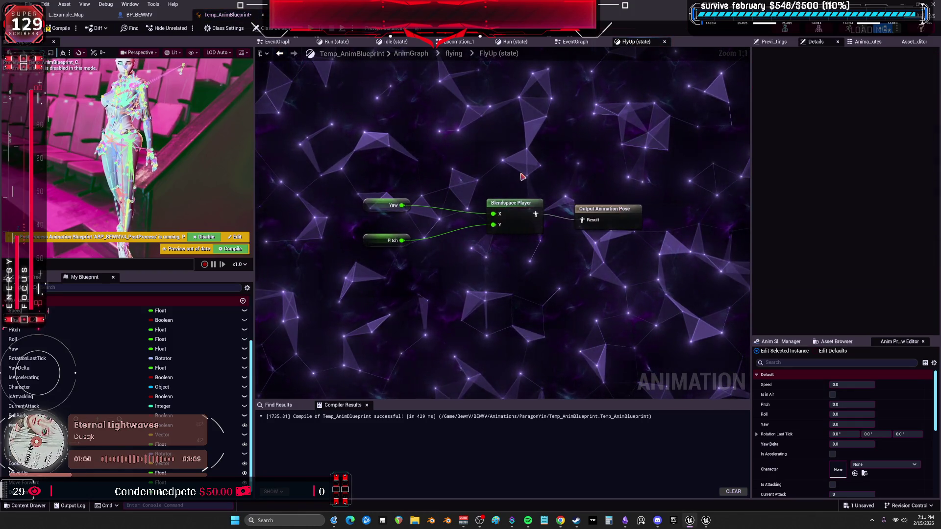
click(512, 206)
click(872, 274)
text(t)
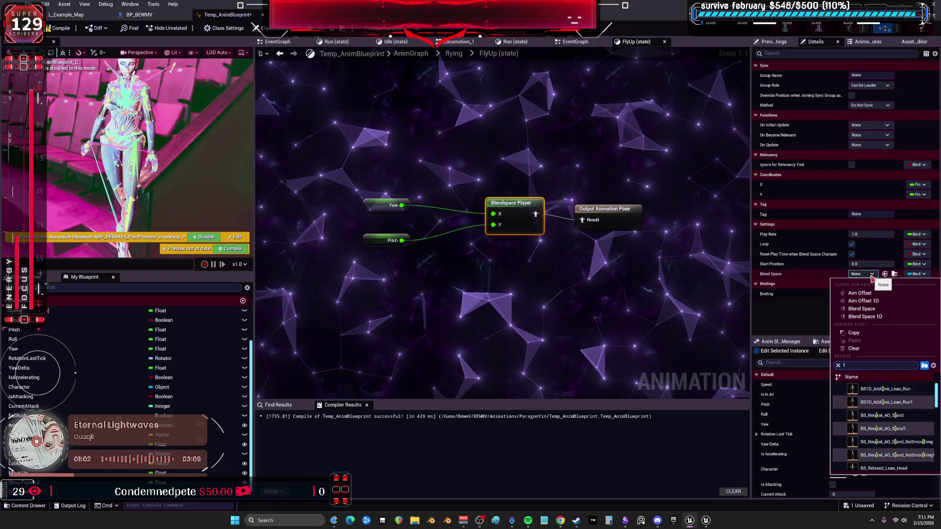
text(ravel)
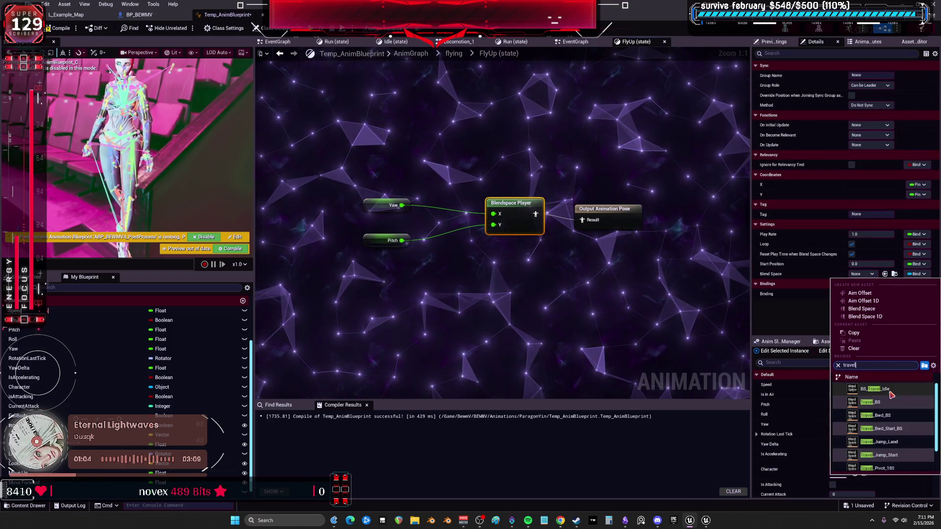
click(878, 389)
click(61, 28)
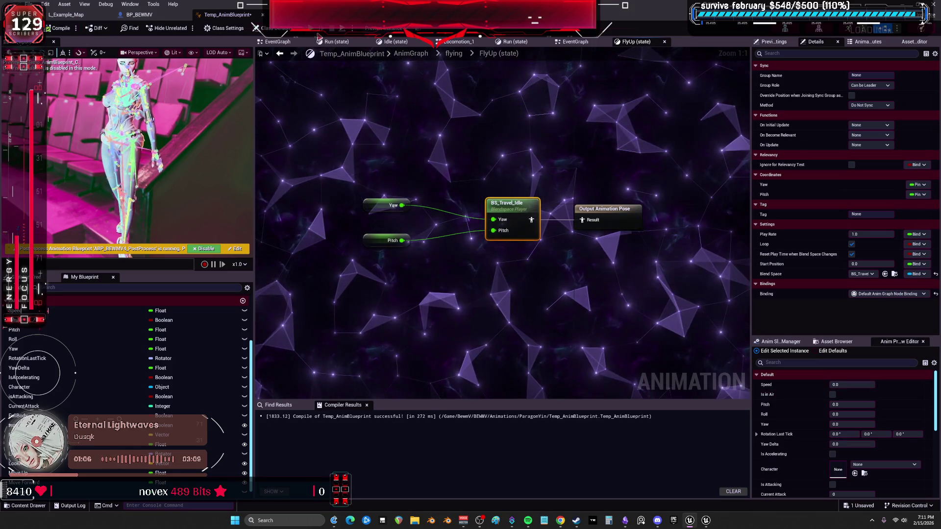
key(alt+p)
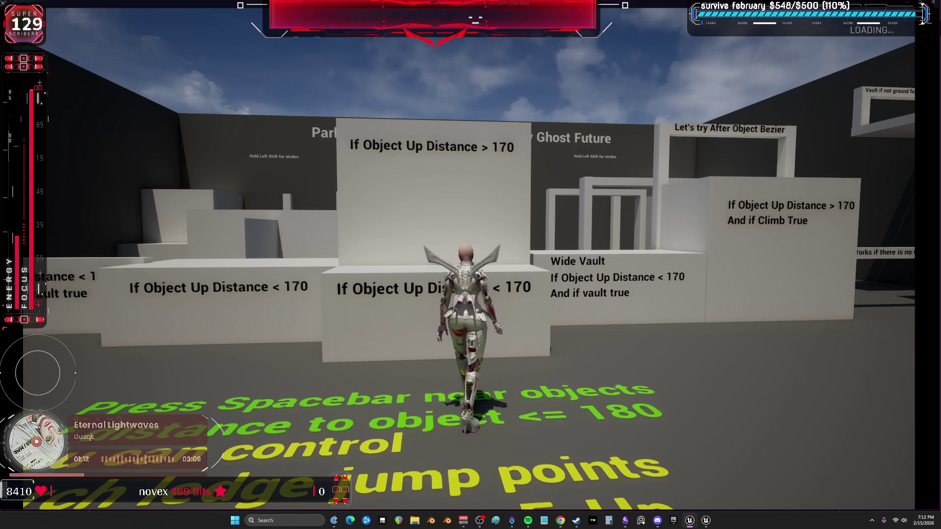
Step: Jump once in the game, stop play-testing, and return to the flying state machine
key(space)
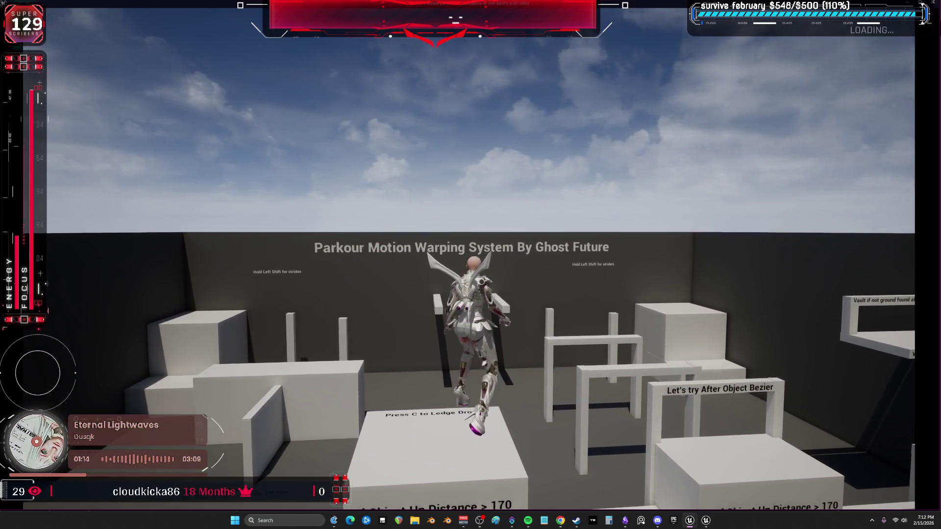
key(Escape)
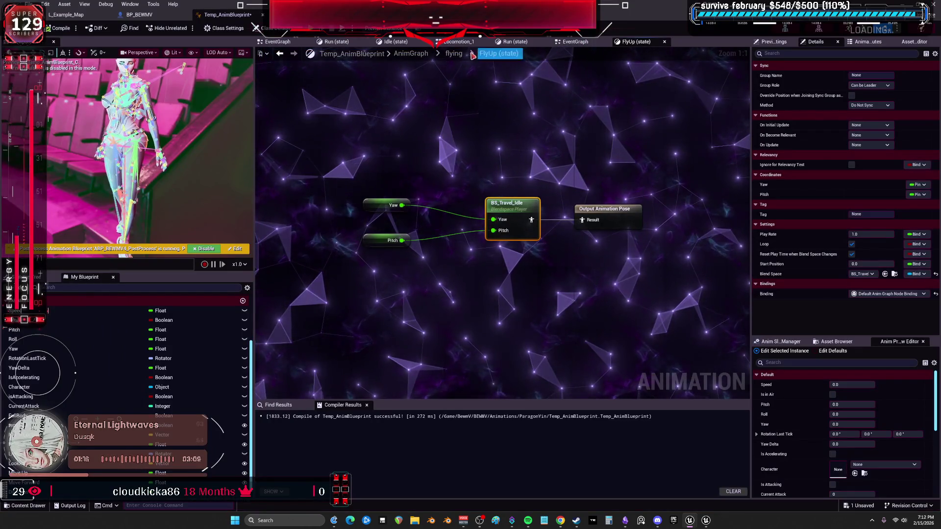
click(454, 54)
click(411, 53)
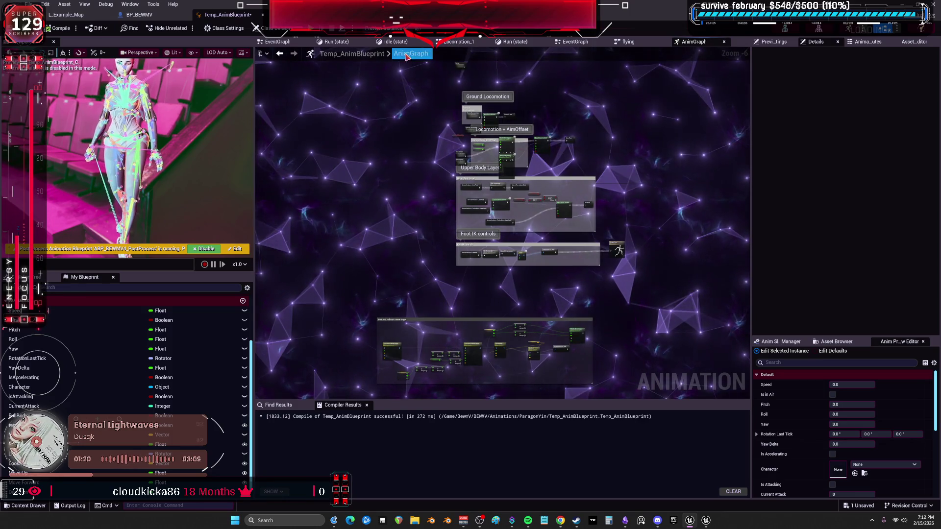
click(627, 42)
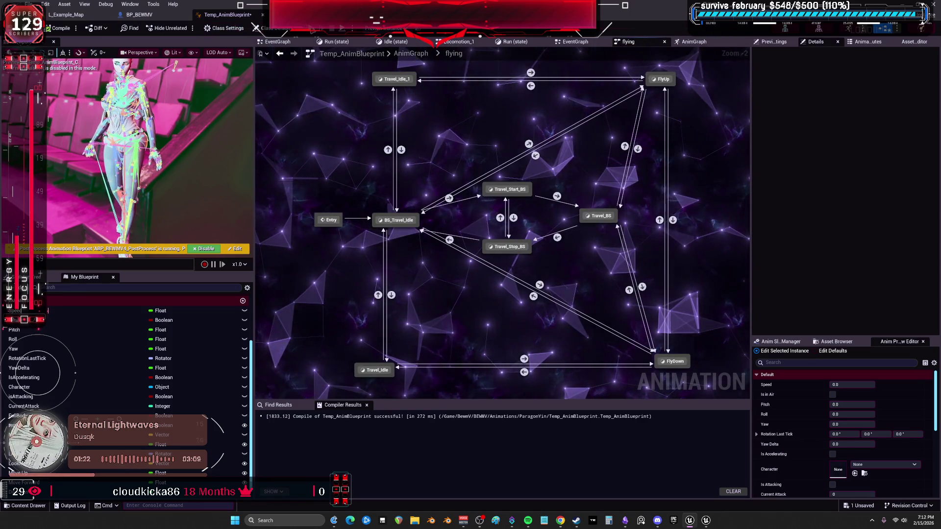
Step: Relaunch the game windowed and arrange it beside the animation blueprint editor
key(alt+p)
key(alt+Return)
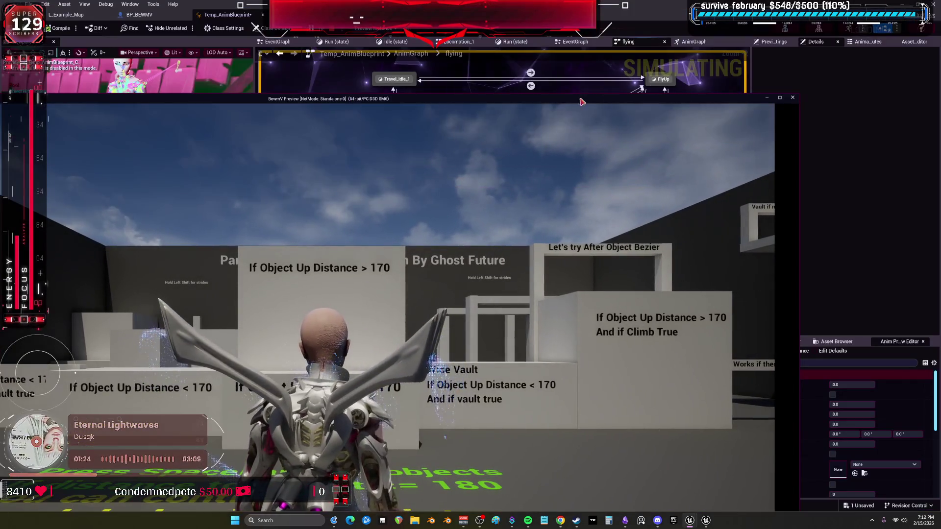
drag(387, 94, 197, 253)
mouse_move(271, 249)
mouse_down()
mouse_move(462, 99)
mouse_move(430, 105)
mouse_up()
mouse_move(224, 14)
mouse_down()
mouse_move(541, 121)
mouse_move(178, 67)
mouse_up()
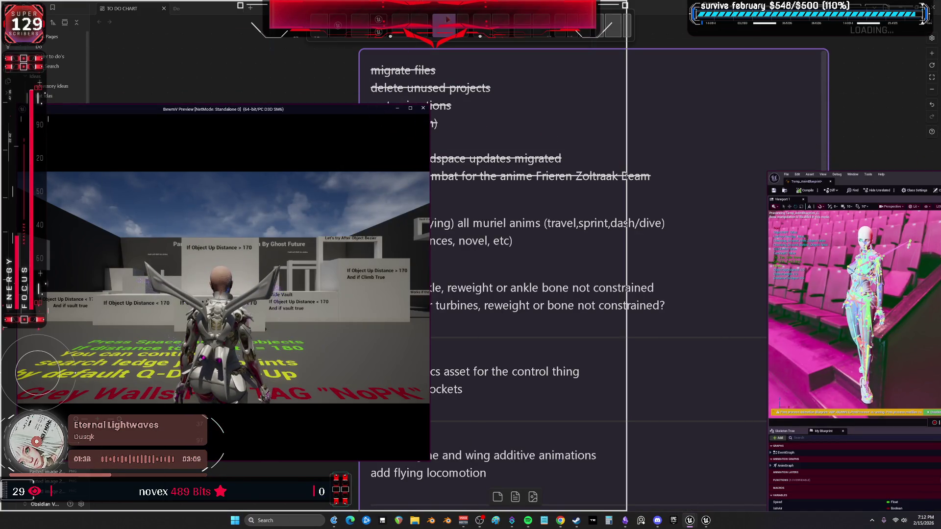
key(super+Right)
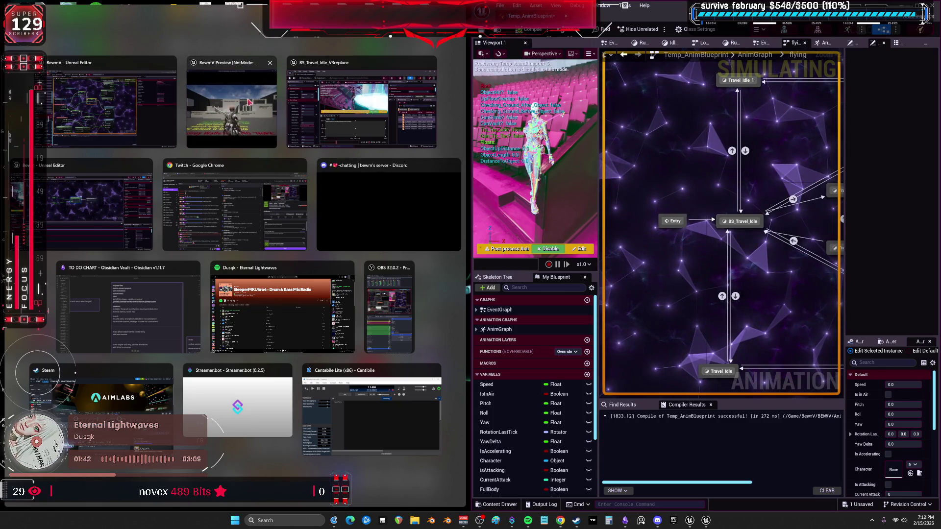
click(232, 103)
double_click(795, 43)
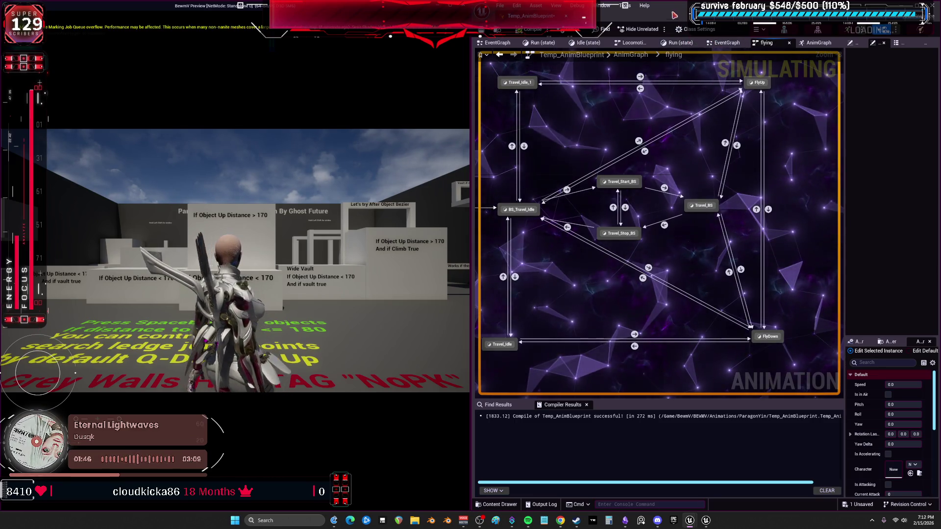
key(super+Up)
Step: Debug the running game's character instance and walk it forward to watch Speed and Yaw update
click(373, 28)
click(411, 53)
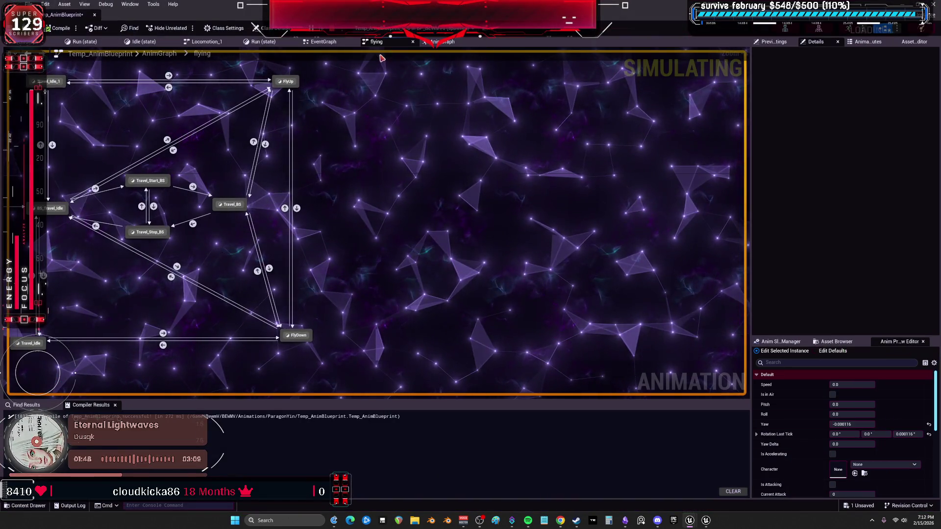
drag(550, 21, 319, 25)
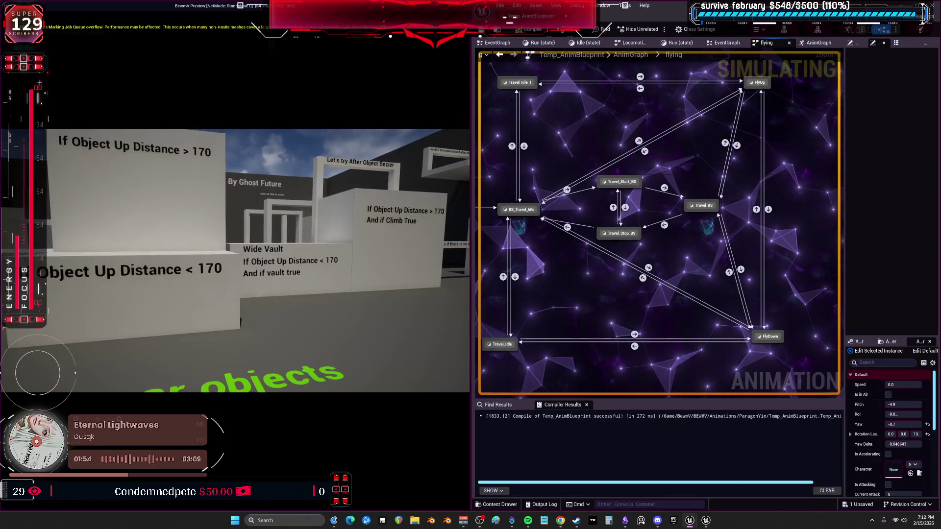
key(w)
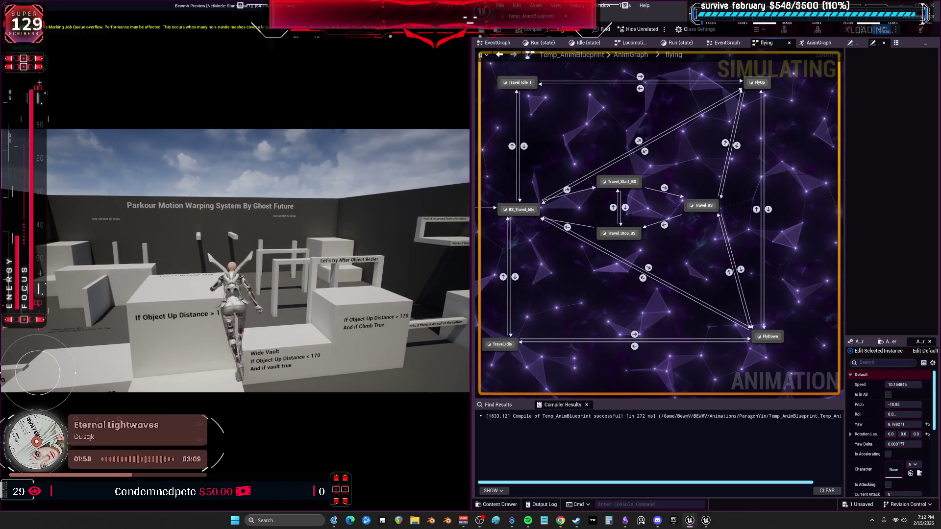
key(w)
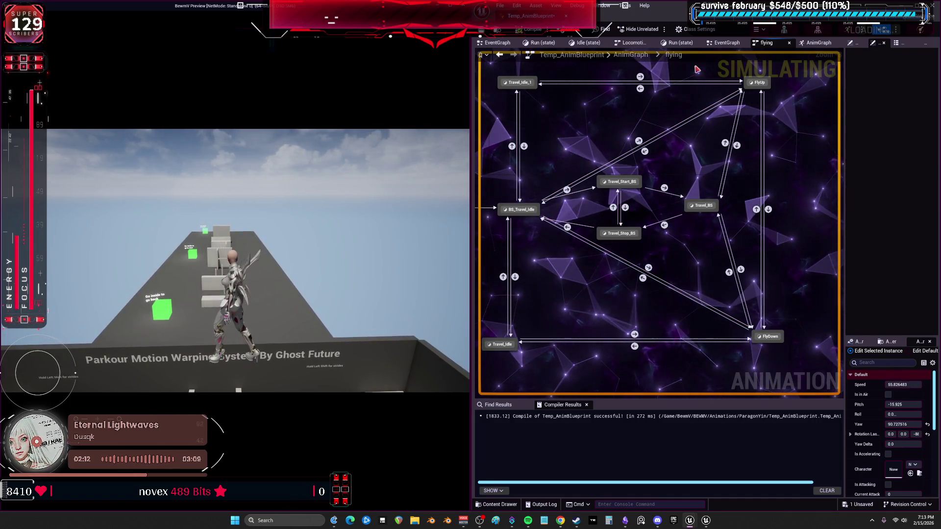
key(super+Up)
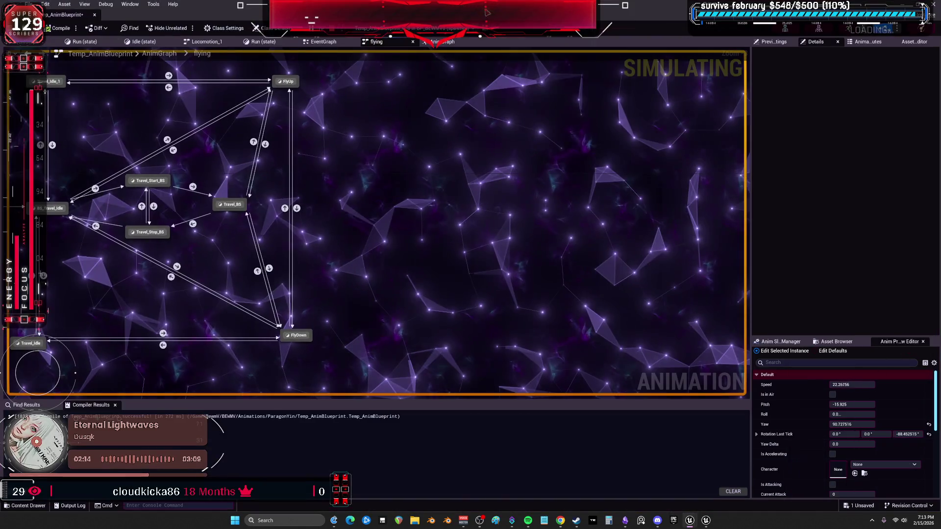
Step: Set the Preview Controller to Running Instance and review the asset override settings
click(863, 76)
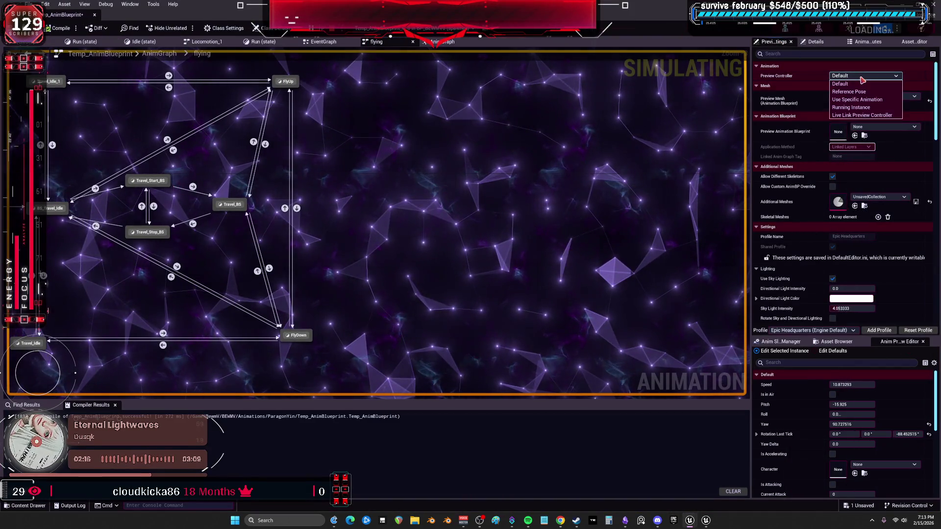
click(853, 112)
drag(218, 175, 363, 175)
scroll(154, 159, up, 2)
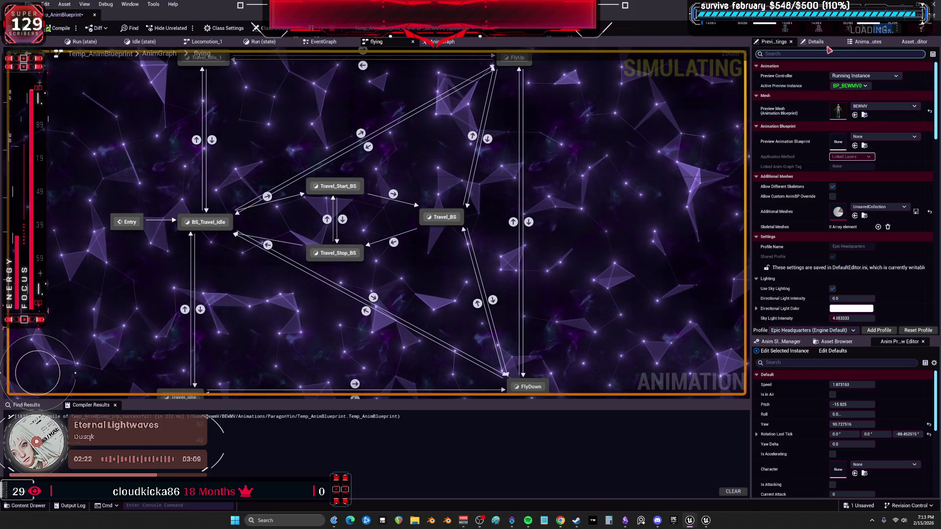
click(867, 42)
click(912, 42)
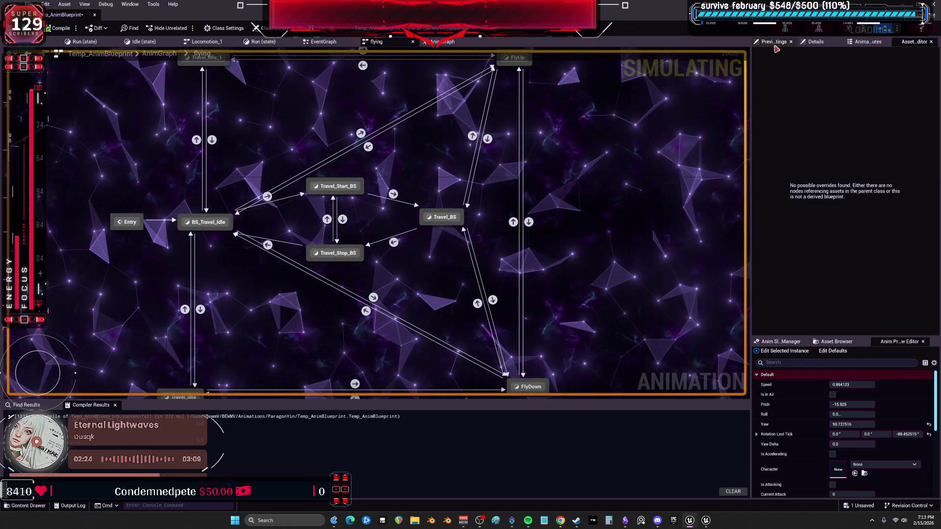
click(774, 42)
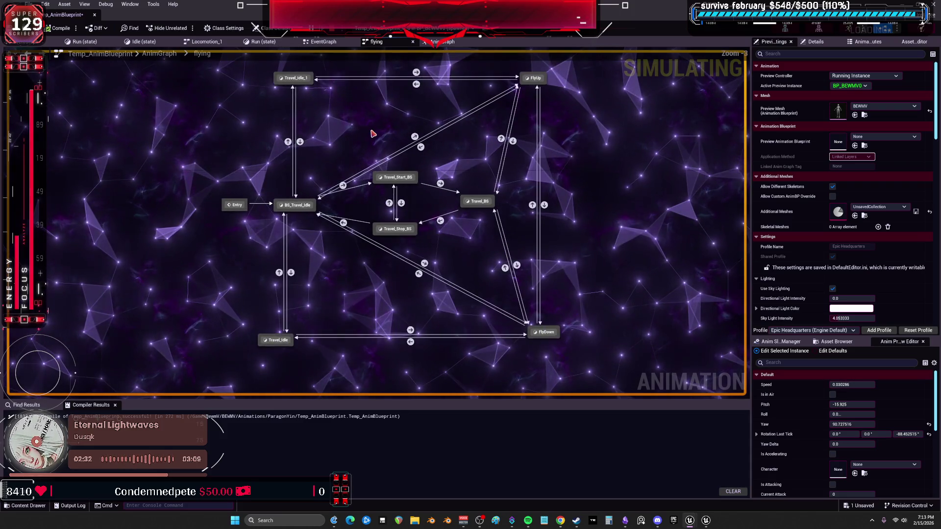
Step: Wire the flying state machine into the AnimGraph's Output Pose, then reopen the flying graph
click(166, 53)
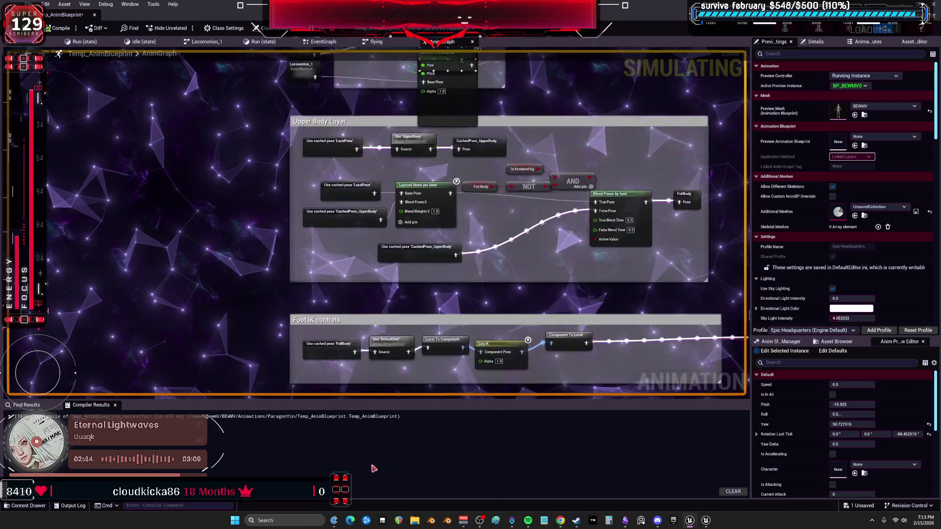
drag(699, 322, 577, 278)
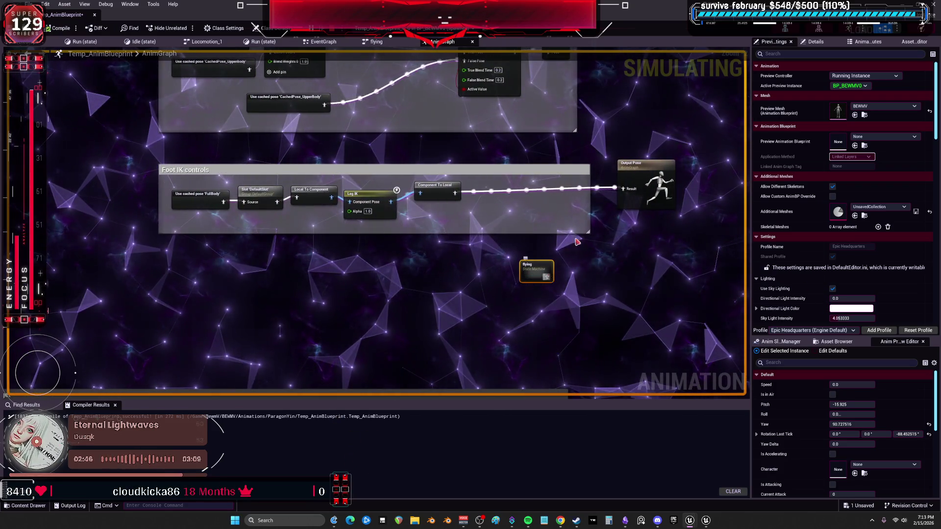
drag(626, 193, 624, 191)
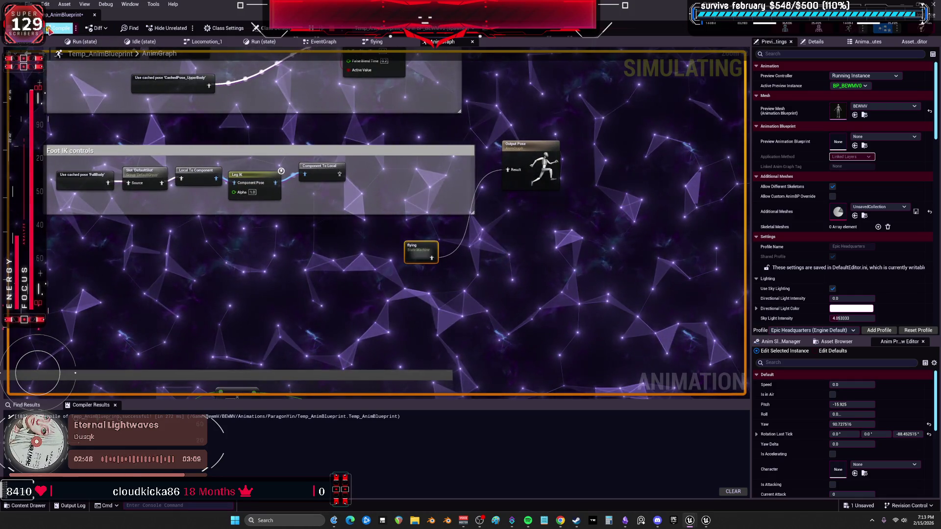
double_click(421, 250)
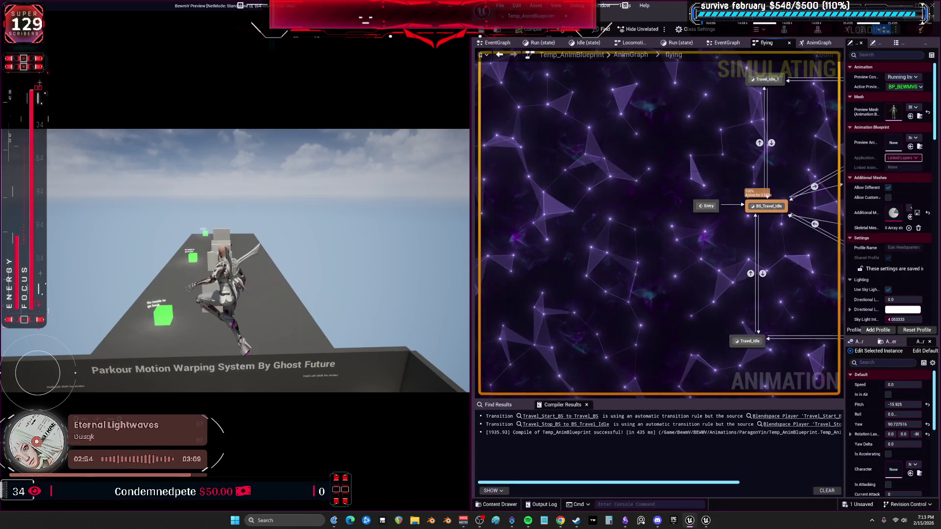
Step: Fly the character with W and Space while Travel_Start_BS, Travel_BS and Travel_Stop_BS highlight live
mouse_move(606, 218)
mouse_down()
mouse_move(496, 228)
mouse_move(373, 220)
mouse_up()
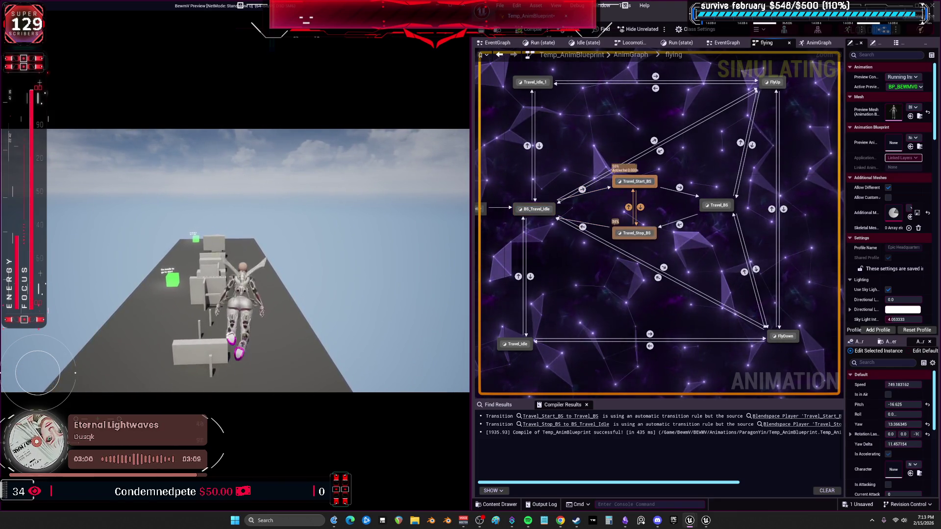
key(w)
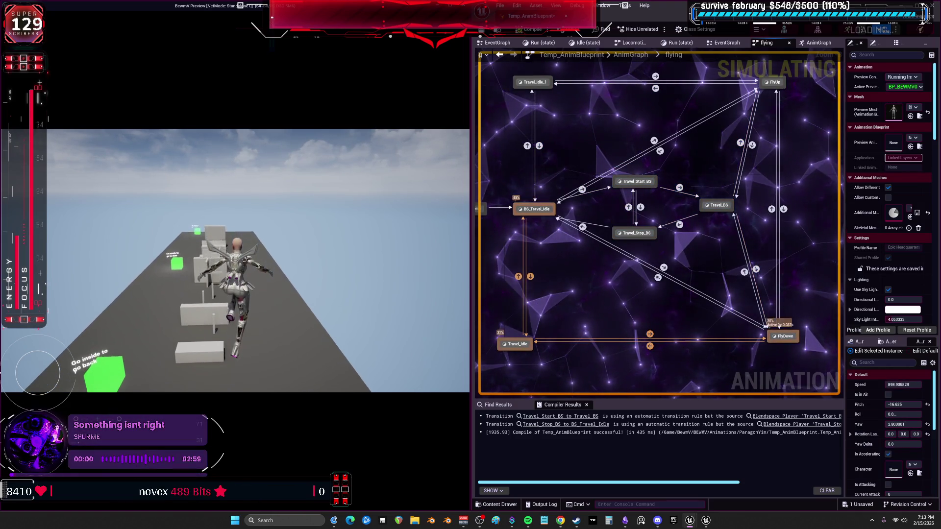
key(space)
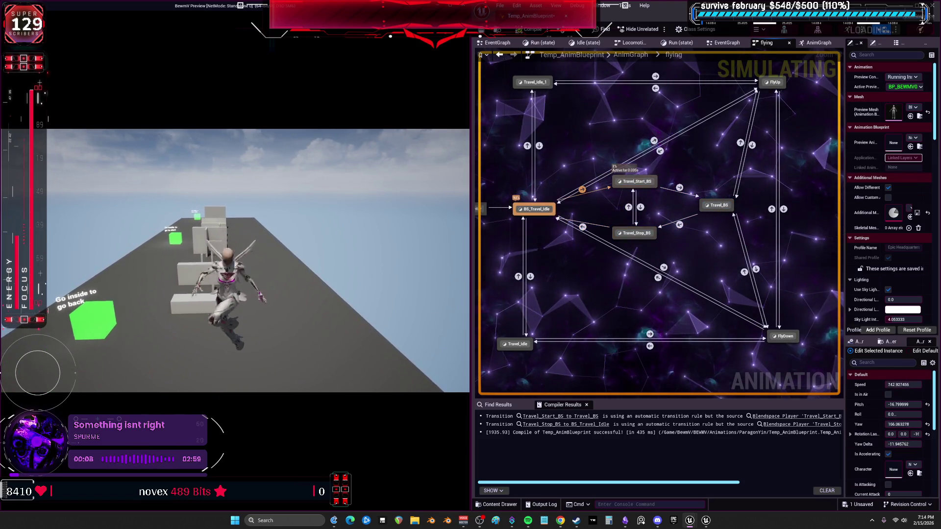
key(w)
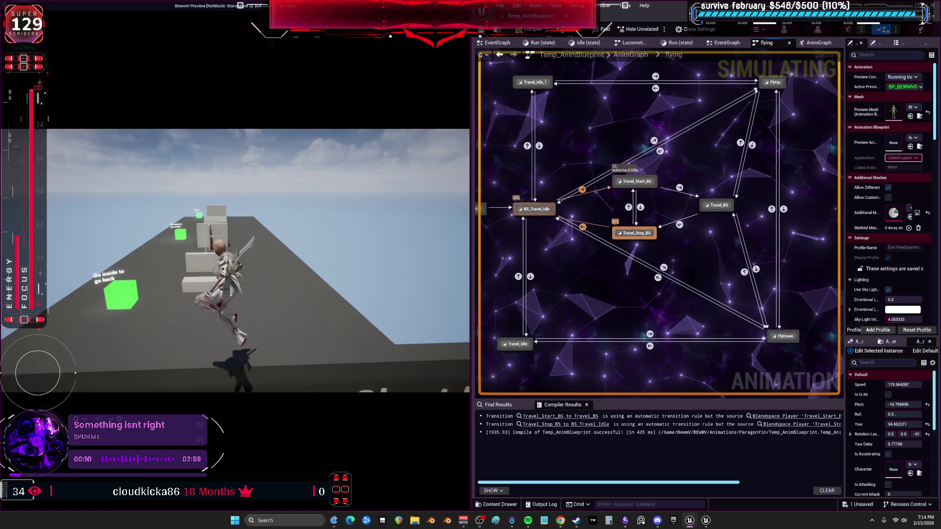
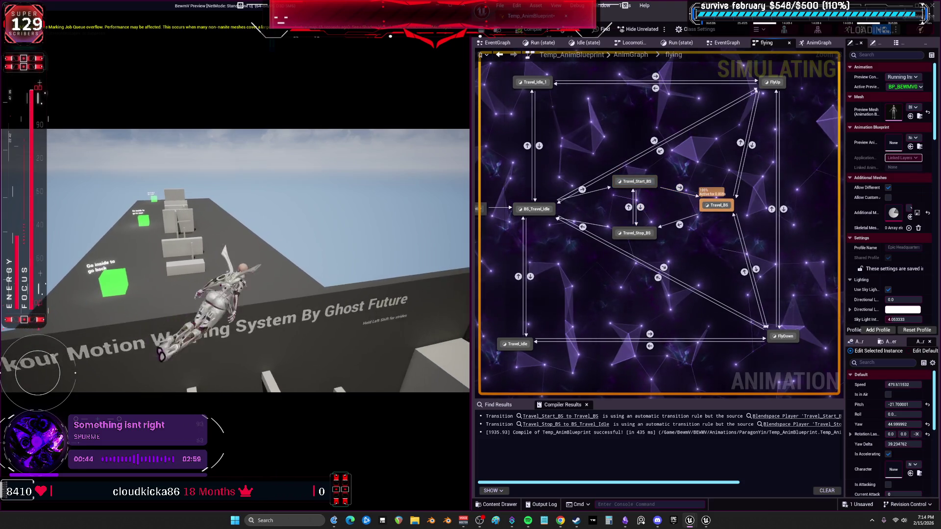
Step: Stop the Play-In-Editor session that was previewing the flying state machine
key(Escape)
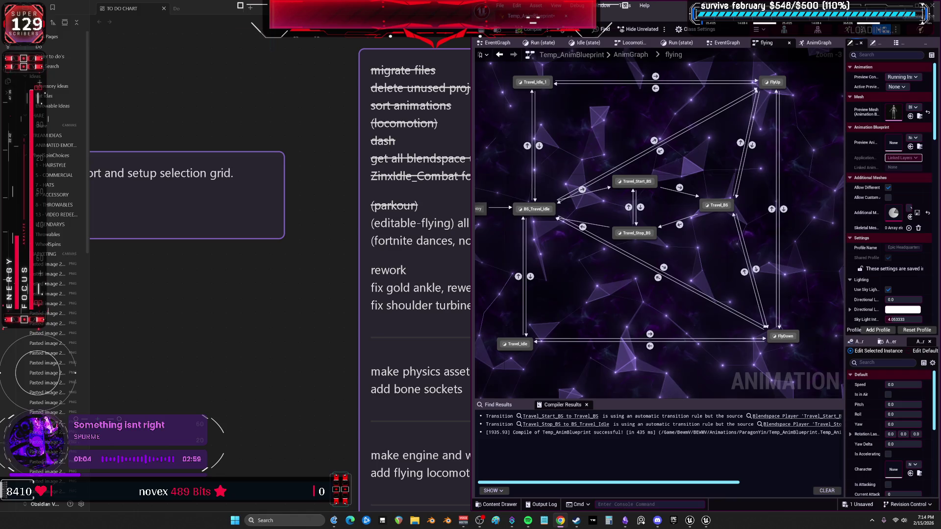
click(287, 310)
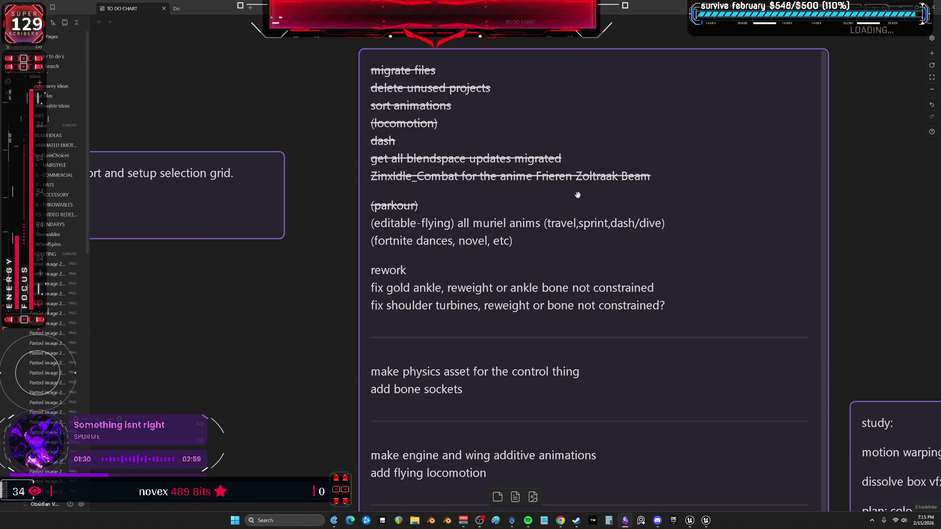
scroll(555, 210, down, 3)
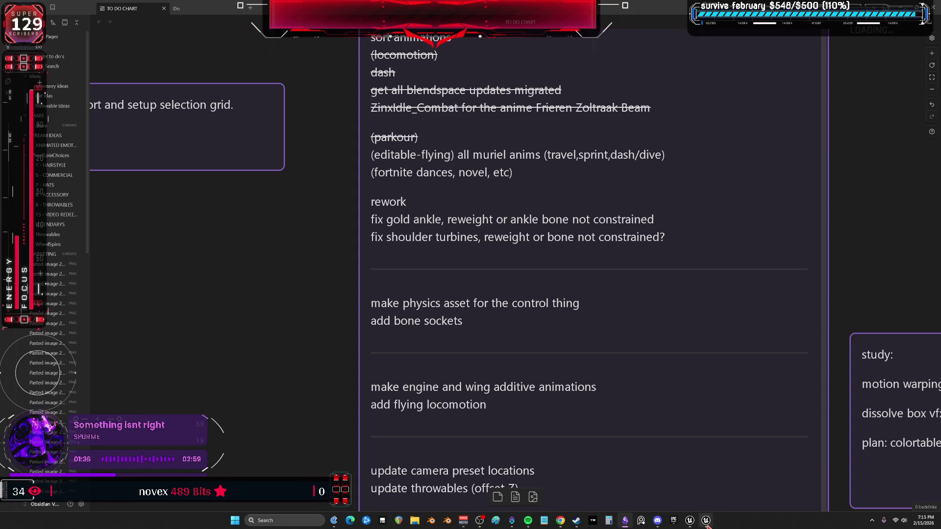
mouse_move(690, 520)
click(667, 483)
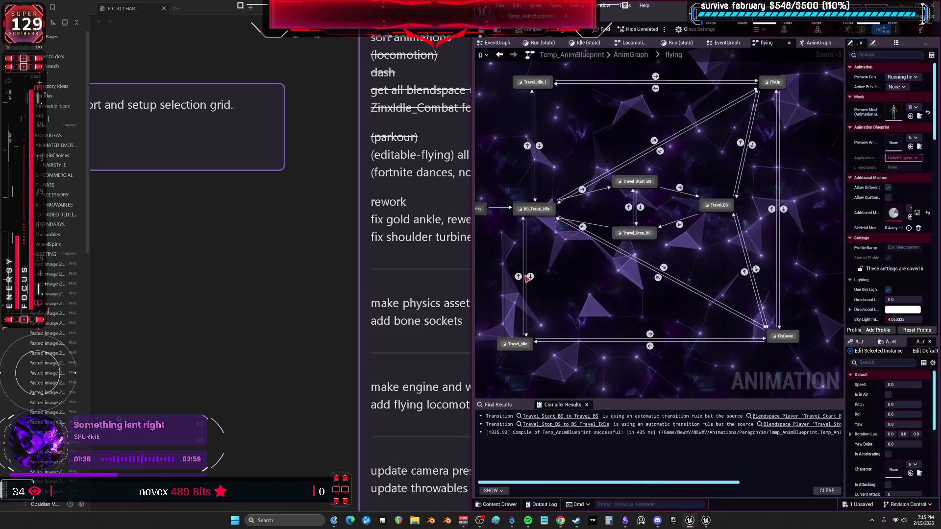
Step: Maximize the editor, then close Temp_AnimBlueprint to return to BP_BEWMV's INPUT graph
key(super+Up)
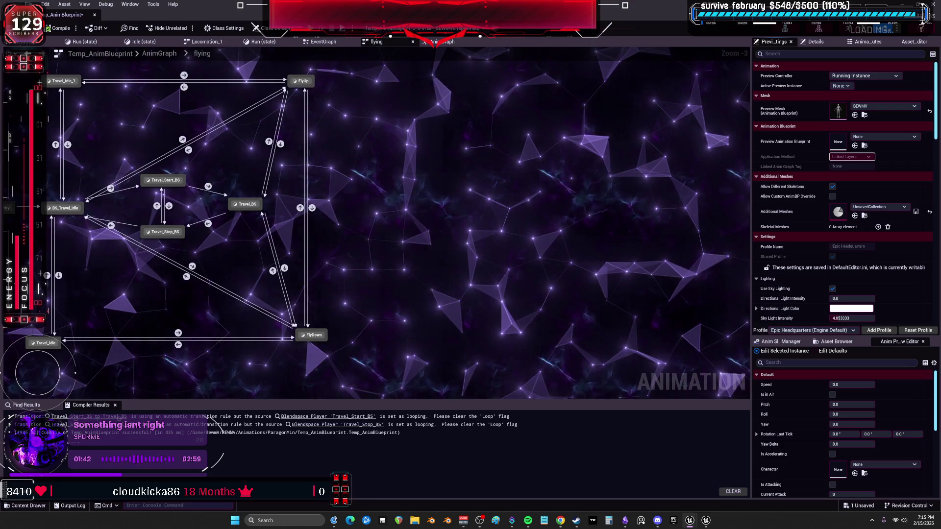
drag(435, 145, 465, 158)
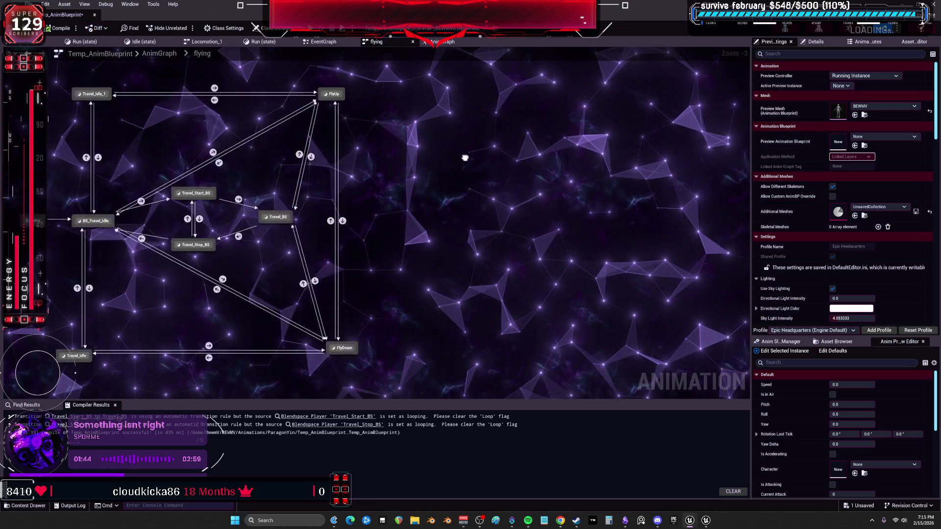
scroll(466, 157, up, 2)
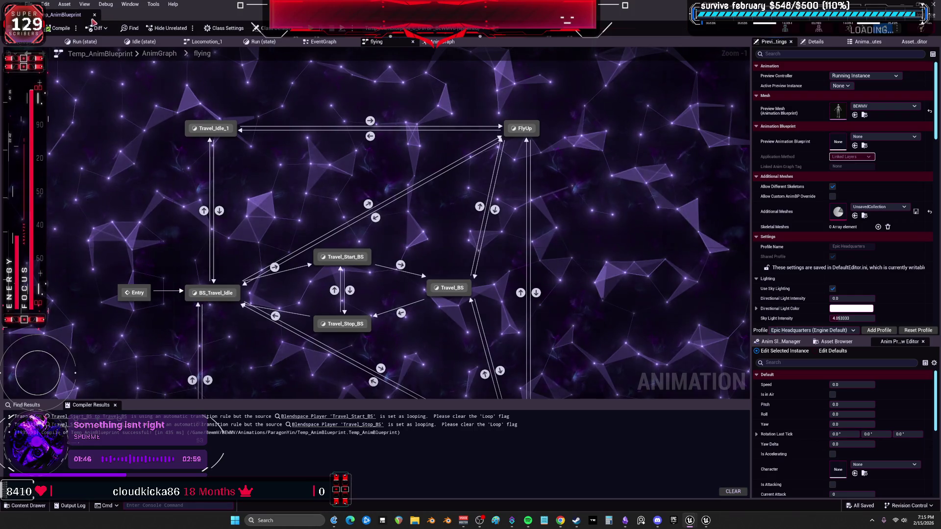
click(95, 15)
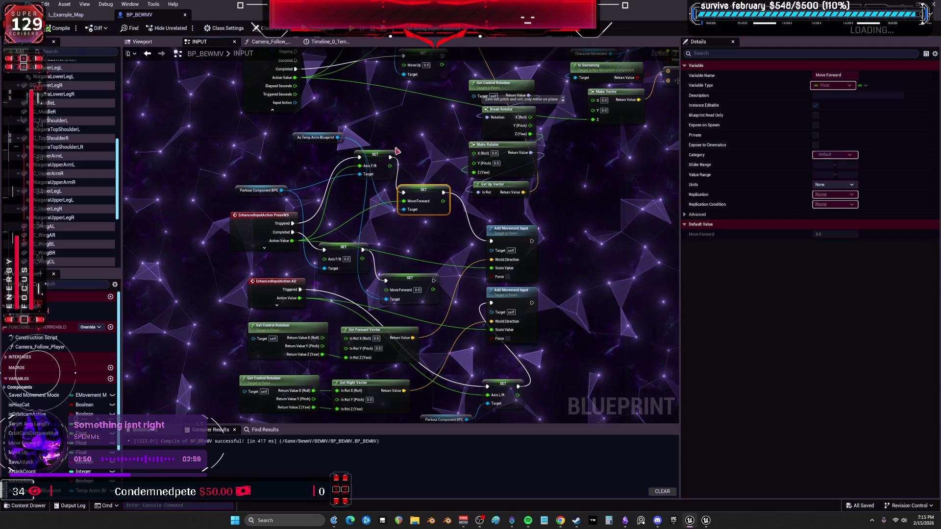
Step: Filter the ParagonMuriel folder to Animation Sequences and select all of them
click(71, 16)
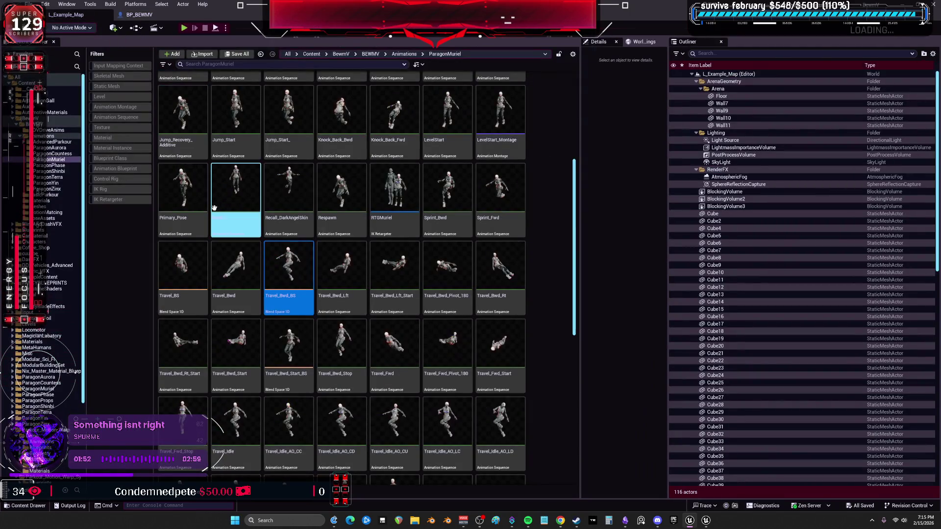
click(137, 117)
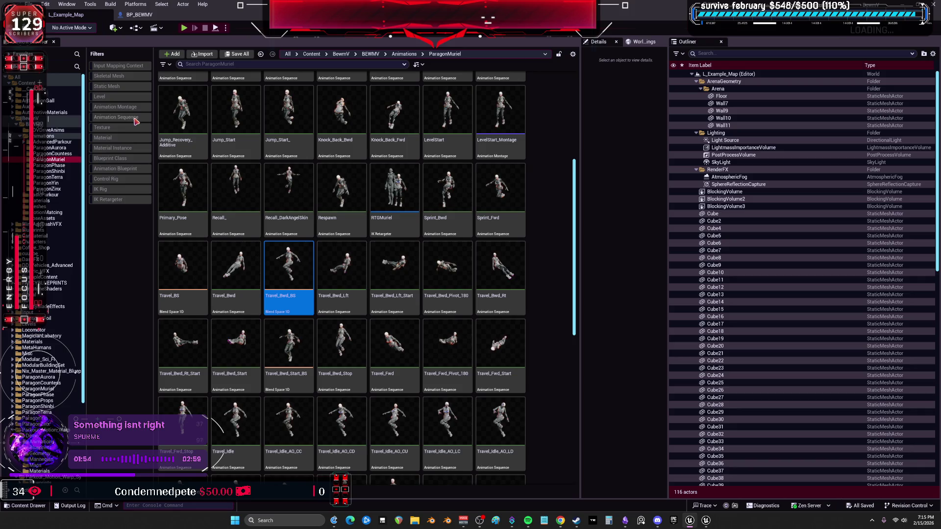
scroll(395, 273, down, 5)
scroll(446, 427, down, 1)
click(507, 439)
mouse_move(576, 449)
mouse_down()
mouse_move(573, 253)
mouse_move(556, 147)
mouse_up()
click(180, 107)
key(ctrl+a)
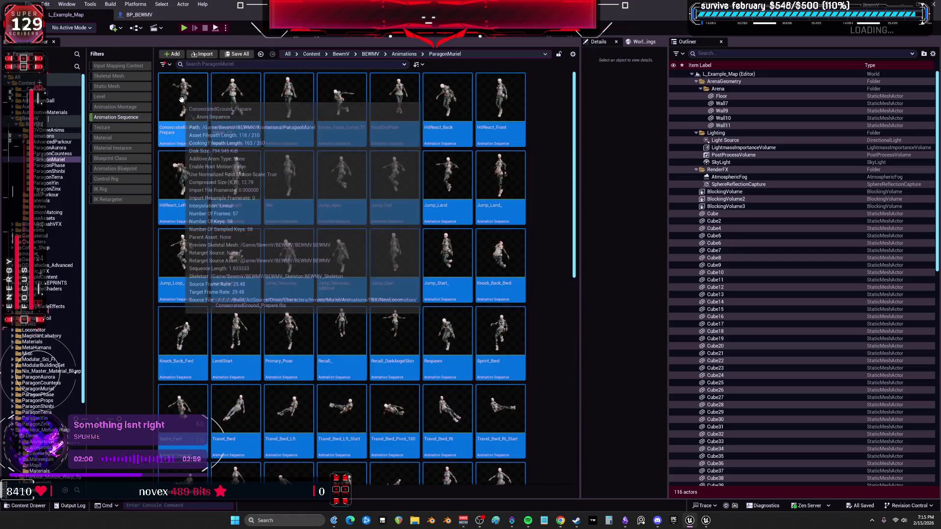
Step: Bulk Export the selected animations, confirm loading all 54 assets, and browse to UNREAL PROJECTS
right_click(184, 103)
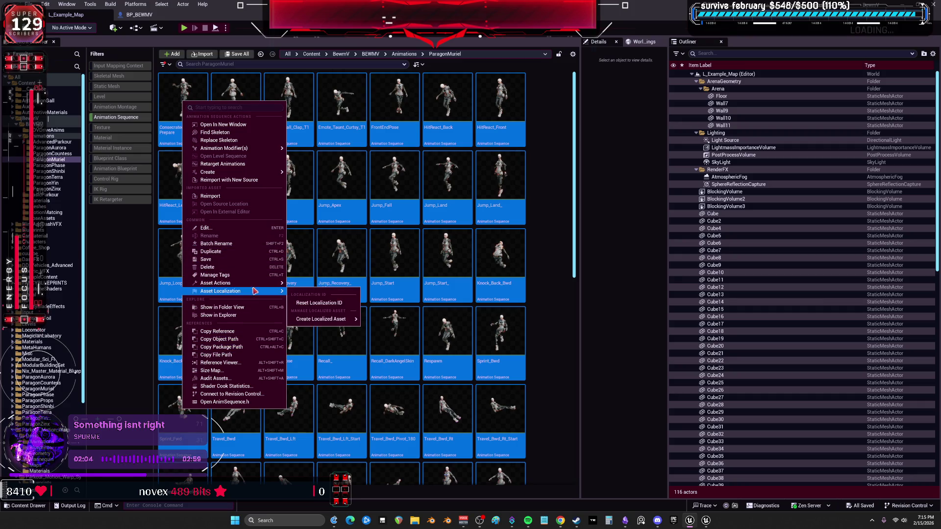
mouse_move(263, 283)
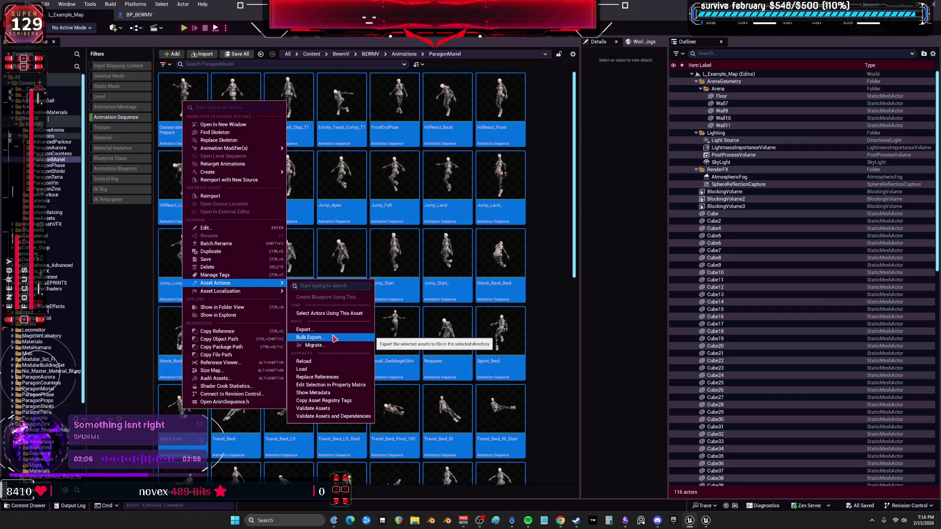
click(334, 339)
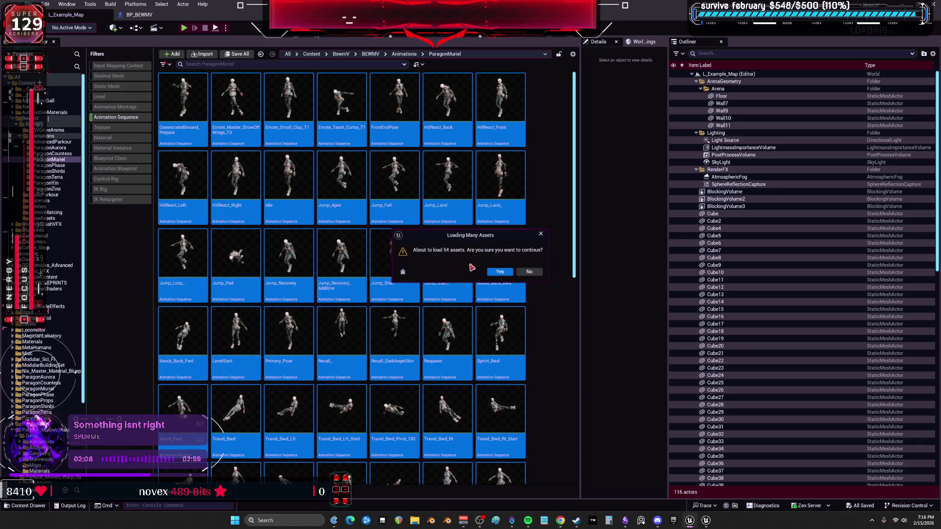
click(505, 271)
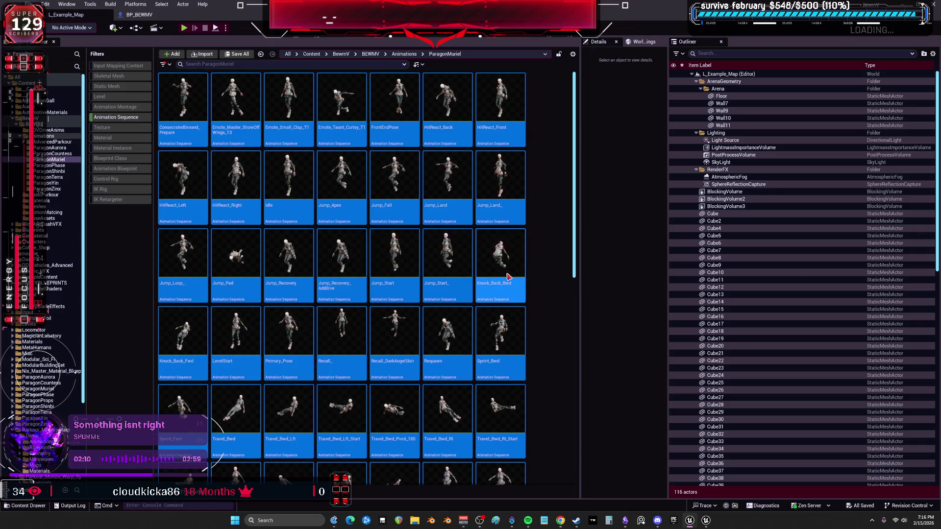
click(134, 22)
Step: Create a FlyingAnimationsSource folder in UNREAL PROJECTS and select it as the export destination
right_click(444, 126)
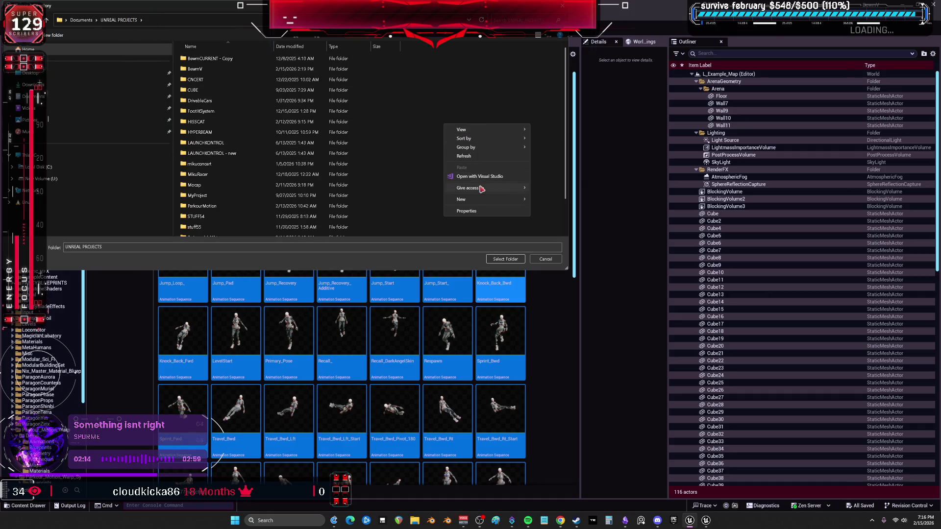
mouse_move(480, 200)
click(544, 199)
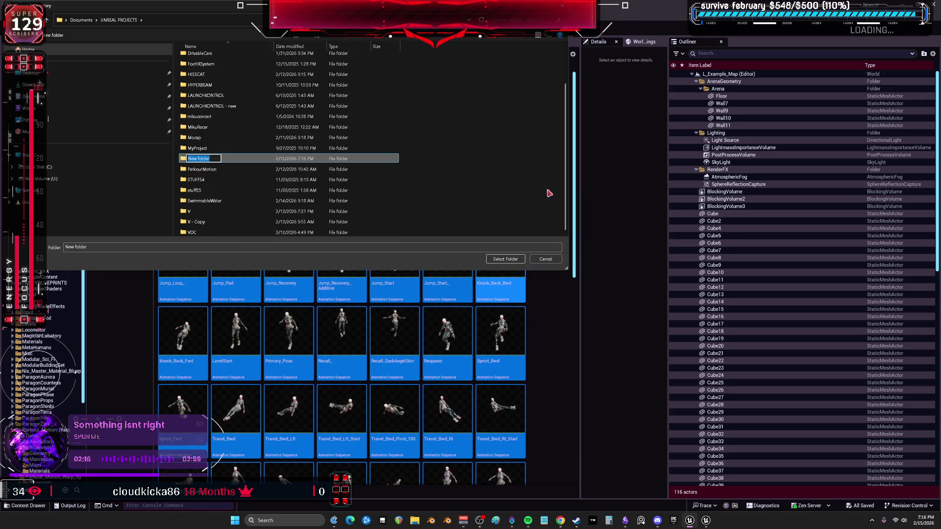
text(F)
text(lyingAnimations)
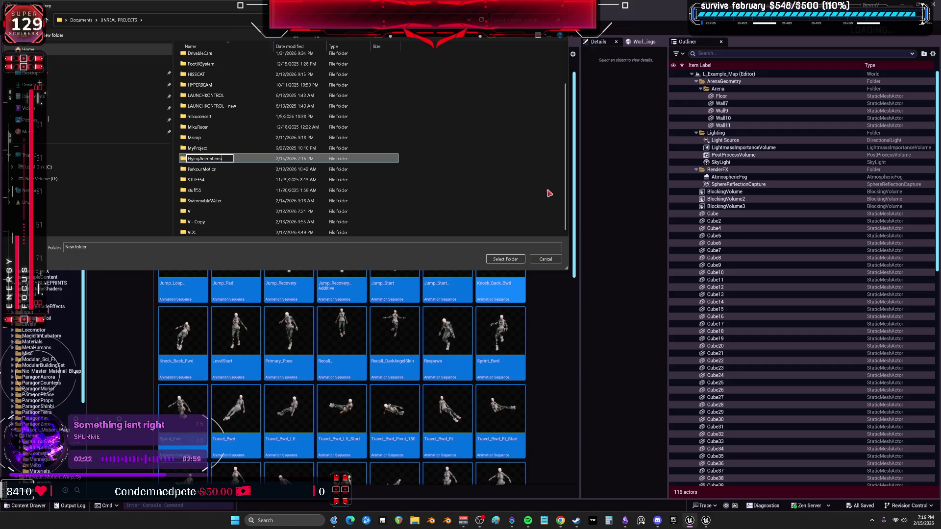
text(nd)
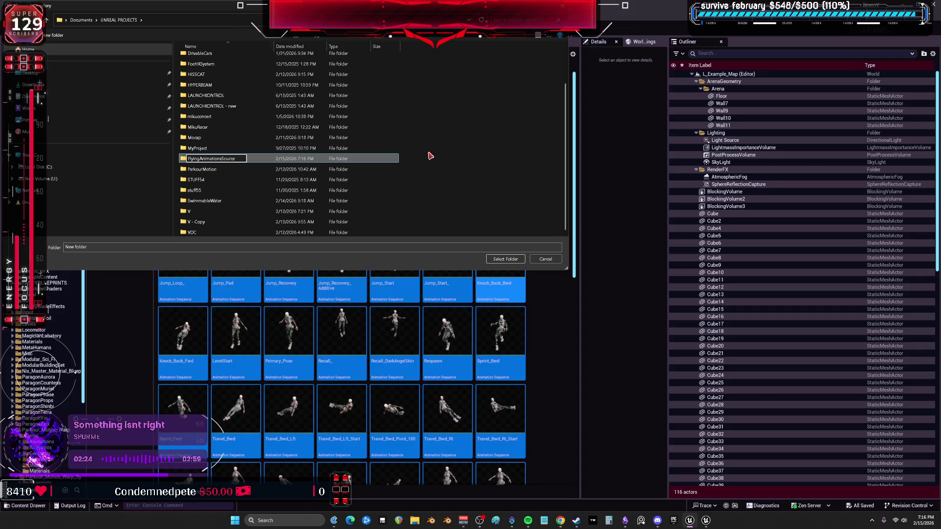
click(228, 168)
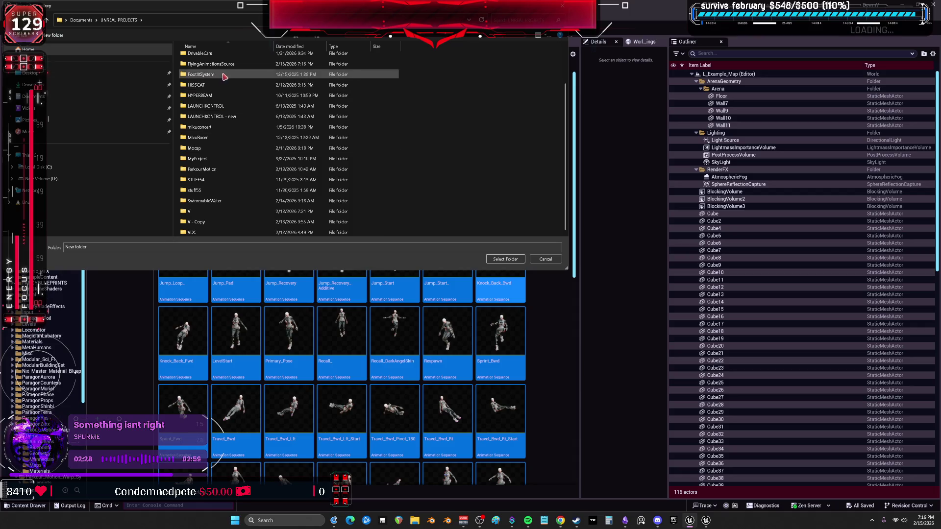
double_click(220, 64)
click(505, 259)
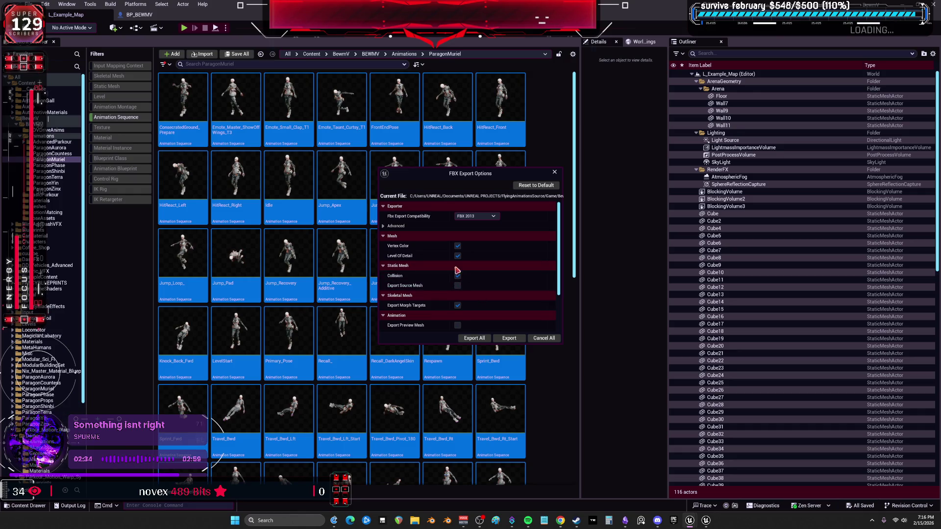
Step: Disable vertex colours, LOD and morph targets, expand Advanced, and export all 77 animations
click(457, 256)
click(458, 246)
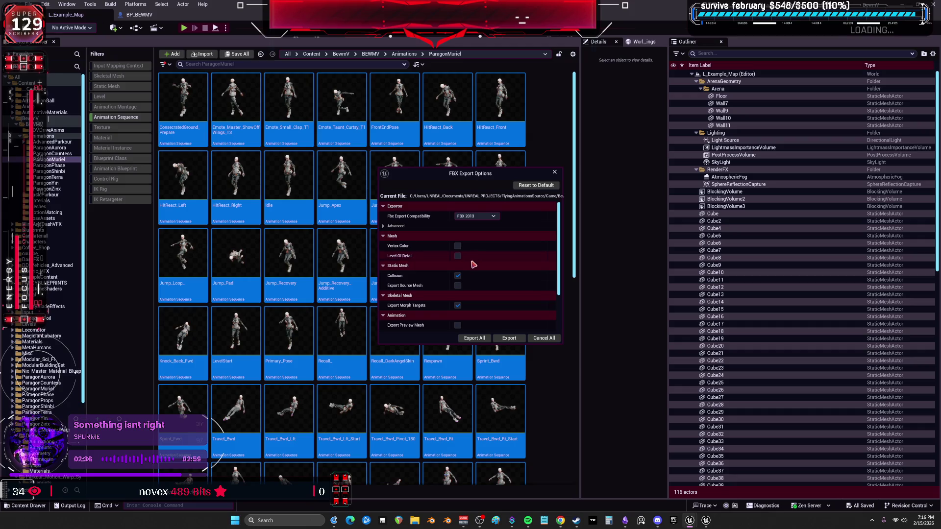
scroll(474, 262, down, 2)
click(458, 270)
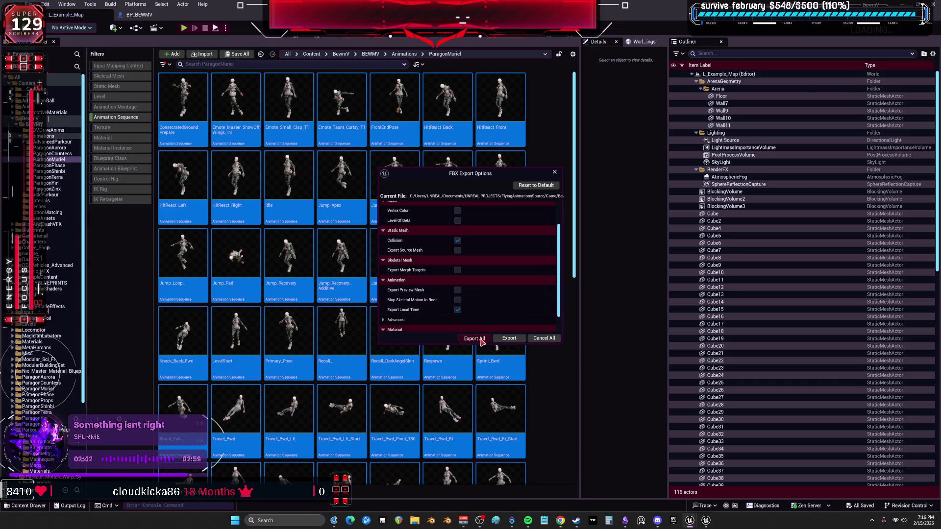
scroll(401, 305, down, 2)
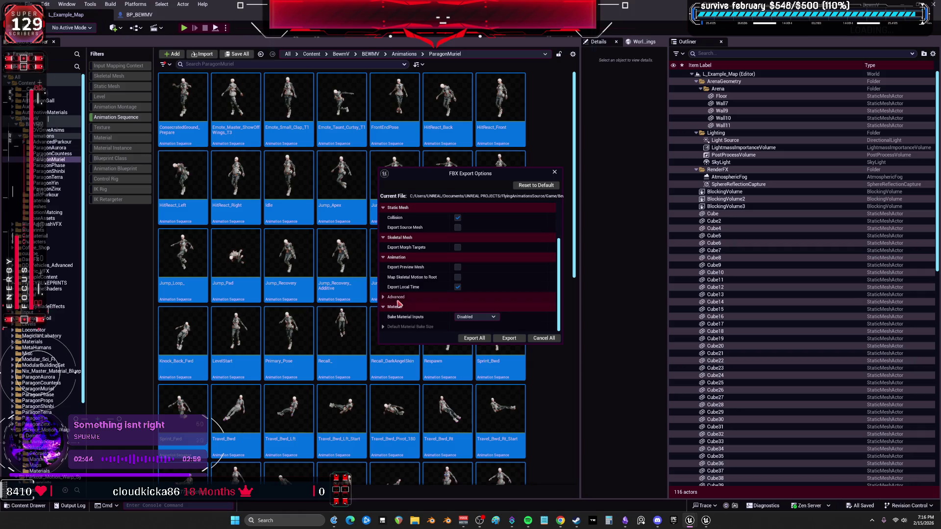
click(385, 297)
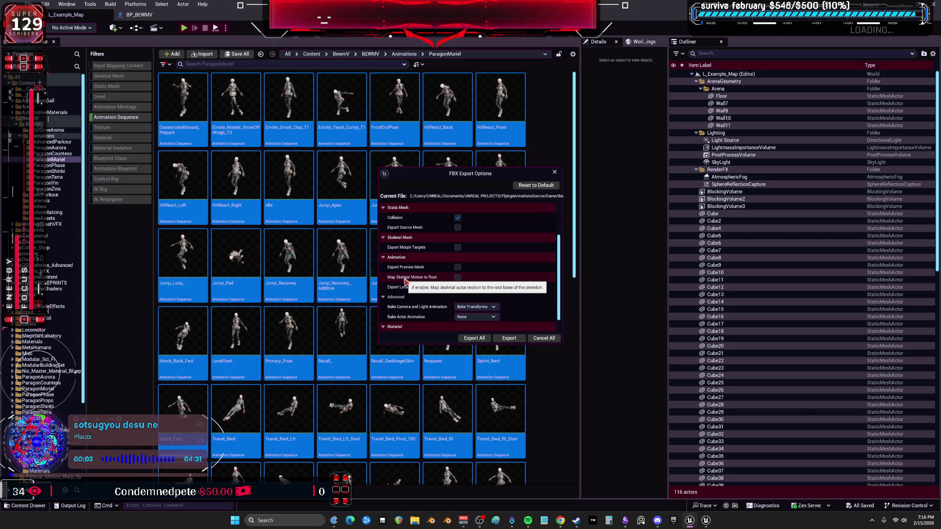
click(484, 341)
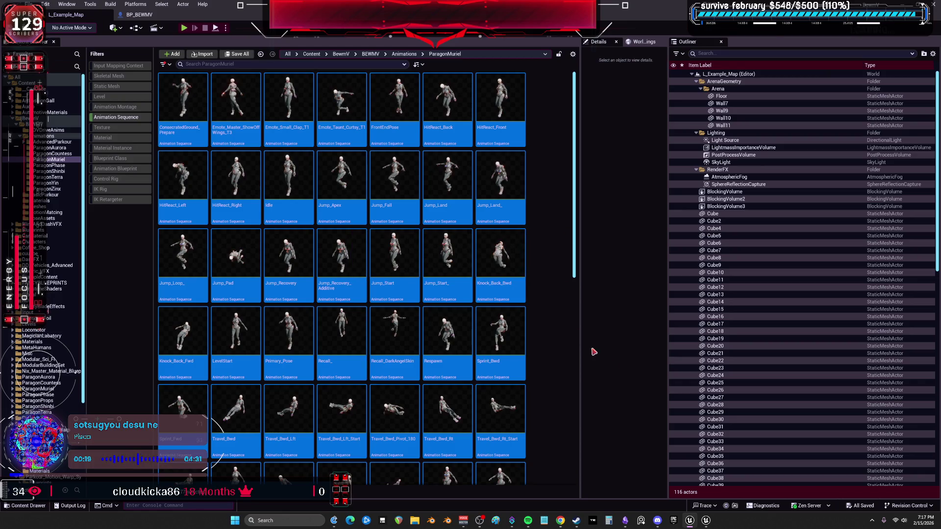
Step: Bring the Unreal Editor window back, then switch to the Obsidian to-do notes
mouse_move(706, 521)
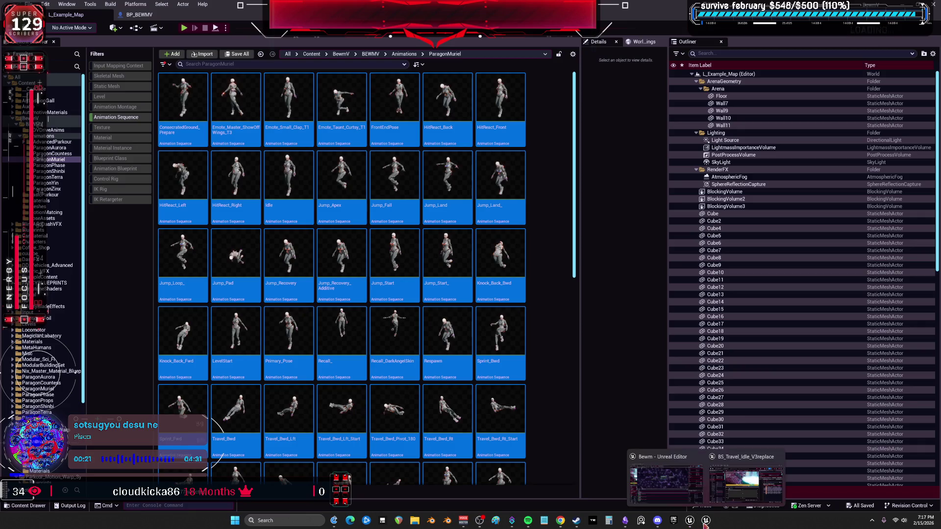
click(679, 485)
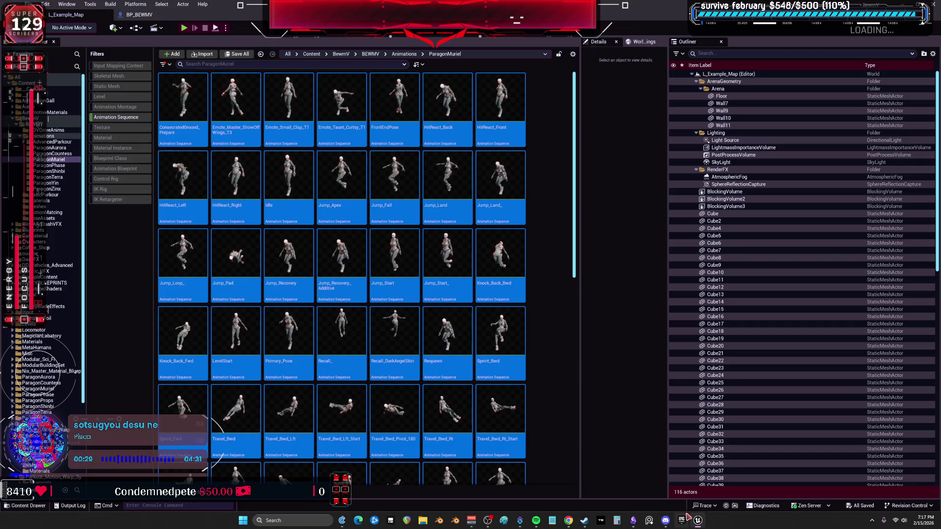
click(632, 520)
Step: Strike through the '(editable-flying) all muriel anims' line on the to-do card
mouse_move(511, 158)
mouse_down()
mouse_move(569, 196)
mouse_move(572, 252)
mouse_up()
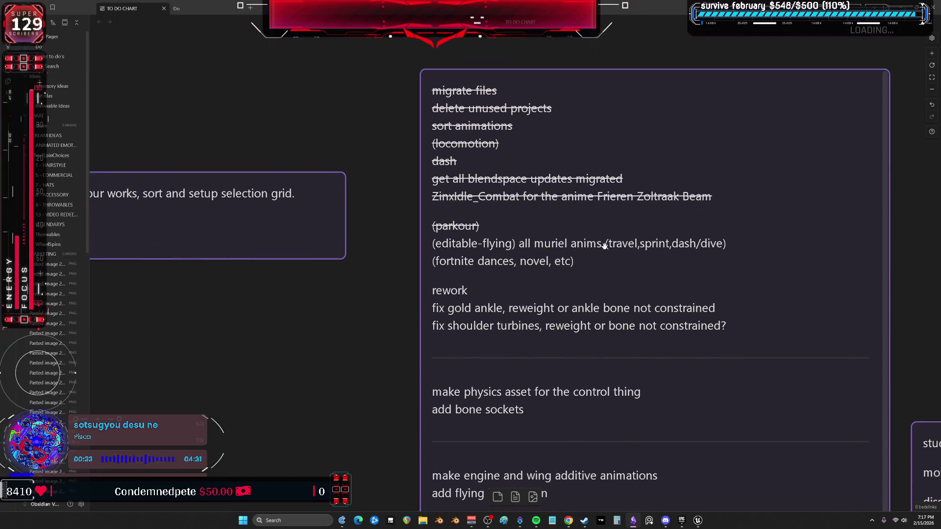
double_click(744, 249)
drag(744, 249, 432, 250)
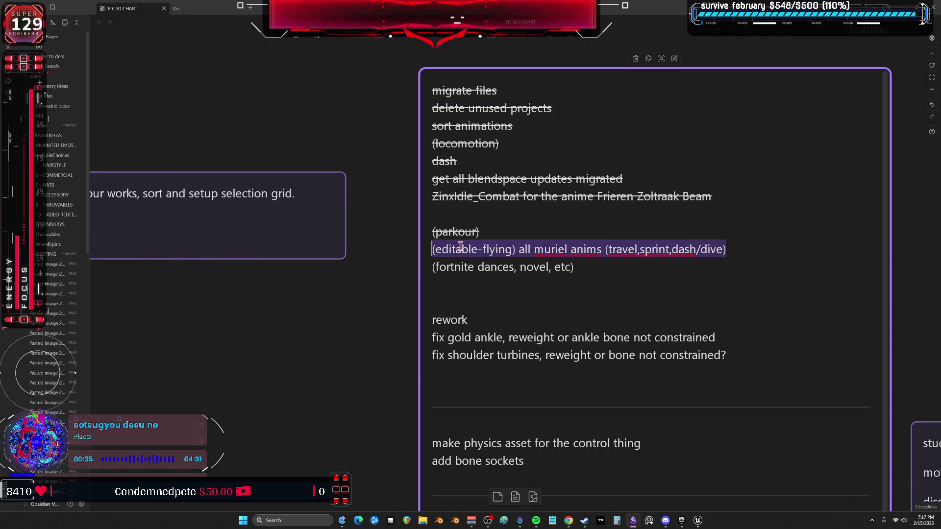
right_click(463, 249)
mouse_move(503, 289)
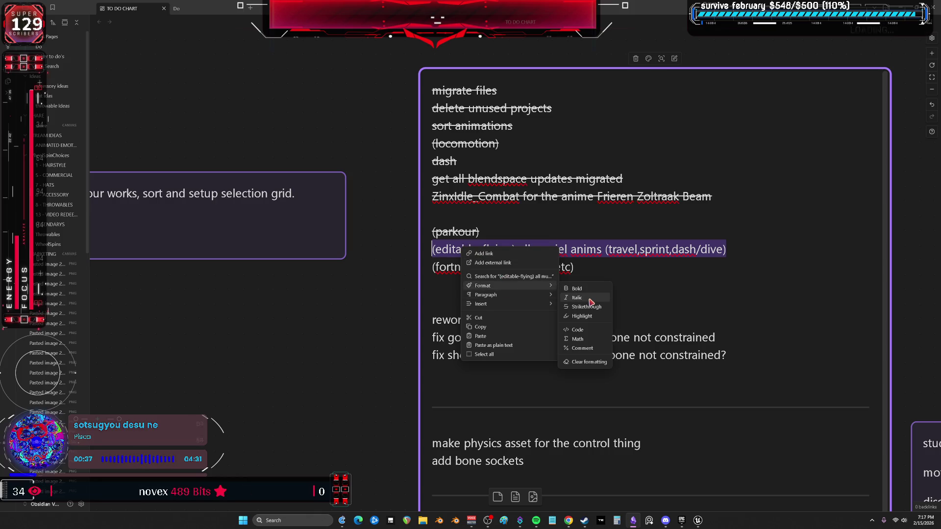
click(592, 306)
Step: Add 'cant do' to the end of the fortnite dances line
scroll(531, 269, down, 1)
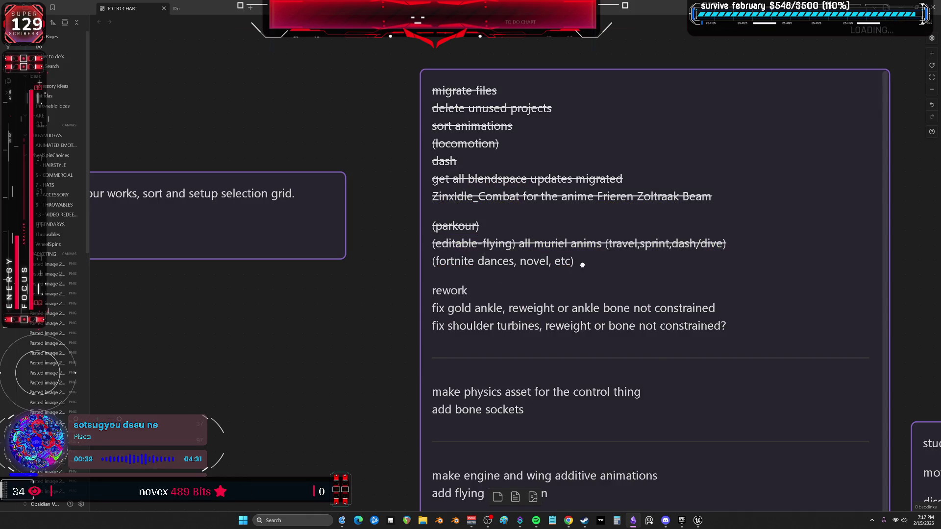
scroll(581, 265, up, 1)
drag(582, 265, 476, 264)
click(306, 283)
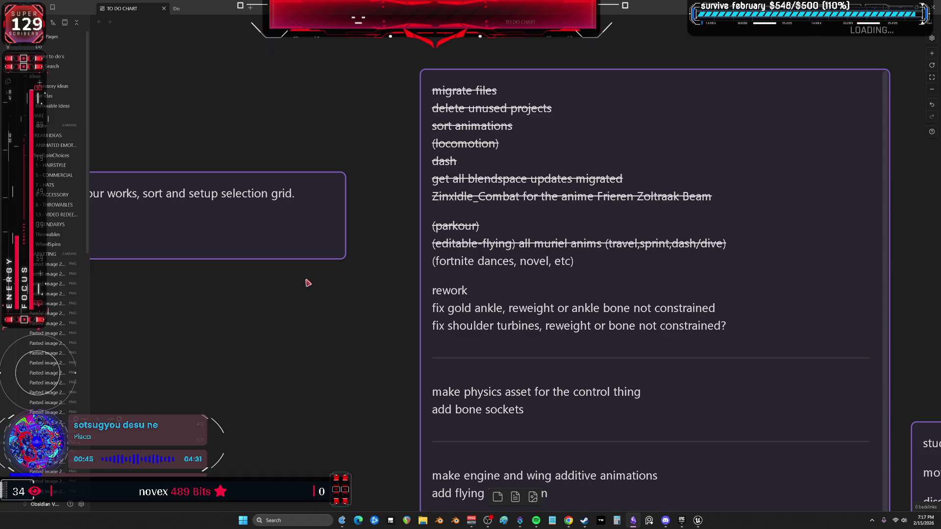
click(471, 261)
click(619, 269)
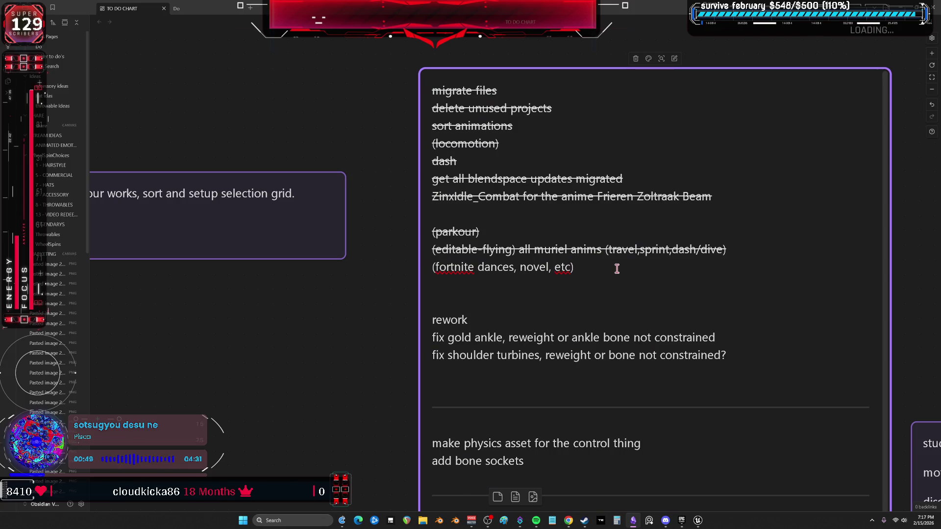
text( cant do)
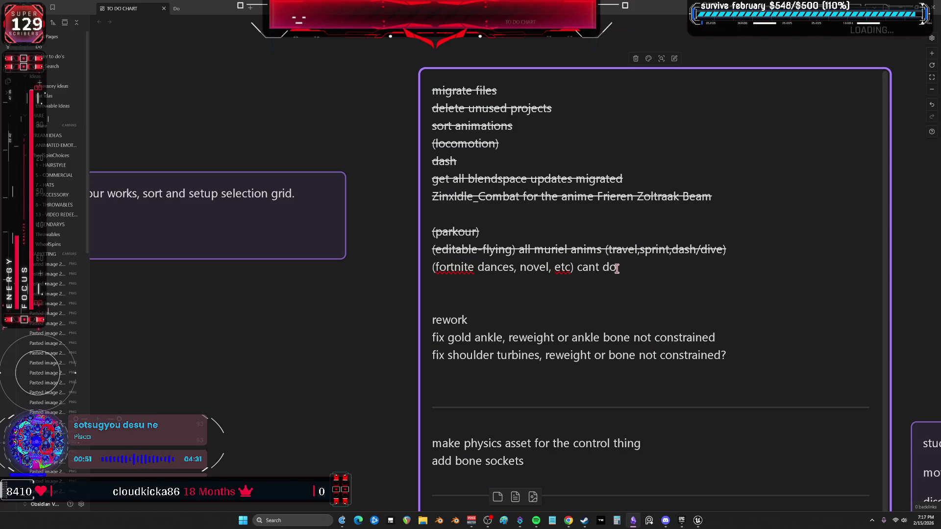
click(389, 311)
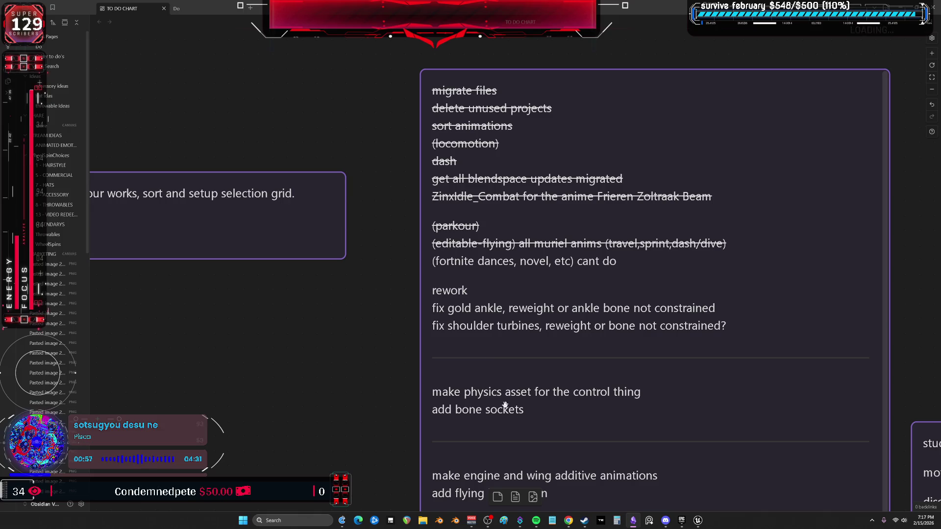
Step: Scroll down the canvas to view the remaining to-do items
drag(512, 408, 508, 289)
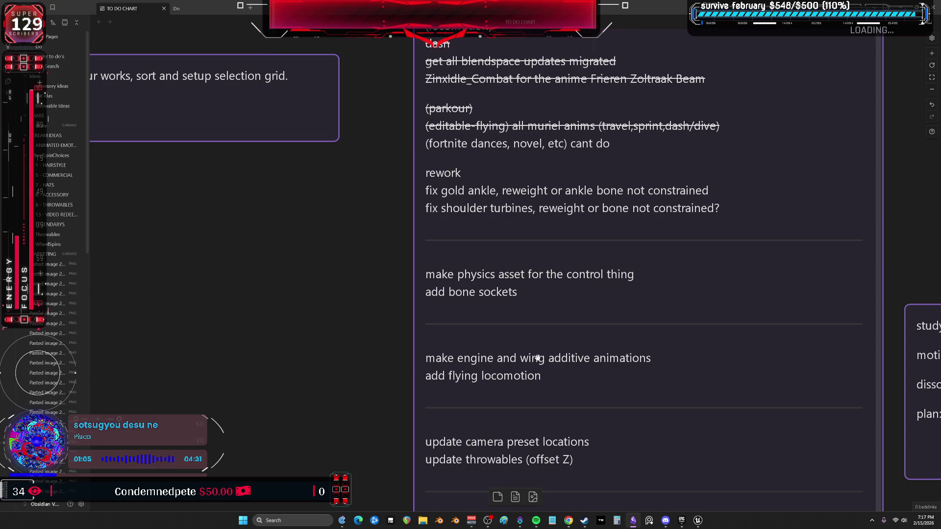
mouse_move(506, 384)
mouse_down()
mouse_move(529, 332)
mouse_move(531, 268)
mouse_up()
scroll(531, 268, up, 3)
Step: Back in Unreal, filter the BEWMV folder to Control Rig and open CR_Mannequin_ProceduralBewmV
key(alt+Tab)
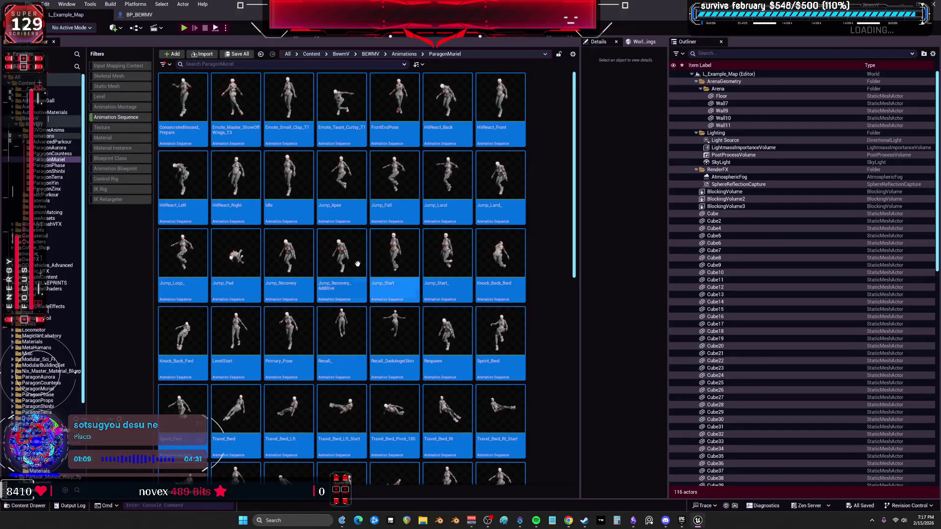
click(531, 226)
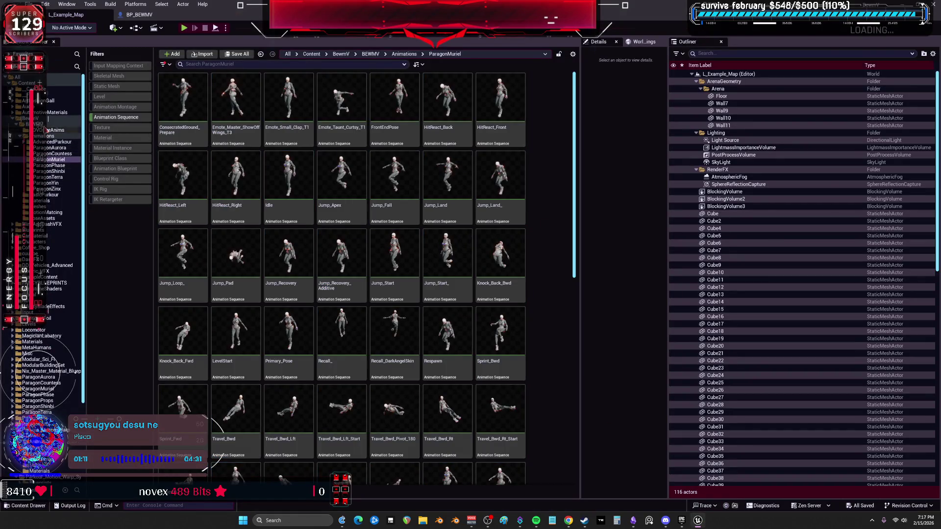
click(49, 124)
click(118, 119)
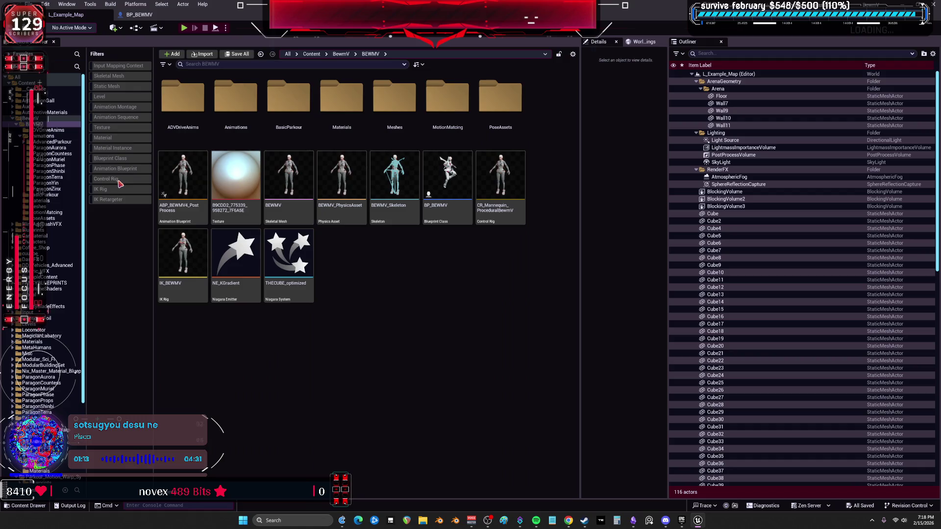
click(119, 179)
click(235, 98)
double_click(193, 100)
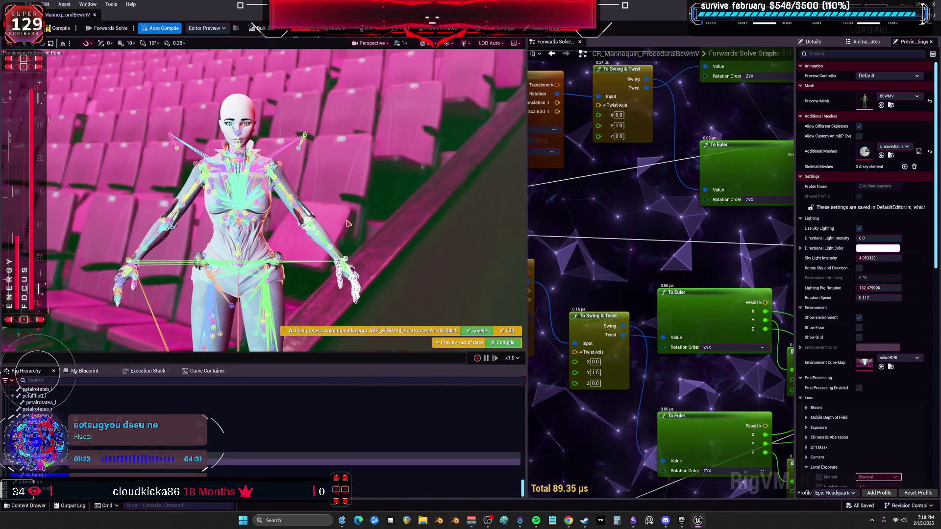
scroll(345, 216, up, 5)
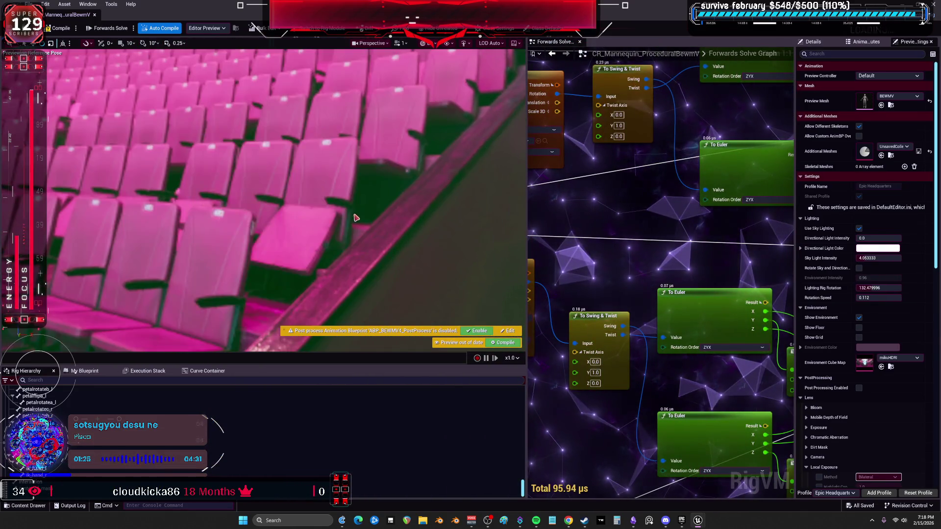
scroll(346, 225, up, 5)
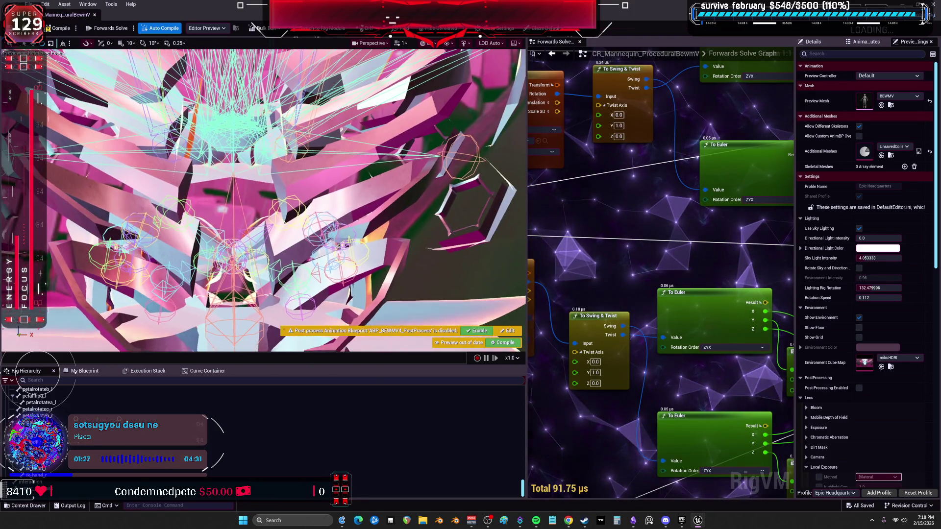
scroll(345, 225, down, 5)
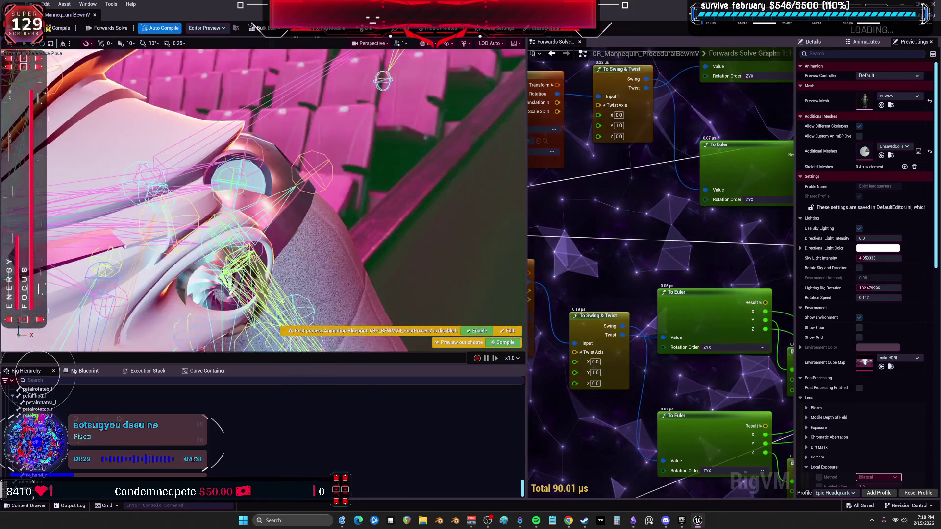